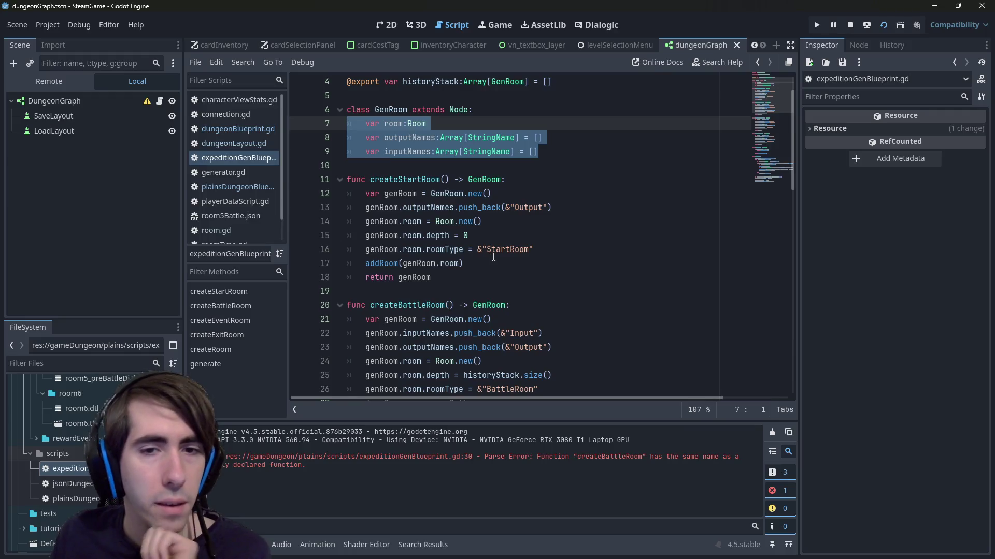
# - Inspect createRoom, its exit-room return and its createBattleRoom call
pyautogui.click(495, 268)
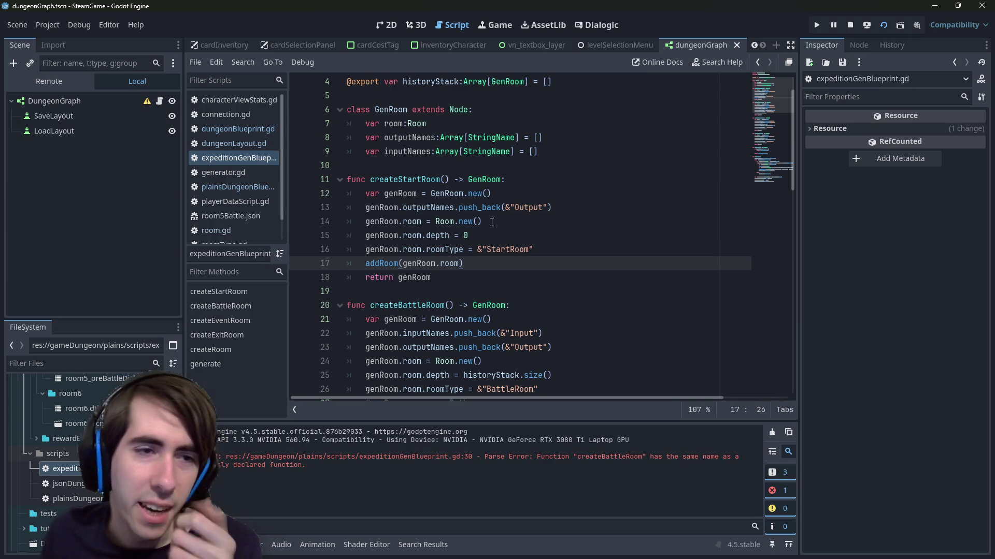
pyautogui.moveTo(491, 215)
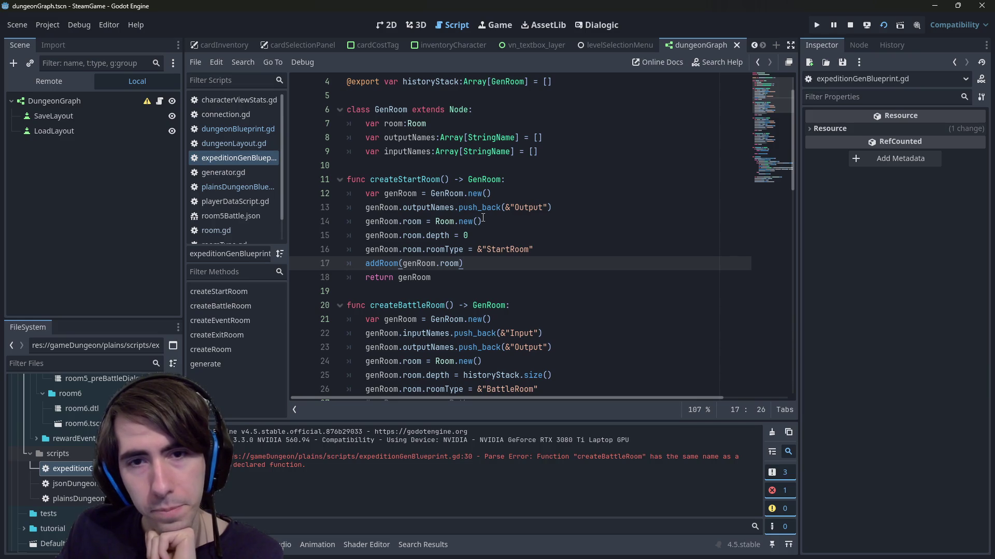
pyautogui.scroll(-3, 483, 218)
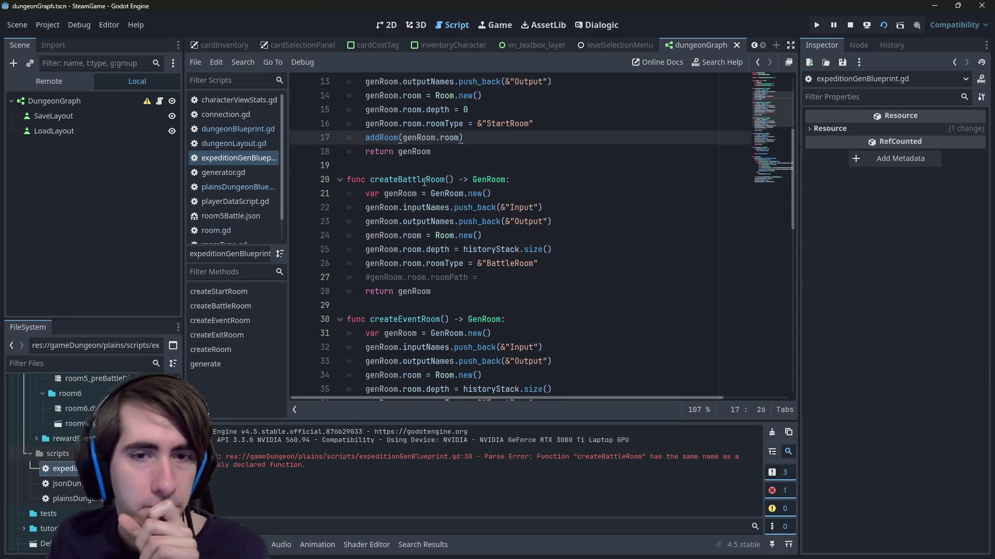
pyautogui.scroll(-10, 424, 182)
pyautogui.scroll(-2, 425, 180)
pyautogui.scroll(3, 466, 207)
pyautogui.click(533, 238)
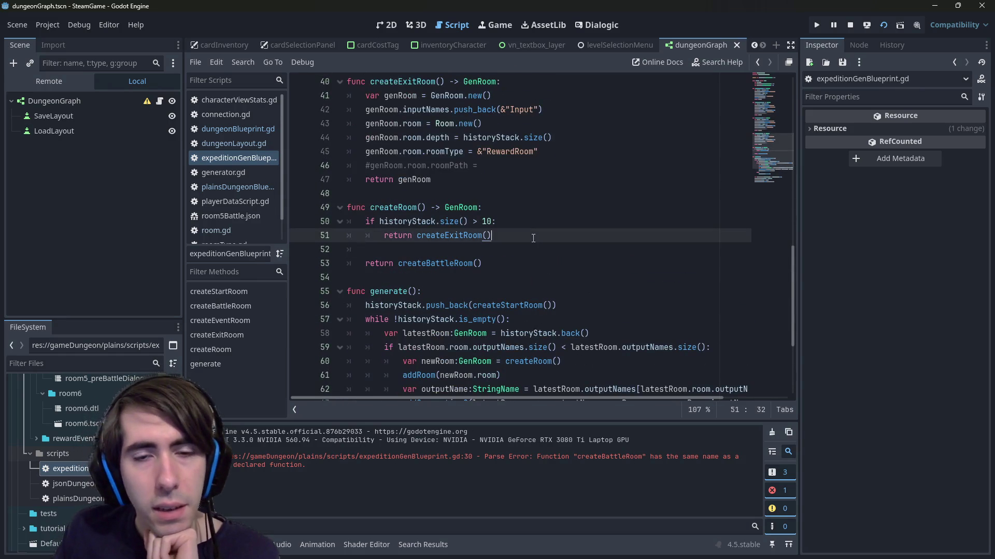
pyautogui.doubleClick(404, 262)
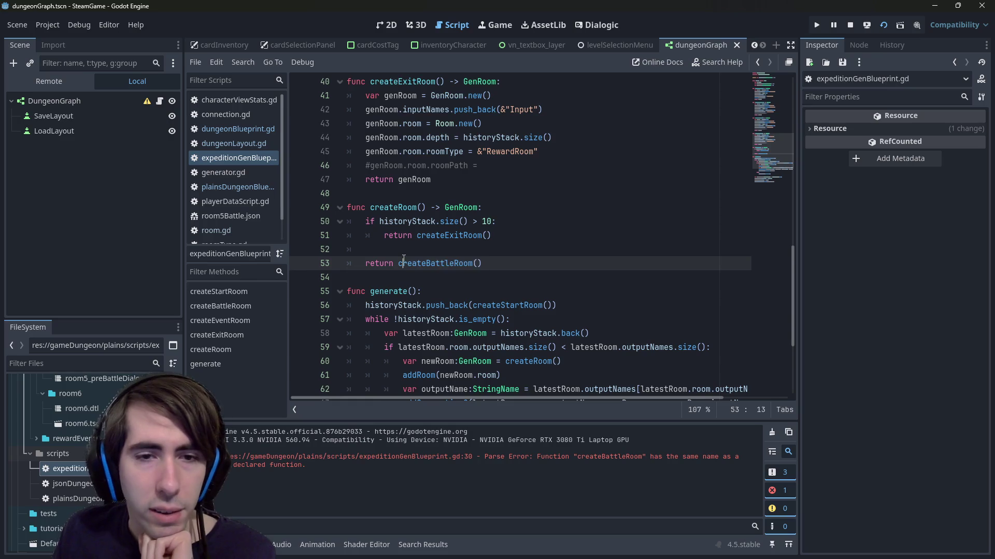
pyautogui.scroll(4, 404, 258)
pyautogui.scroll(-4, 403, 258)
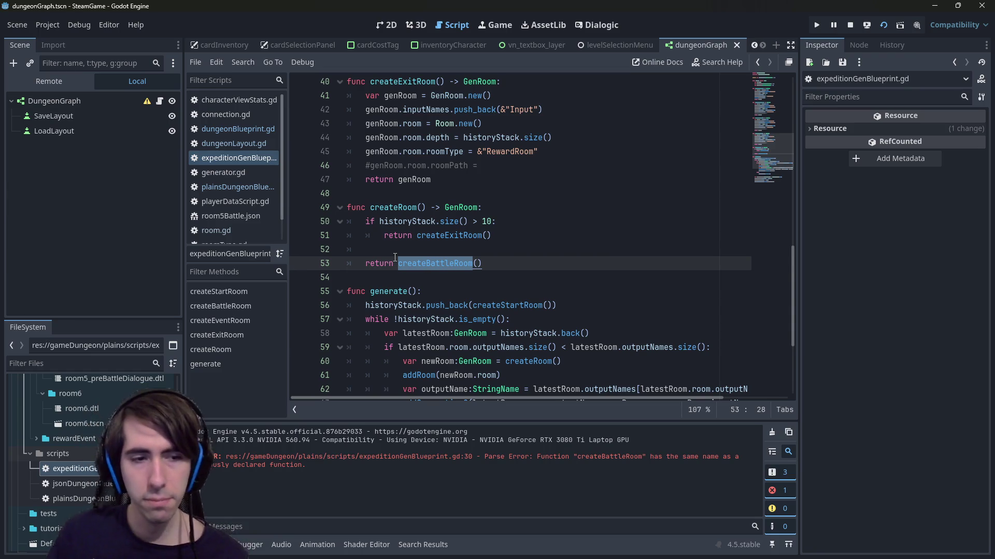
pyautogui.click(540, 206)
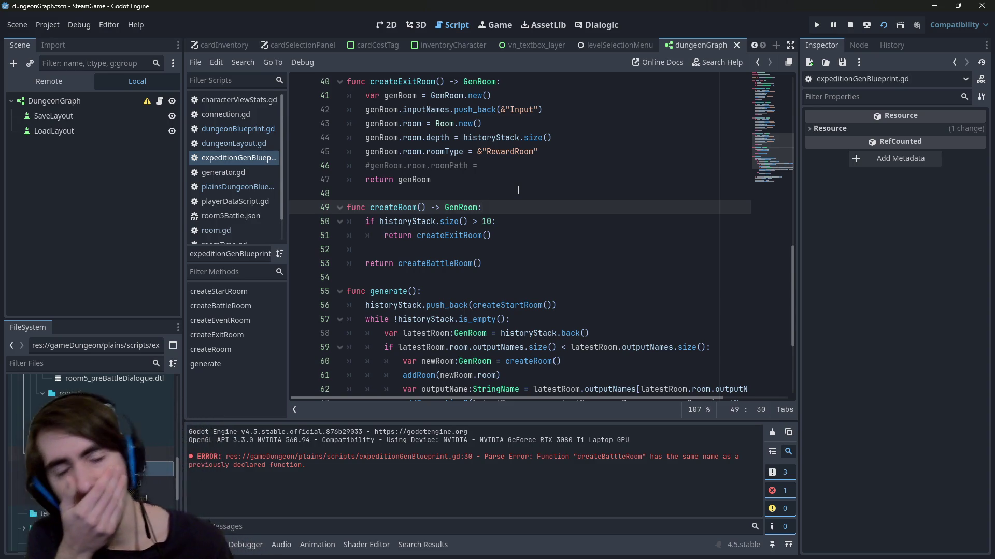
# - Move back up from the exit-room return to the top of the script
pyautogui.scroll(-1, 516, 202)
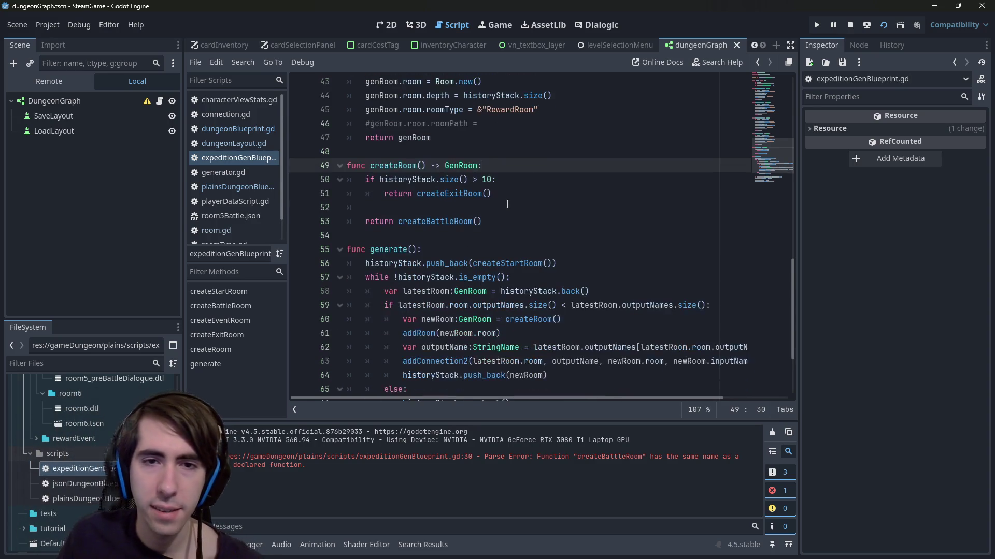
pyautogui.scroll(1, 505, 221)
pyautogui.click(518, 238)
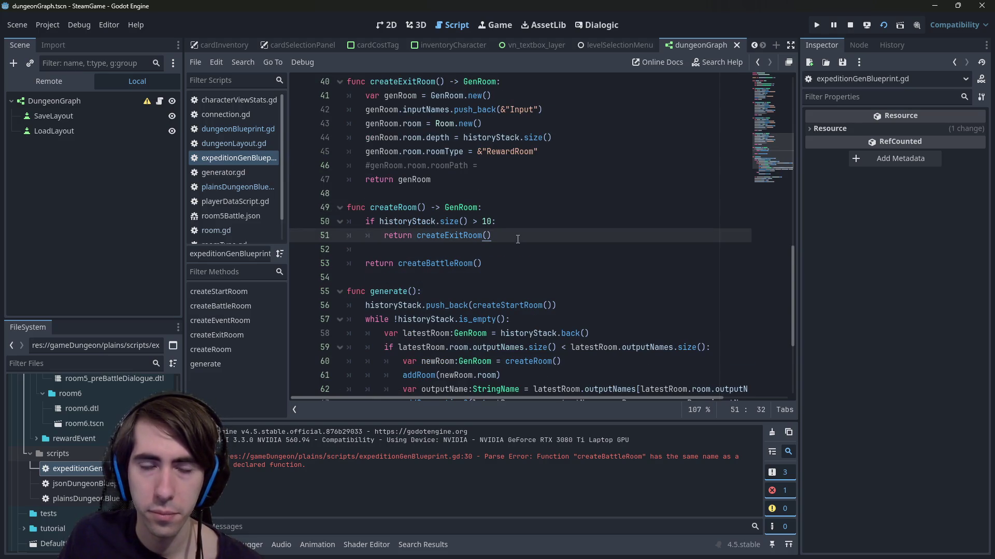
pyautogui.scroll(2, 518, 238)
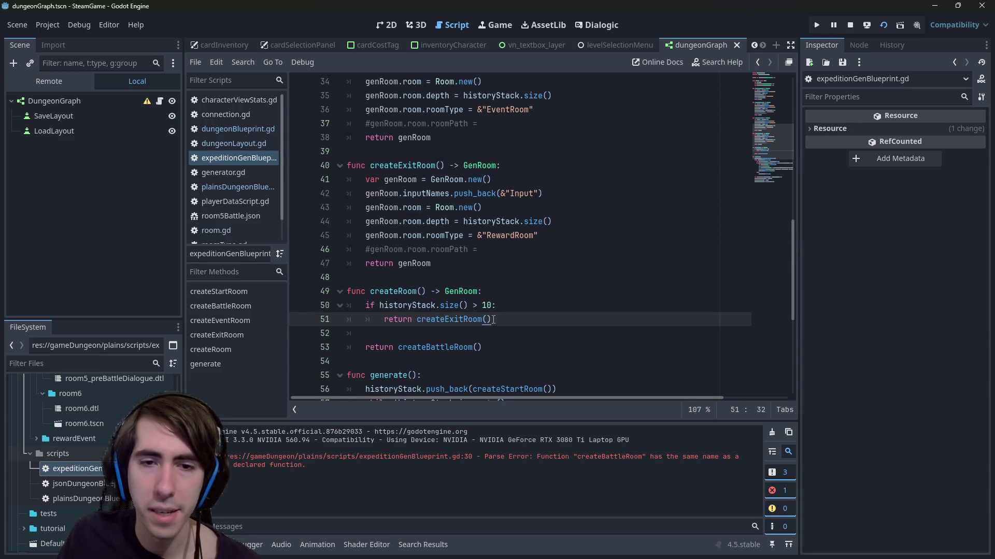
pyautogui.press('Up')
pyautogui.scroll(10, 506, 316)
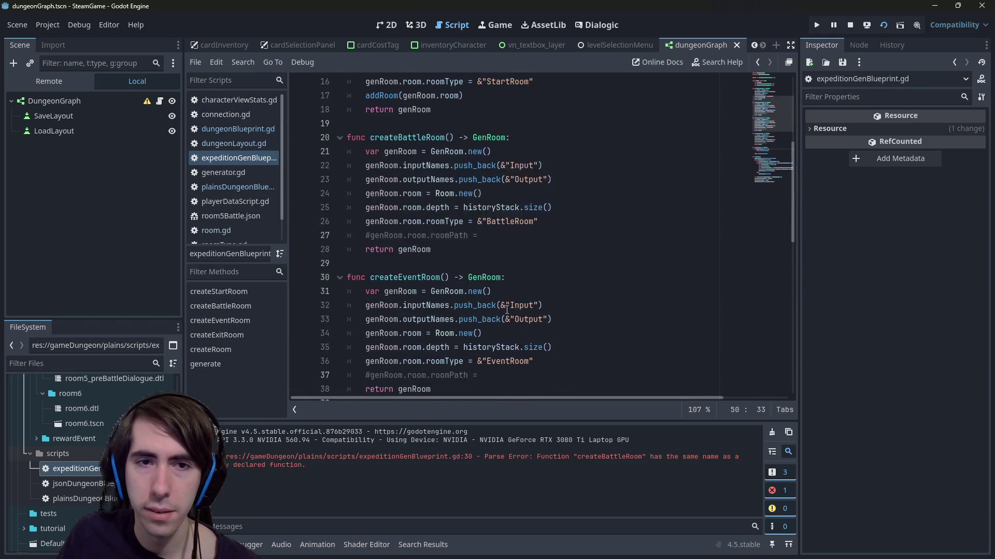
pyautogui.scroll(3, 507, 309)
# - Declare var exitRoom:Room below historyStack and save the script
pyautogui.click(559, 126)
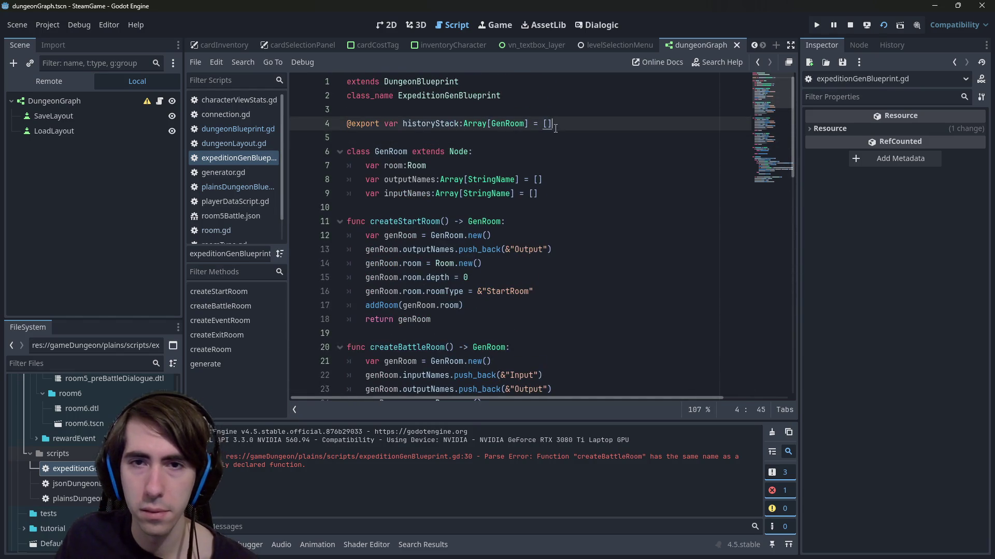
pyautogui.press('Return')
pyautogui.press('Return')
pyautogui.write('var e')
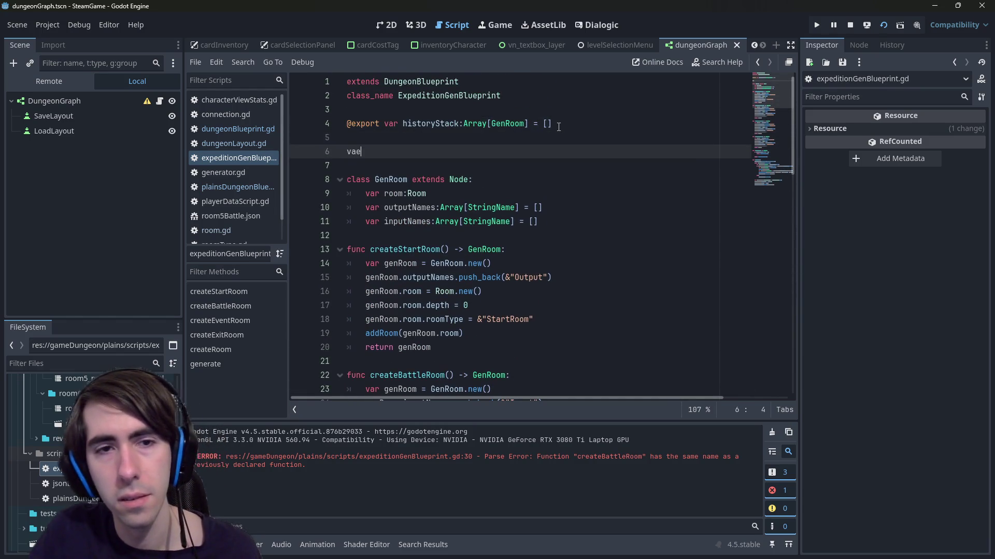
pyautogui.write('xitRoom')
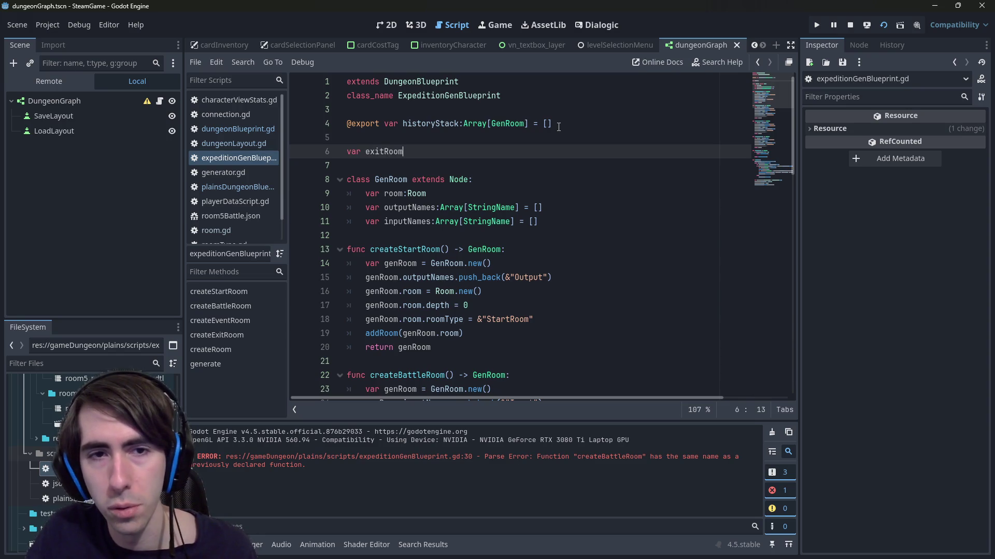
pyautogui.write(':Room')
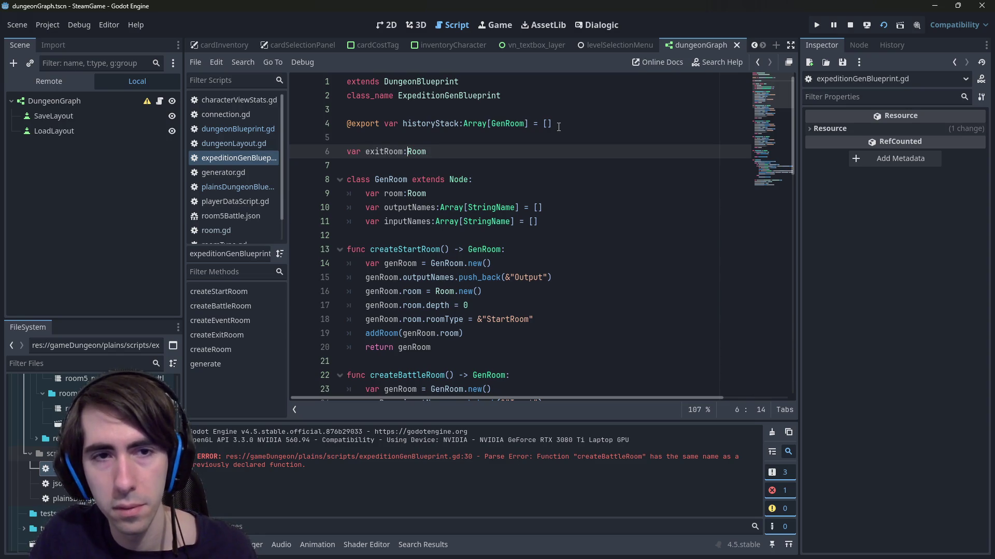
pyautogui.hotkey('ctrl', 'Left')
pyautogui.hotkey('ctrl', 'Left')
pyautogui.hotkey('ctrl', 'shift', 'Left')
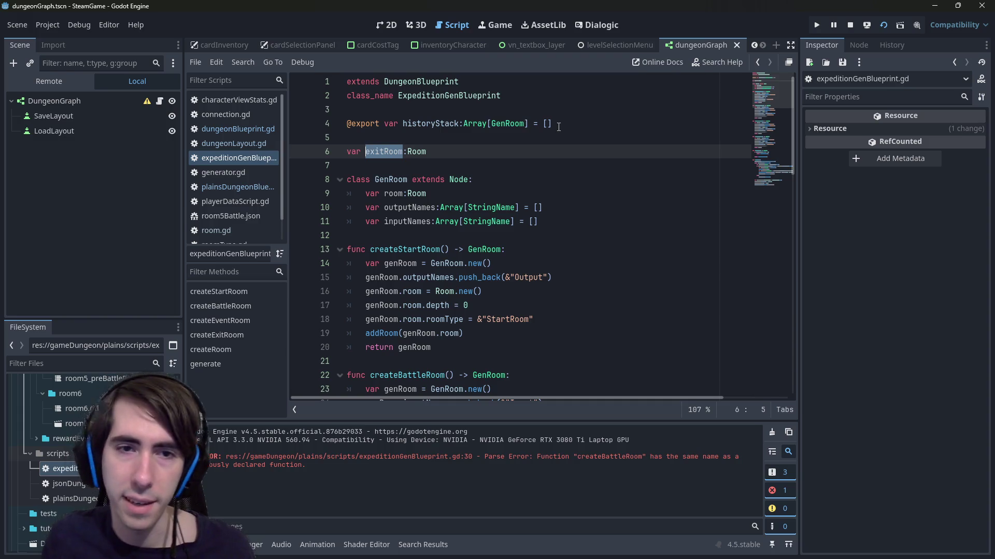
pyautogui.hotkey('ctrl', 's')
pyautogui.scroll(-10, 486, 266)
pyautogui.scroll(-6, 486, 265)
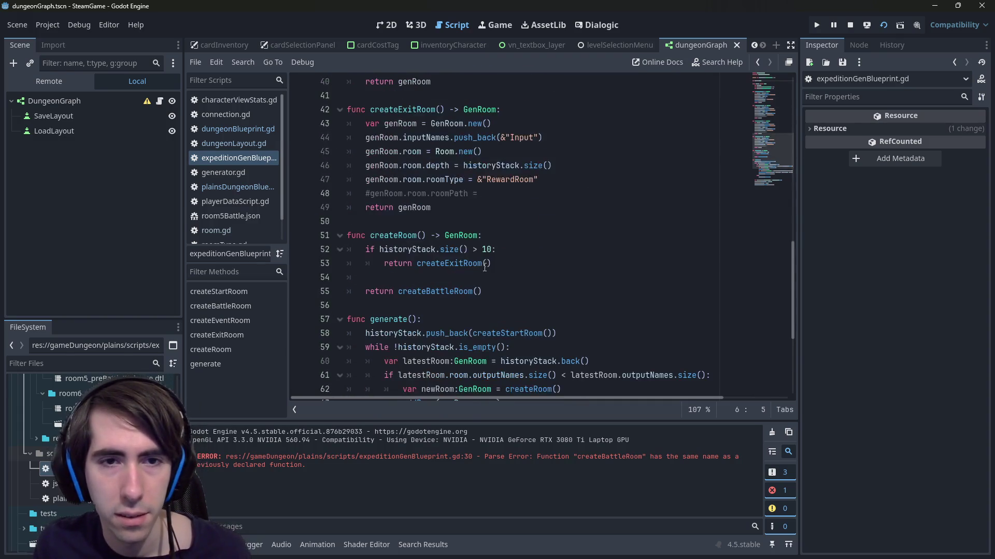
pyautogui.click(490, 138)
# - Add an `if exitRoom == null:` check that assigns exitRoom = createExitRoom()
pyautogui.click(515, 123)
pyautogui.press('Return')
pyautogui.write('if exitRoom == null:')
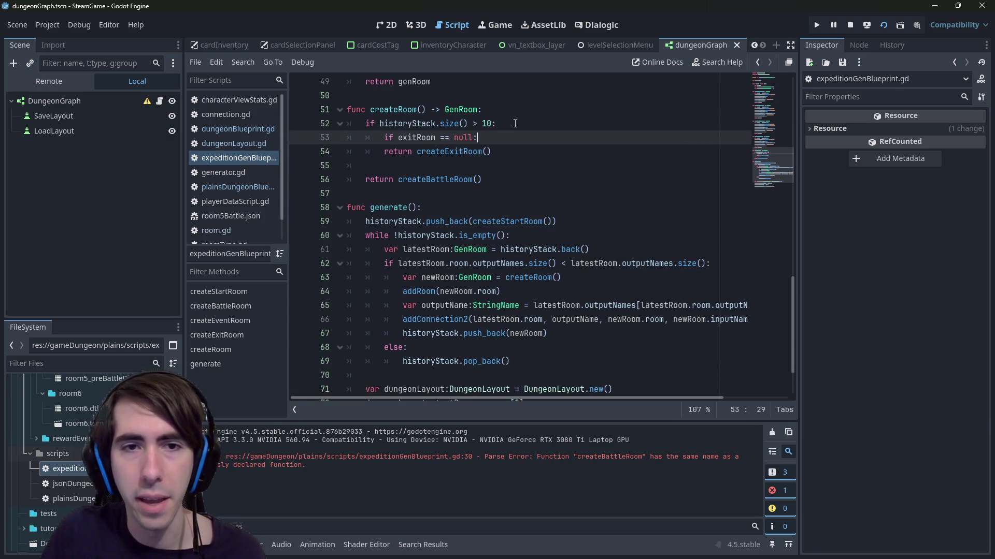
pyautogui.press('Down')
pyautogui.press('Home')
pyautogui.press('Tab')
pyautogui.hotkey('ctrl', 'Delete')
pyautogui.press('Delete')
pyautogui.write('exitRoom = ')
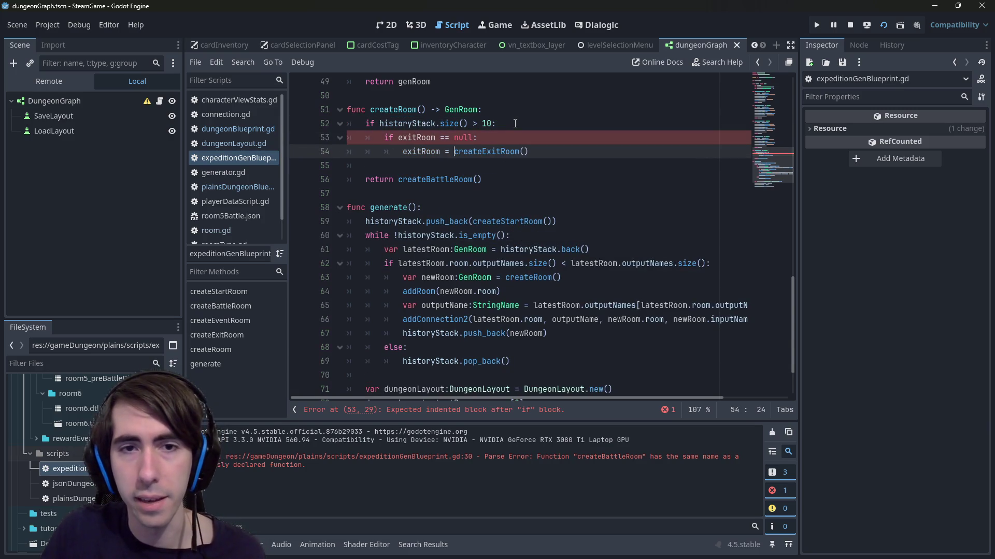
pyautogui.write('cr')
pyautogui.press('Tab')
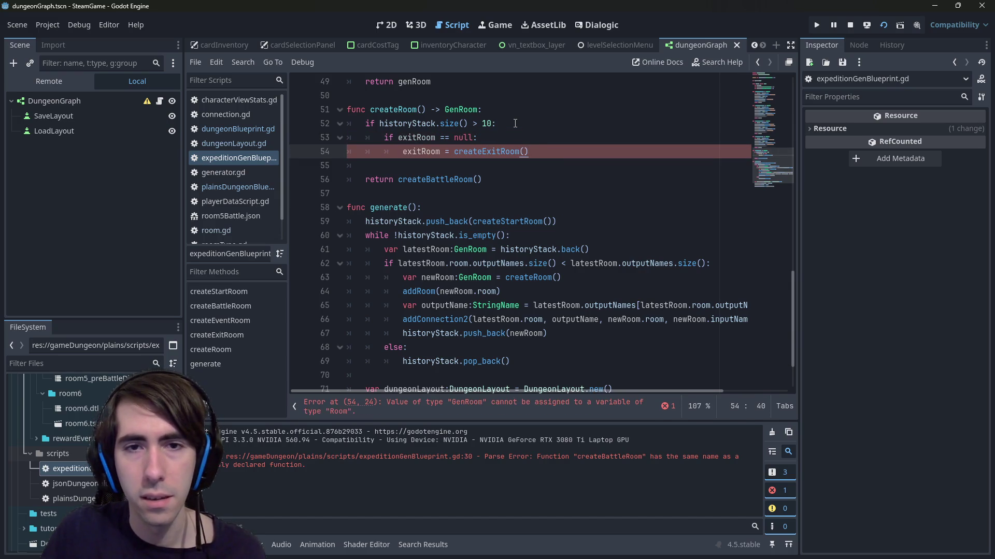
# - Return exitRoom after the null check in createRoom
pyautogui.press('Return')
pyautogui.press('BackSpace')
pyautogui.write('return exitRoom')
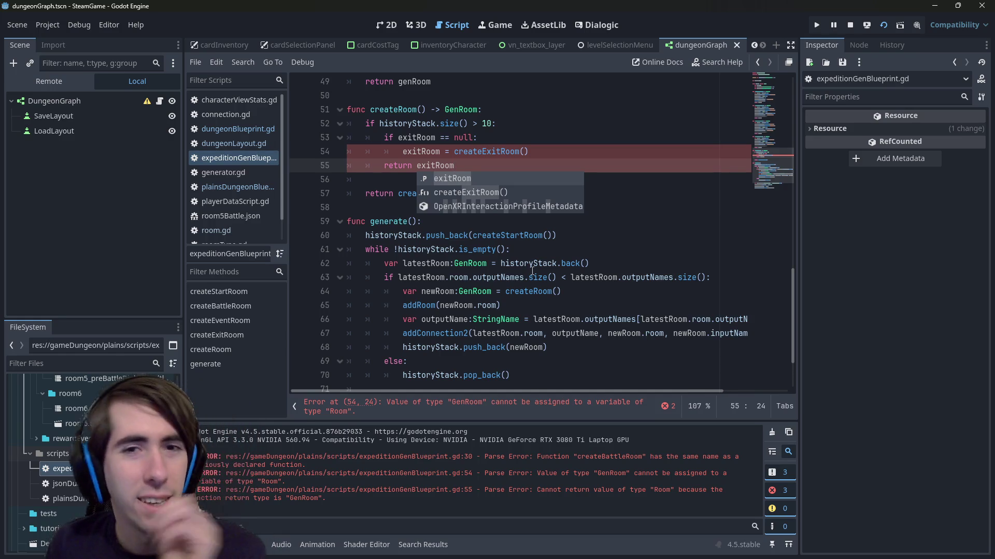
pyautogui.click(485, 163)
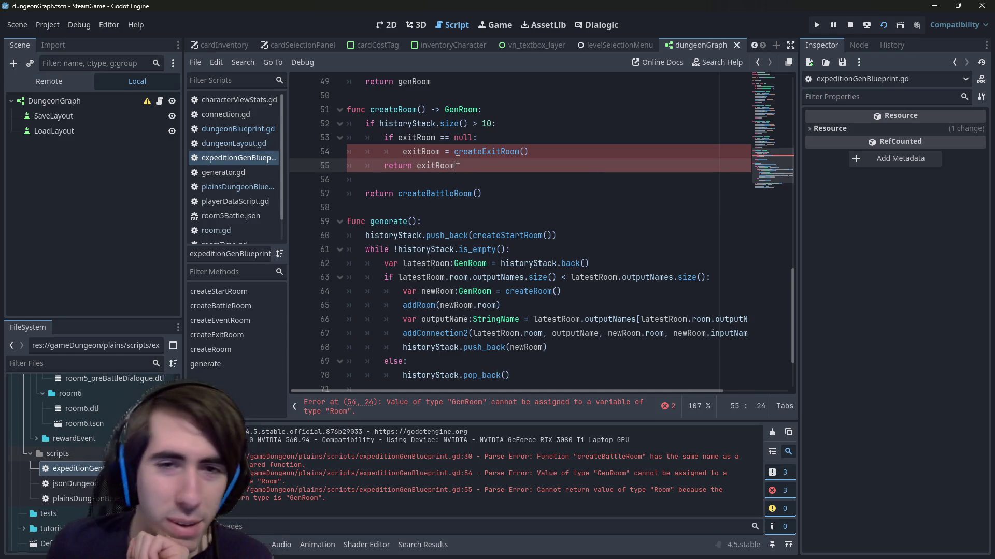
pyautogui.click(504, 406)
pyautogui.scroll(10, 464, 228)
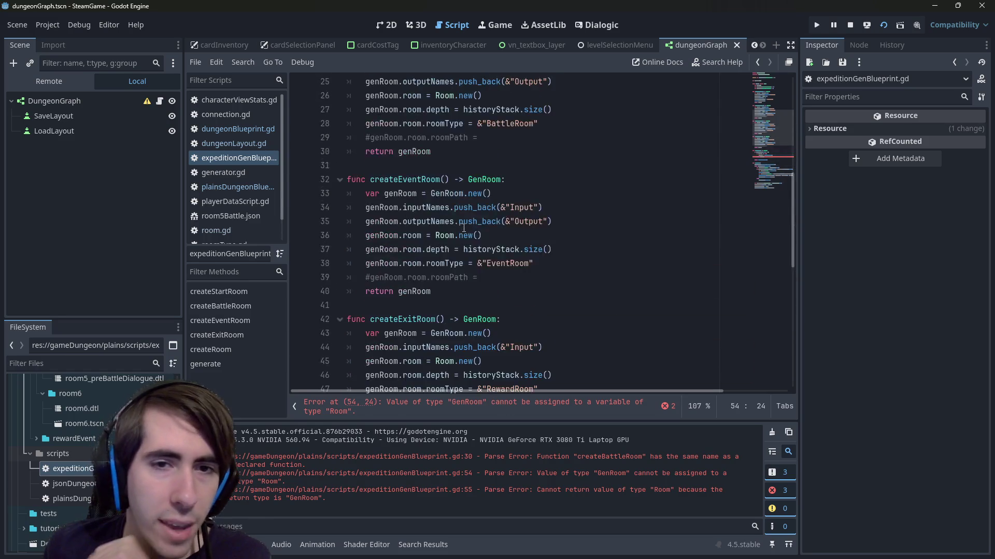
pyautogui.scroll(3, 464, 228)
pyautogui.doubleClick(417, 152)
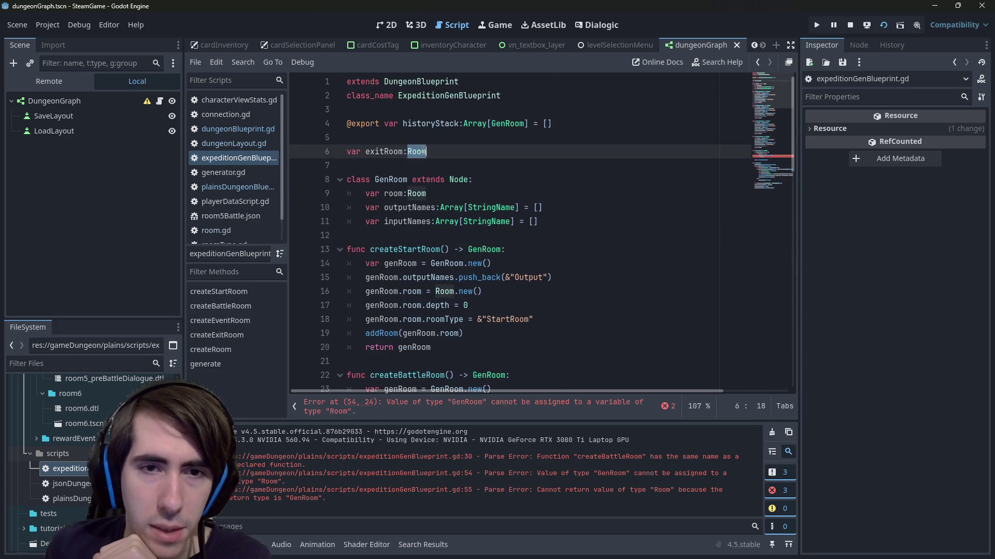
pyautogui.write('GenRoom')
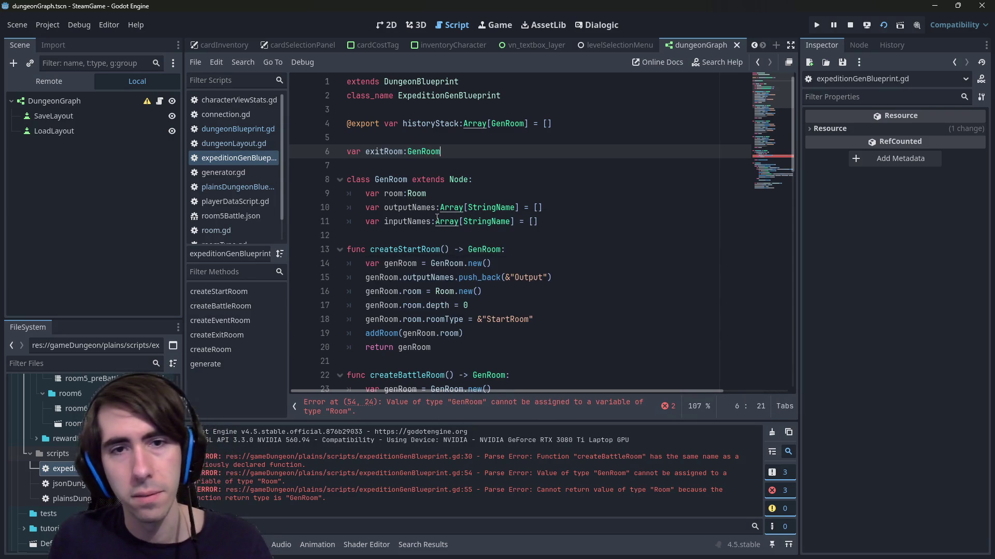
pyautogui.scroll(-15, 442, 218)
pyautogui.scroll(3, 460, 227)
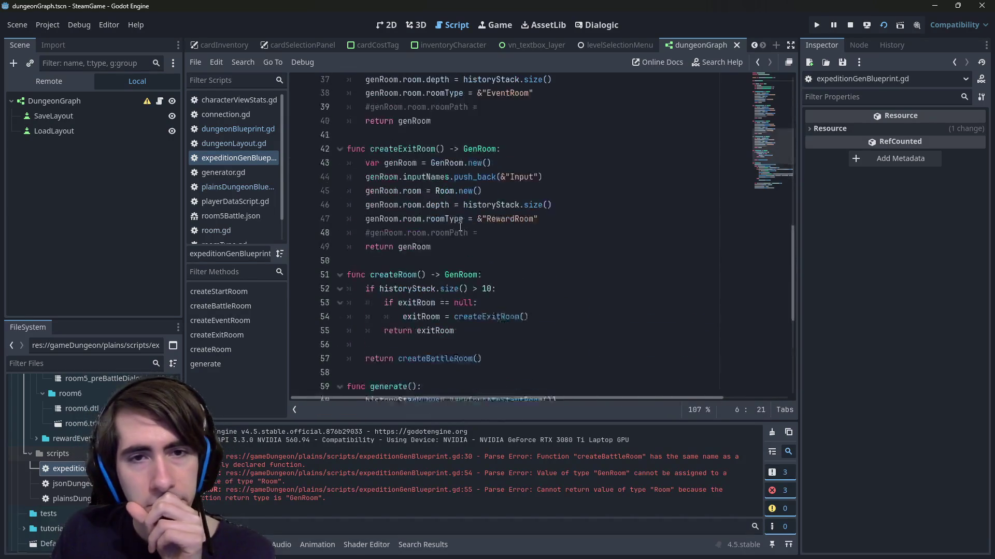
pyautogui.scroll(3, 460, 226)
pyautogui.scroll(-3, 460, 227)
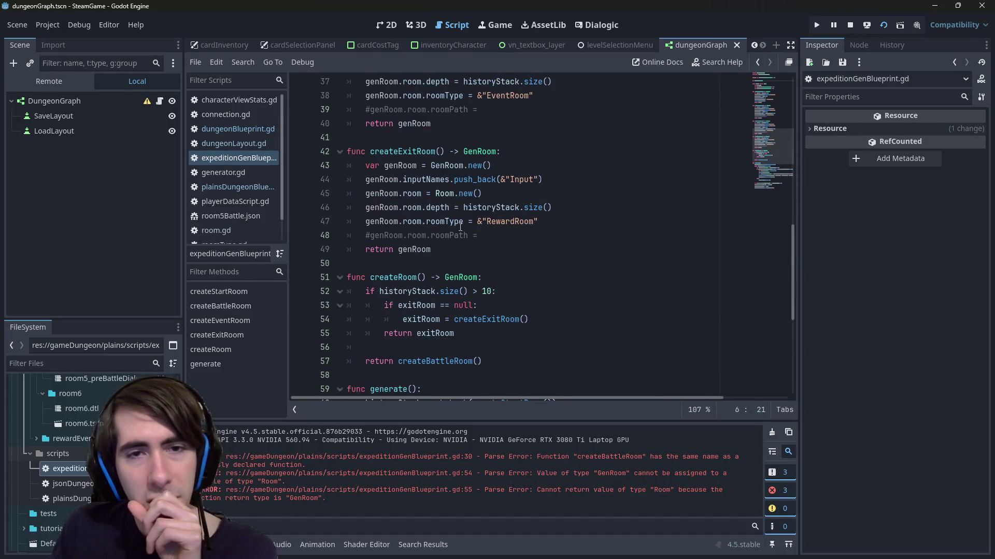
pyautogui.moveTo(460, 221)
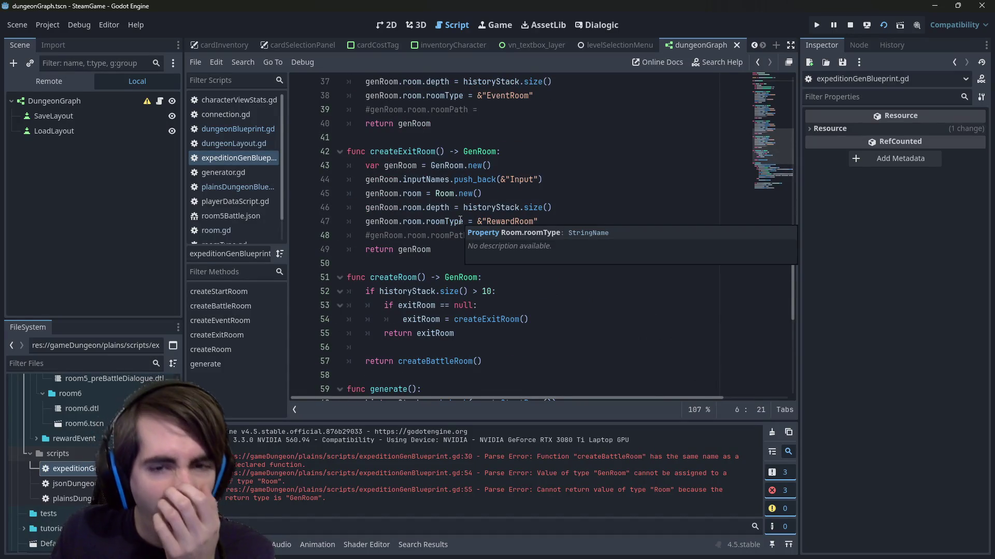
pyautogui.scroll(-3, 460, 220)
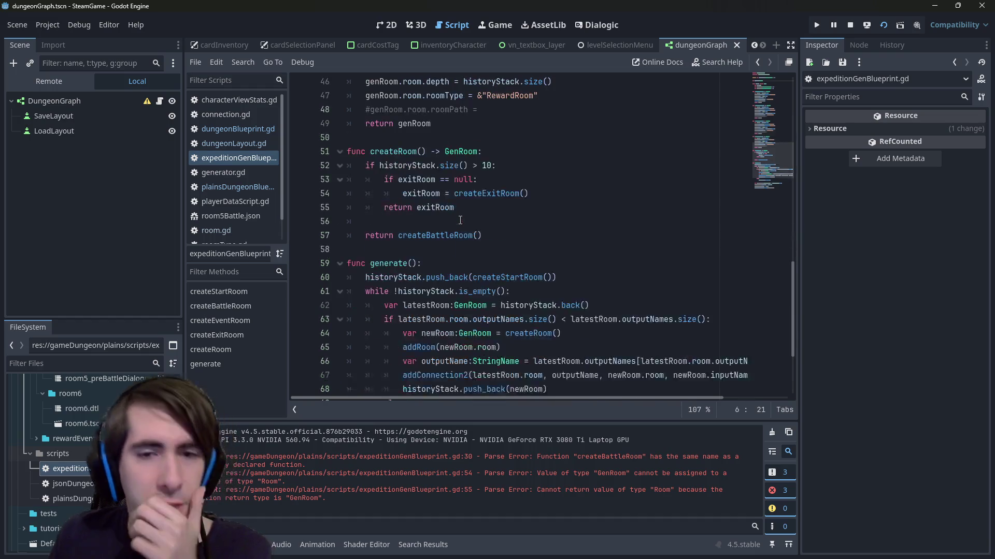
pyautogui.scroll(-2, 496, 196)
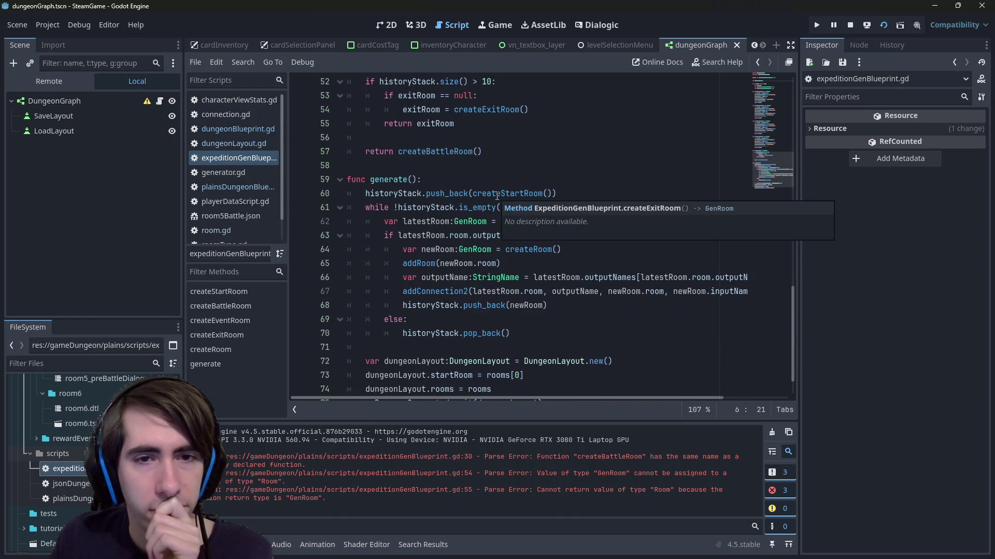
pyautogui.scroll(3, 513, 320)
pyautogui.moveTo(550, 282)
pyautogui.mouseDown()
pyautogui.moveTo(482, 236)
pyautogui.moveTo(551, 282)
pyautogui.moveTo(346, 207)
pyautogui.moveTo(345, 193)
pyautogui.mouseUp()
pyautogui.scroll(-4, 510, 248)
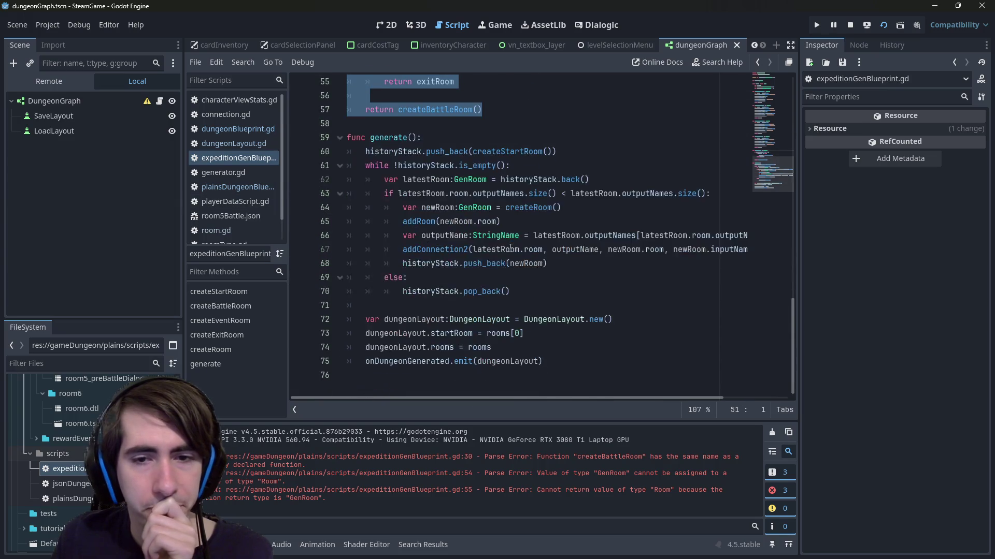
pyautogui.scroll(3, 510, 247)
pyautogui.click(514, 217)
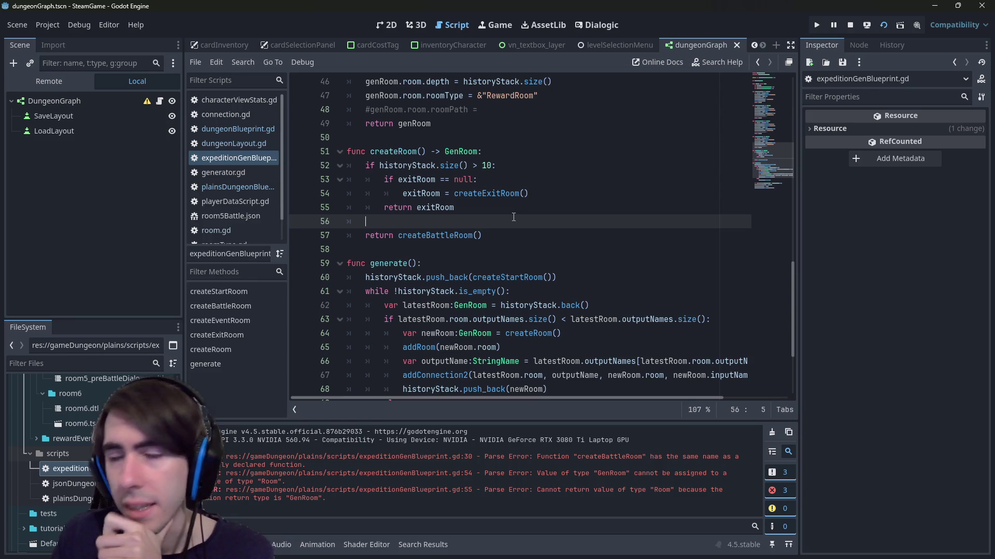
pyautogui.scroll(2, 512, 217)
pyautogui.doubleClick(455, 319)
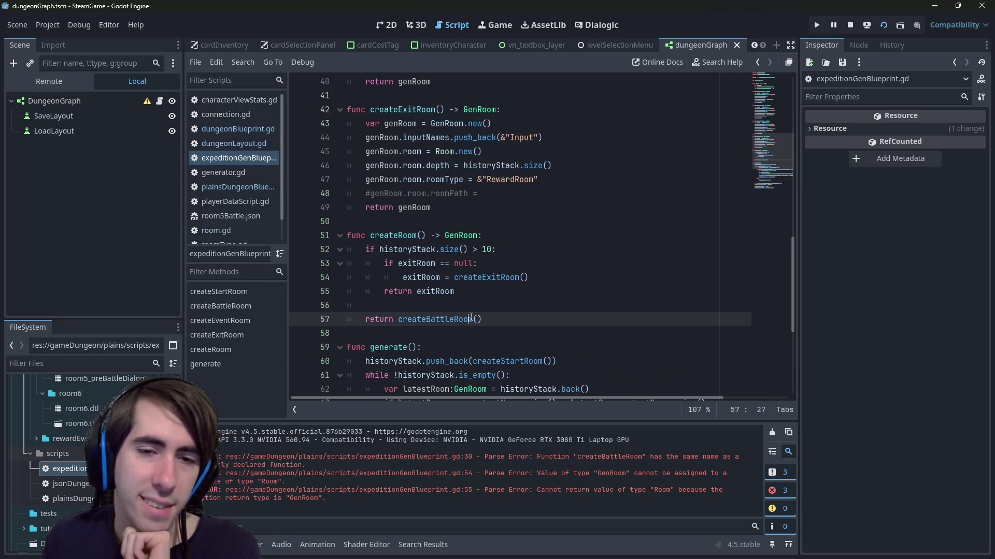
pyautogui.click(463, 307)
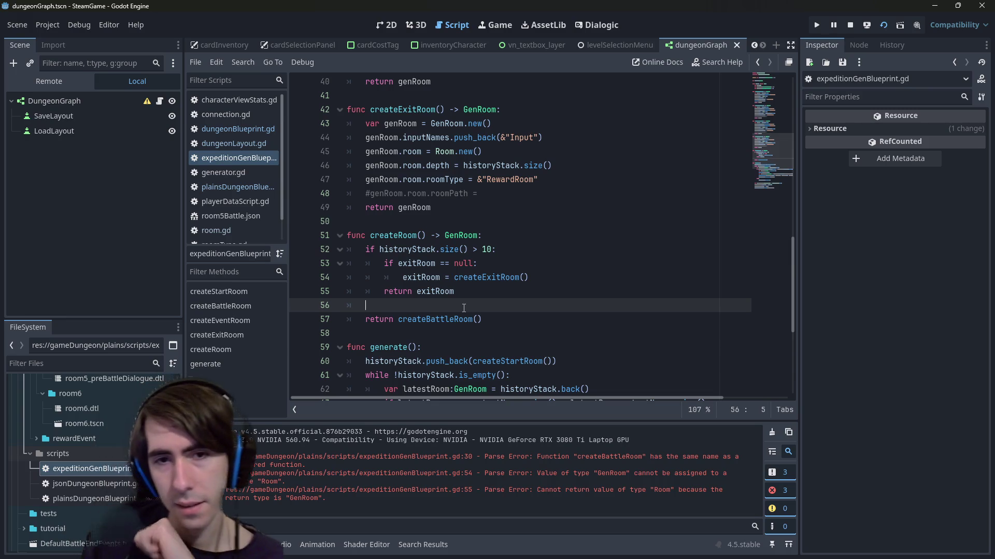
pyautogui.scroll(10, 464, 308)
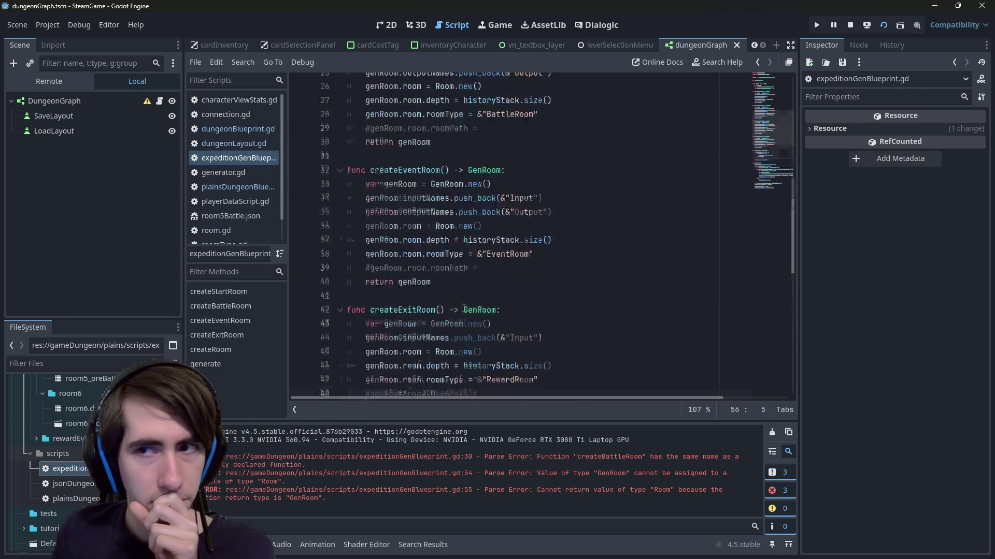
pyautogui.doubleClick(426, 123)
pyautogui.hotkey('ctrl', 'c')
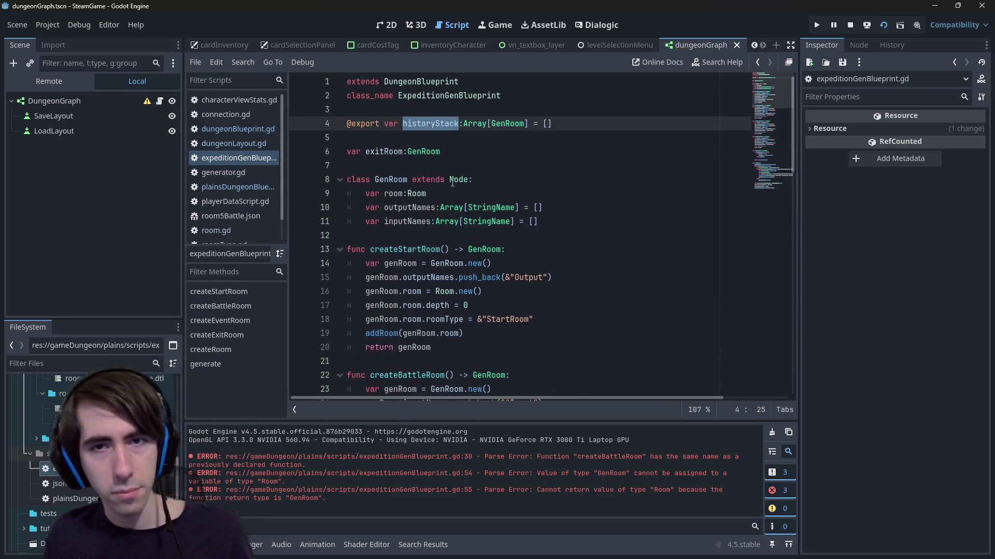
pyautogui.scroll(-7, 451, 213)
pyautogui.scroll(-3, 451, 212)
pyautogui.click(457, 302)
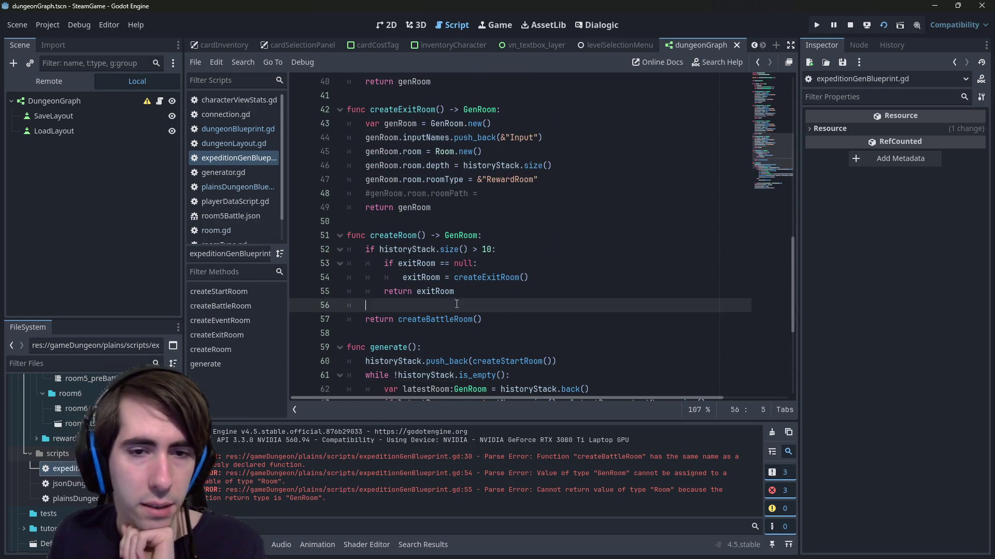
# - Start a new condition line reading historyStack.back().room.roomType
pyautogui.press('Return')
pyautogui.hotkey('ctrl', 'v')
pyautogui.write('.bac')
pyautogui.press('BackSpace')
pyautogui.press('BackSpace')
pyautogui.write('cac')
pyautogui.press('BackSpace')
pyautogui.press('BackSpace')
pyautogui.press('BackSpace')
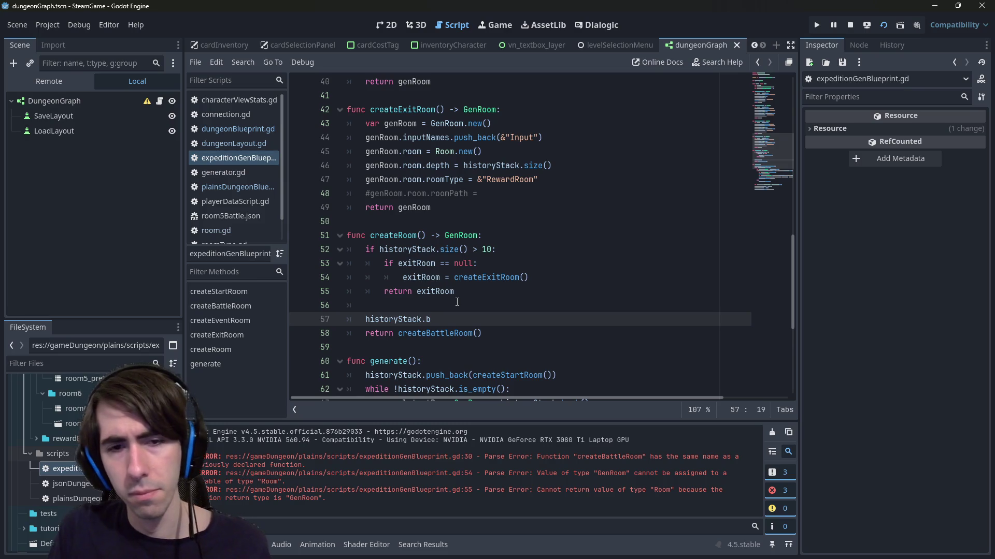
pyautogui.write('ack().')
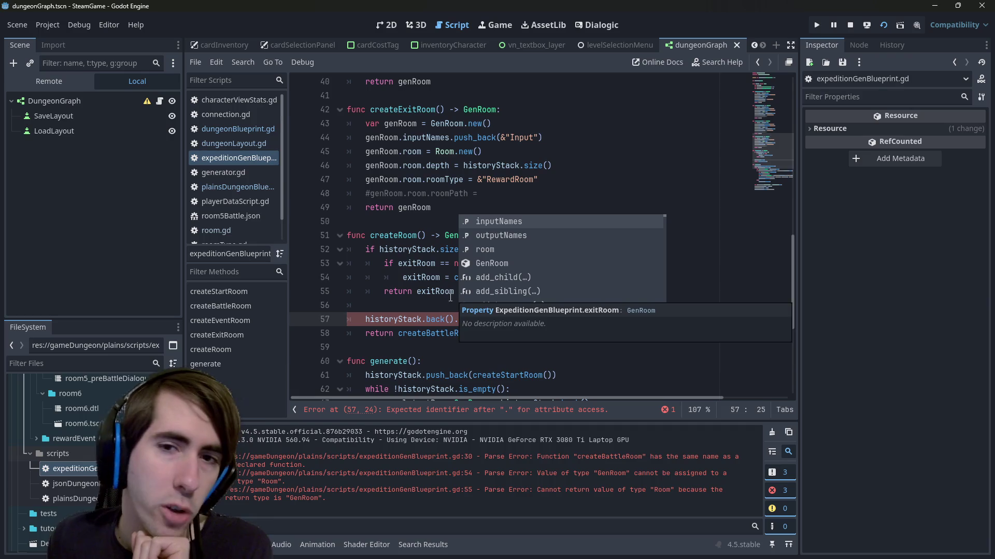
pyautogui.press('Escape')
pyautogui.write('if')
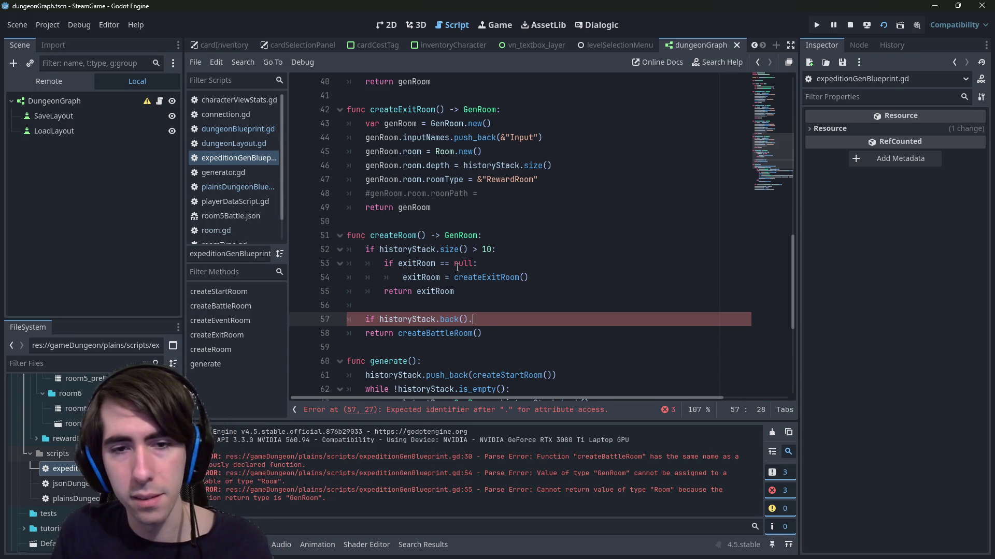
pyautogui.write('.')
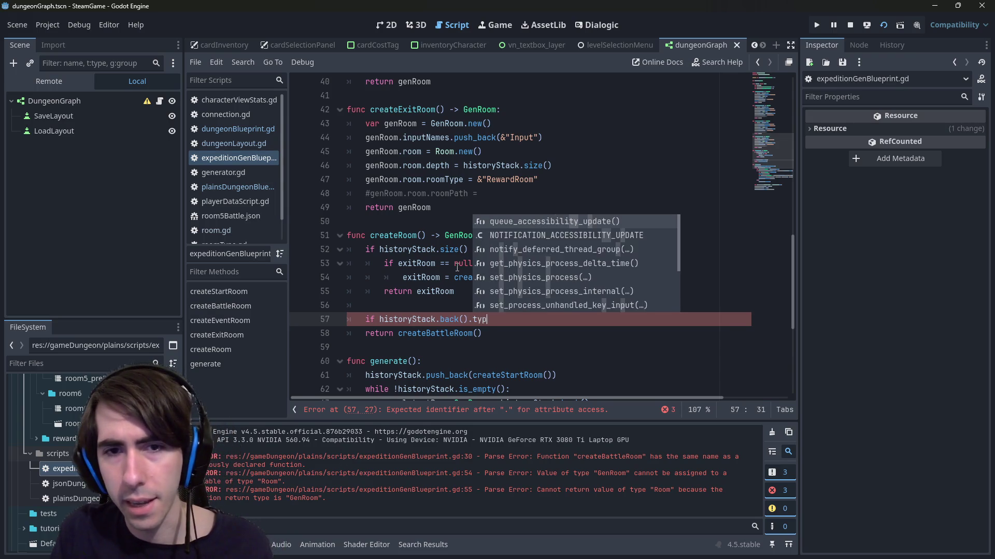
pyautogui.press('BackSpace')
pyautogui.write('room.typ')
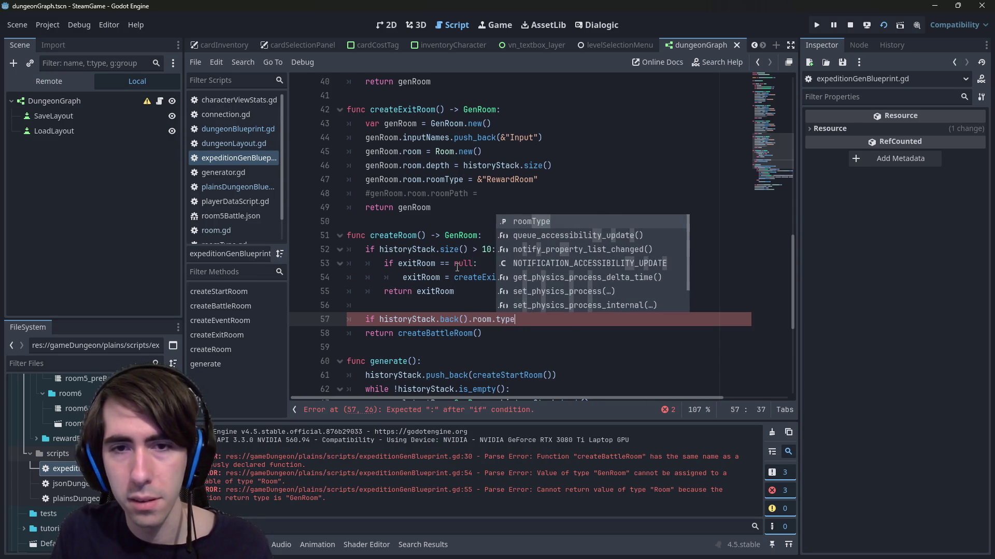
pyautogui.press('Return')
# - Compare it with &"EventRoom" and indent return createBattleRoom() under that if
pyautogui.write('&"EventRom')
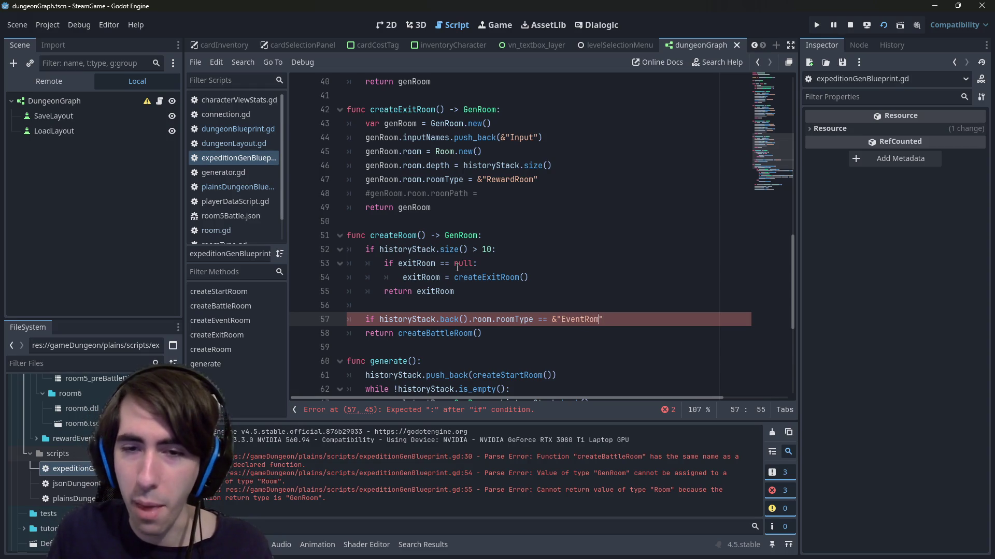
pyautogui.write(':')
pyautogui.press('Return')
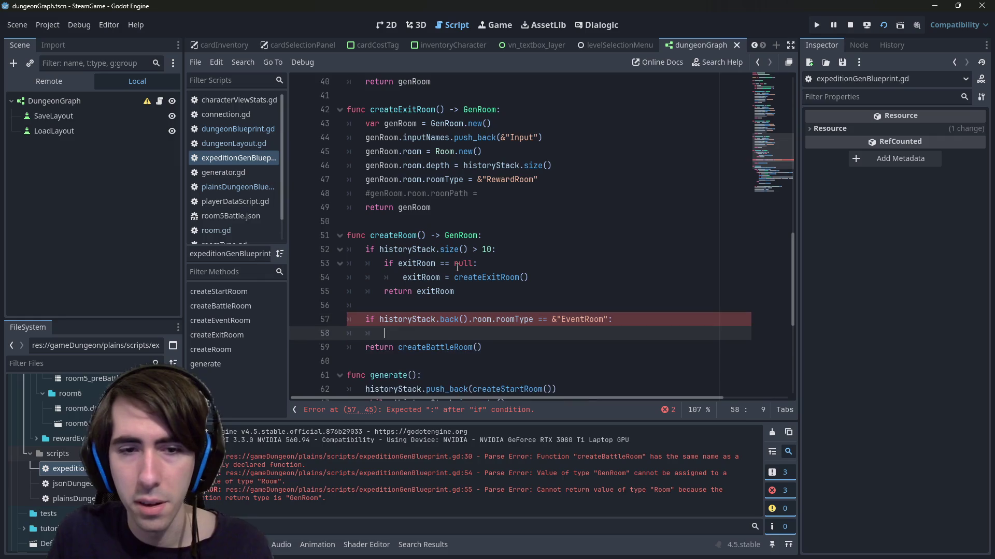
pyautogui.press('Delete')
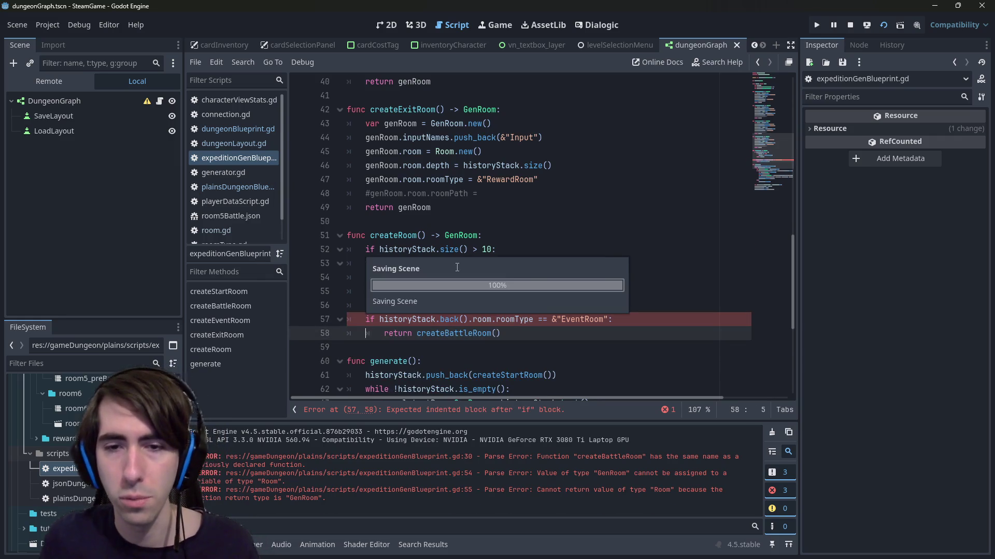
pyautogui.press('Return')
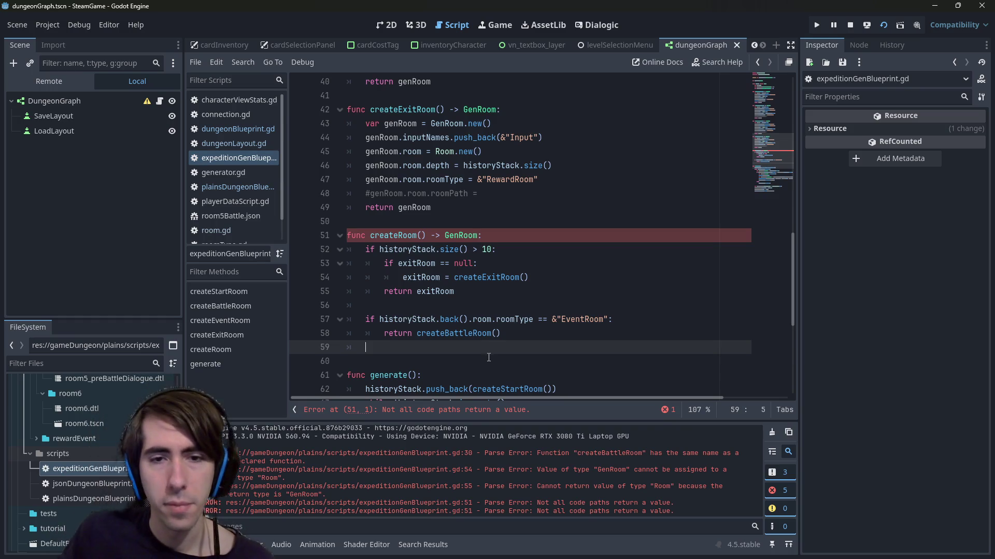
pyautogui.moveTo(501, 333); pyautogui.dragTo(280, 317)
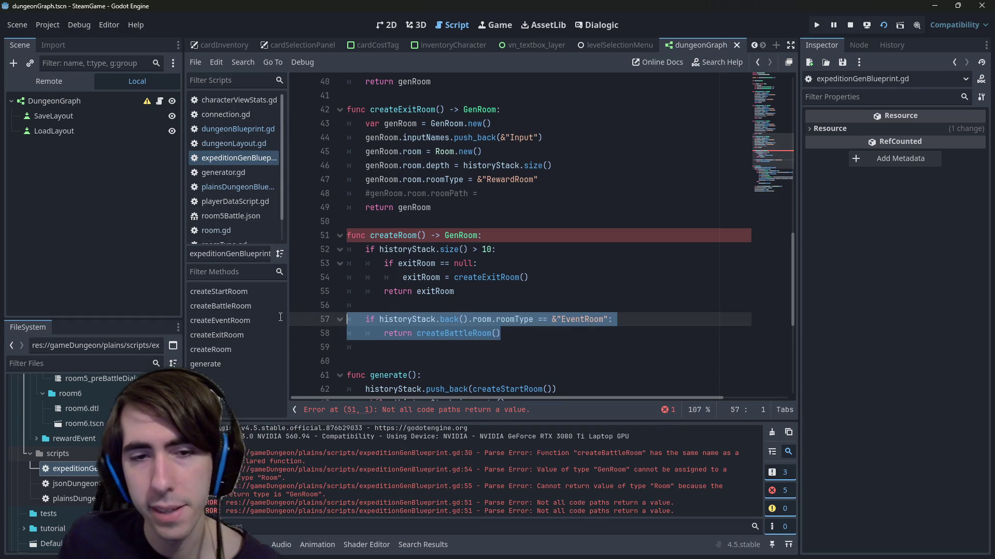
# - Add blank lines after the return createBattleRoom() line in createRoom
pyautogui.click(545, 339)
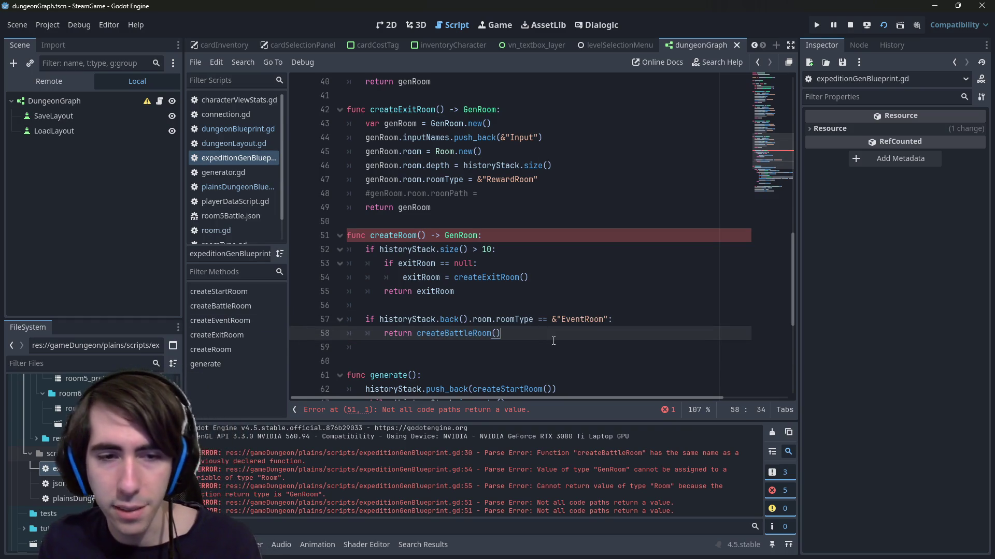
pyautogui.press('Return')
pyautogui.press('Return')
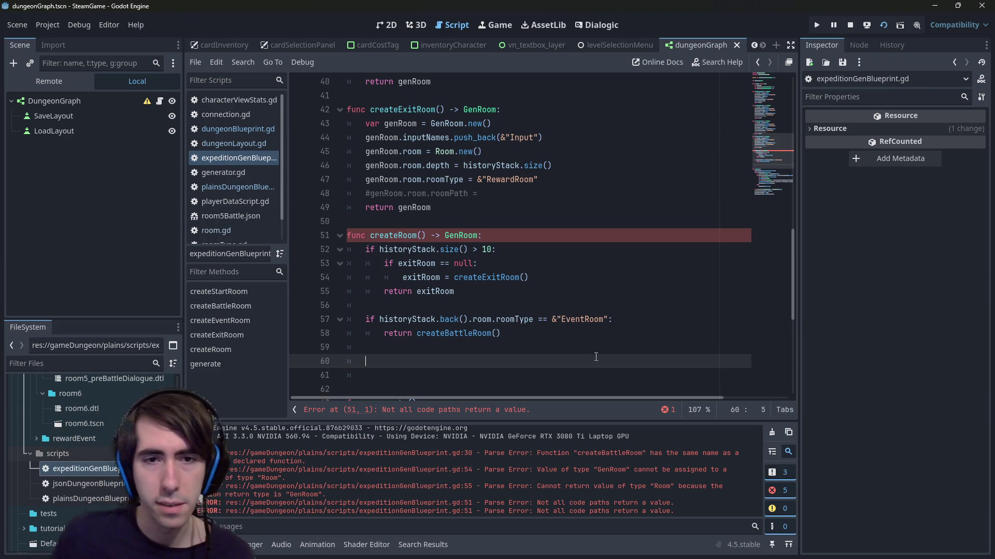
# - Start a bare `if` statement on empty line 60 of createRoom
pyautogui.doubleClick(371, 236)
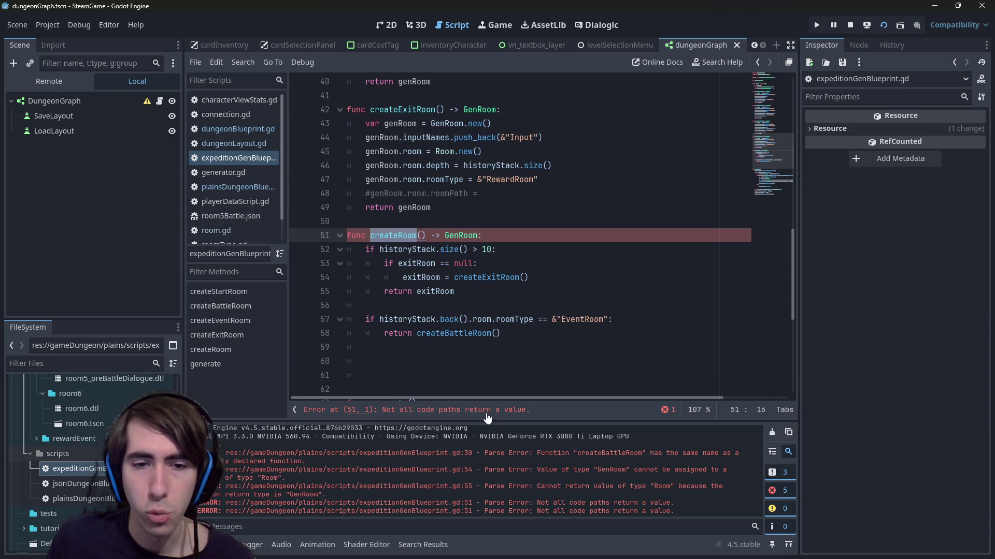
pyautogui.scroll(-1, 487, 243)
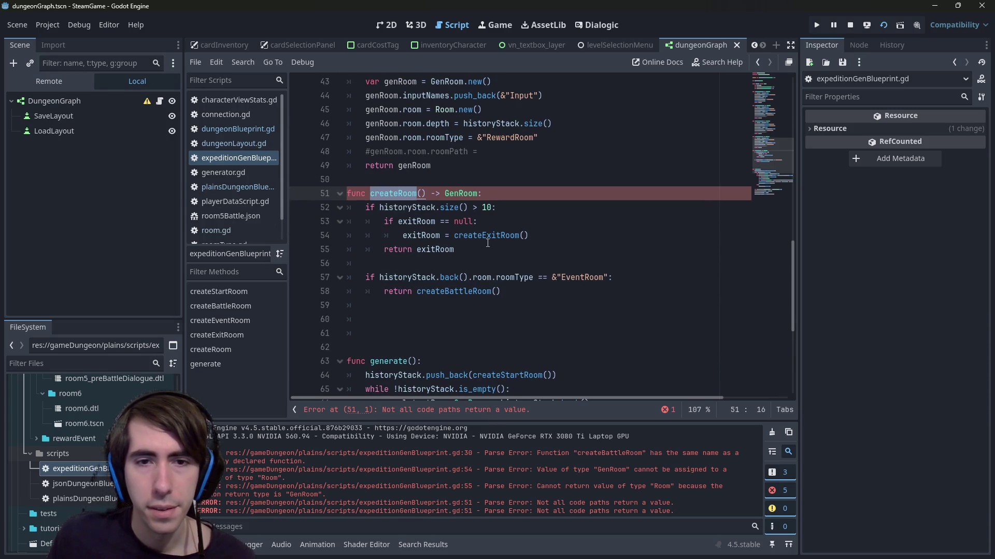
pyautogui.click(631, 306)
pyautogui.click(588, 318)
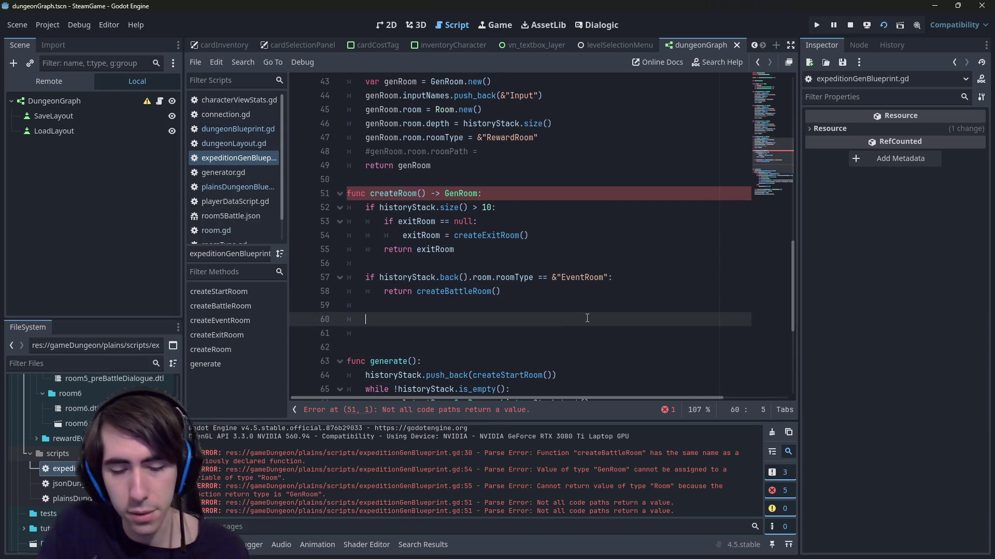
pyautogui.write('if rand.')
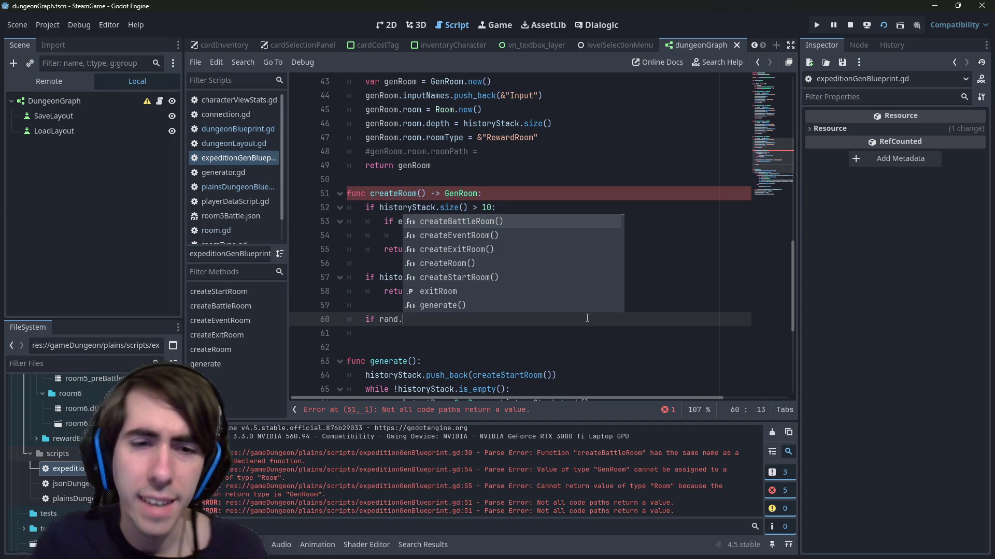
pyautogui.press('BackSpace')
pyautogui.press('BackSpace')
pyautogui.press('BackSpace')
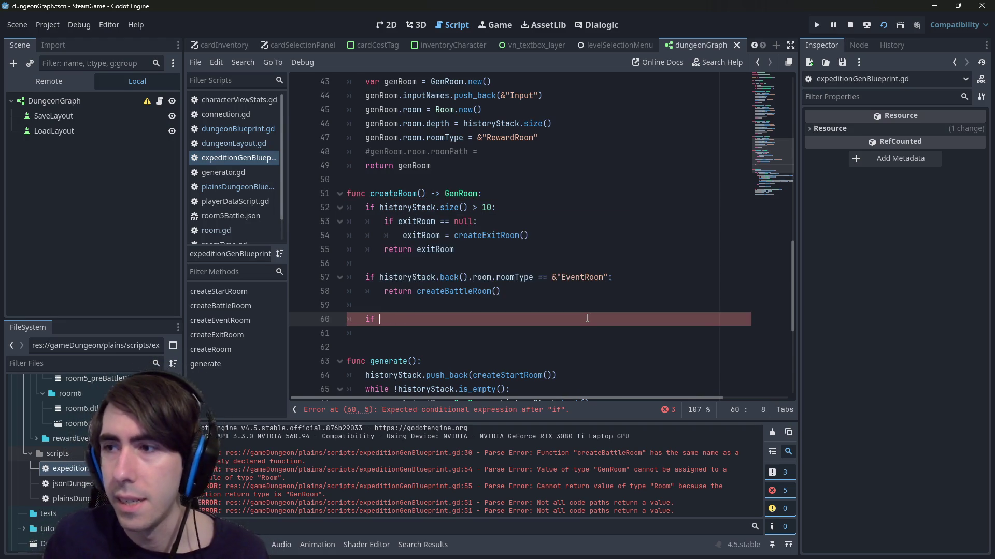
# - Consult the RandomNumberGenerator documentation, then return to the top of the script
pyautogui.hotkey('alt', 'Tab')
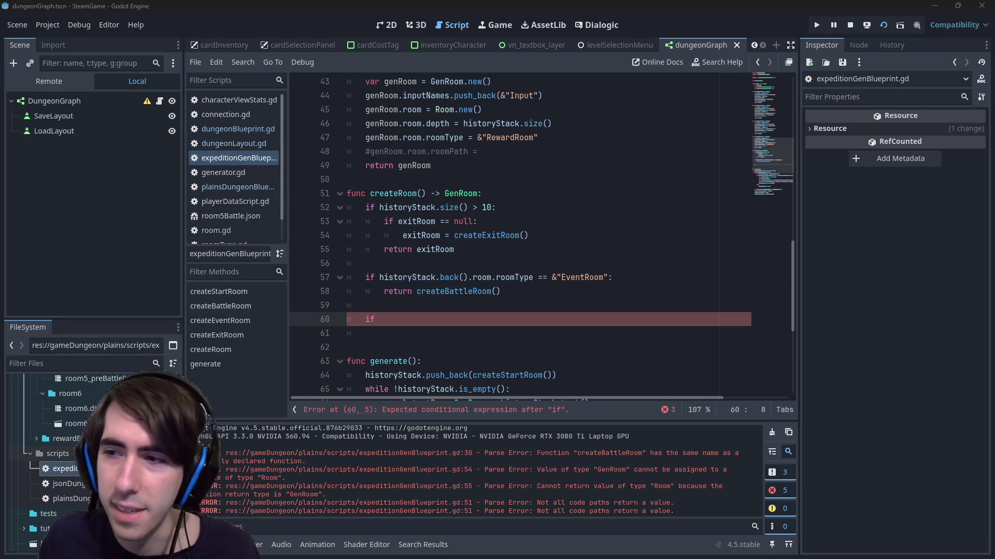
pyautogui.hotkey('alt', 'Tab')
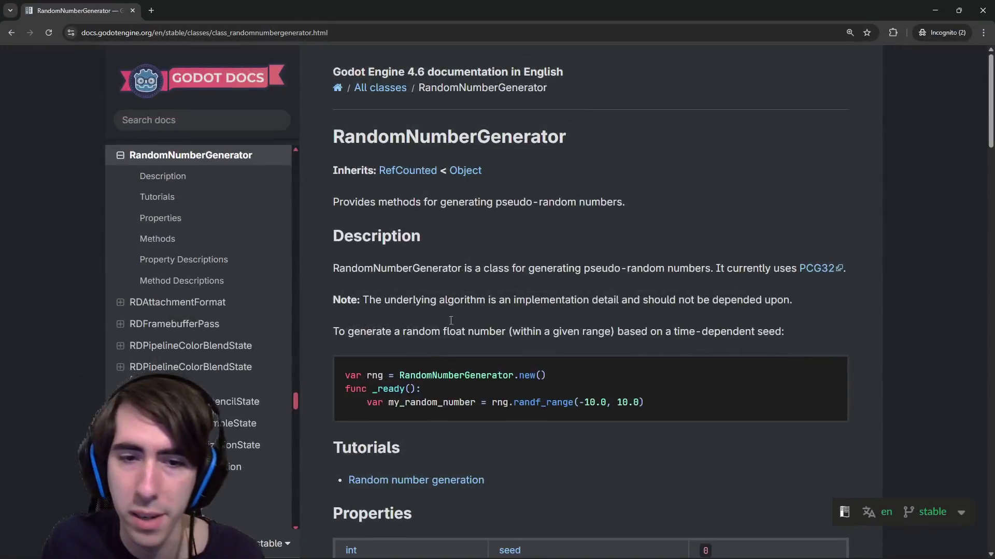
pyautogui.scroll(-2, 424, 319)
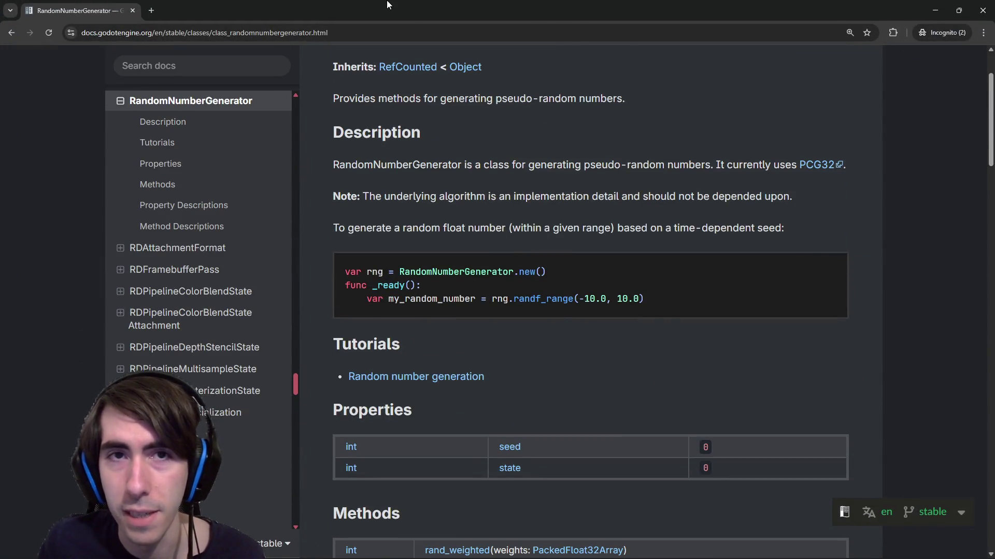
pyautogui.hotkey('alt', 'Tab')
pyautogui.scroll(14, 381, 189)
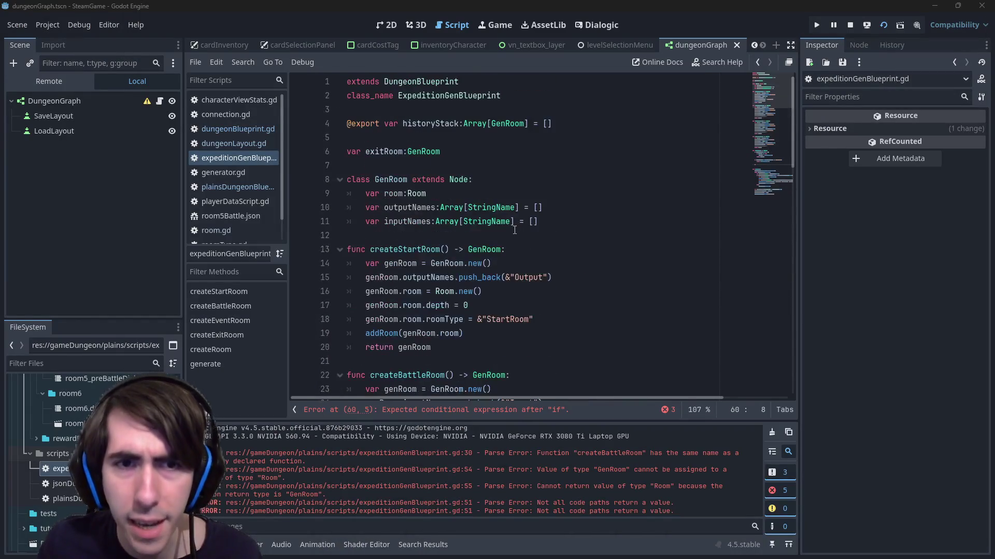
pyautogui.click(510, 153)
# - Declare var rng = RandomNumberGenerator.new() below exitRoom, leaving no extra blank line
pyautogui.press('Return')
pyautogui.press('Return')
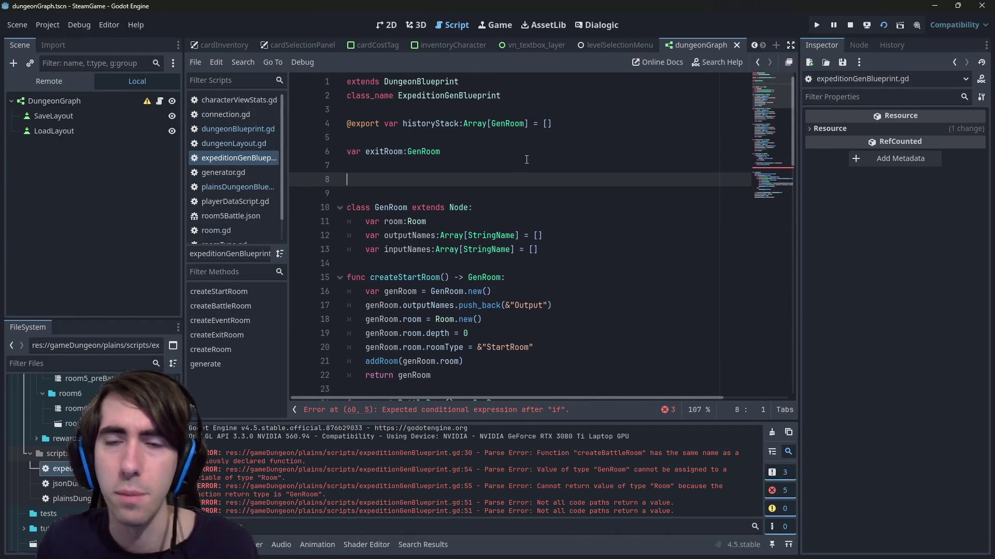
pyautogui.write('var rng ')
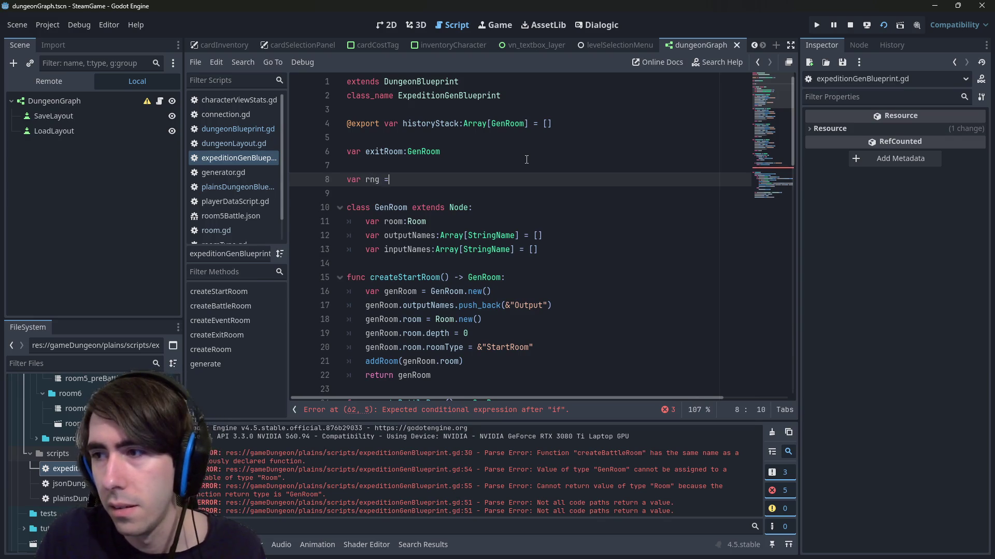
pyautogui.write('= RandomN')
pyautogui.press('Return')
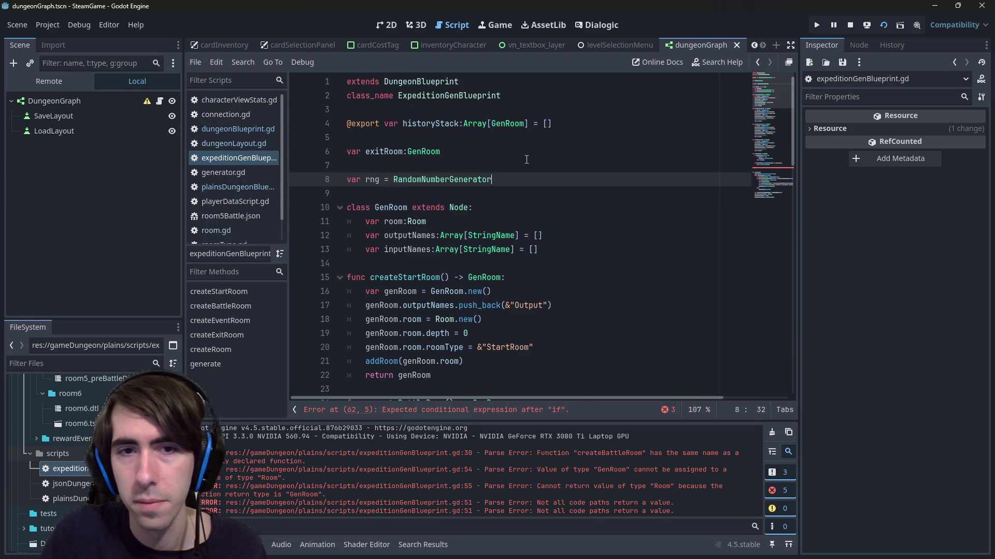
pyautogui.write('.ne')
pyautogui.press('Return')
pyautogui.press('Return')
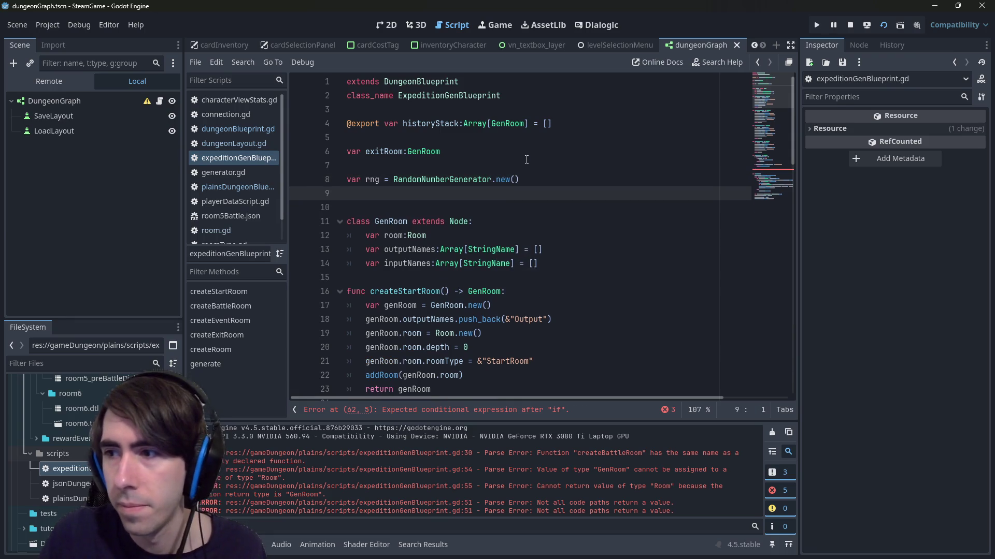
pyautogui.press('BackSpace')
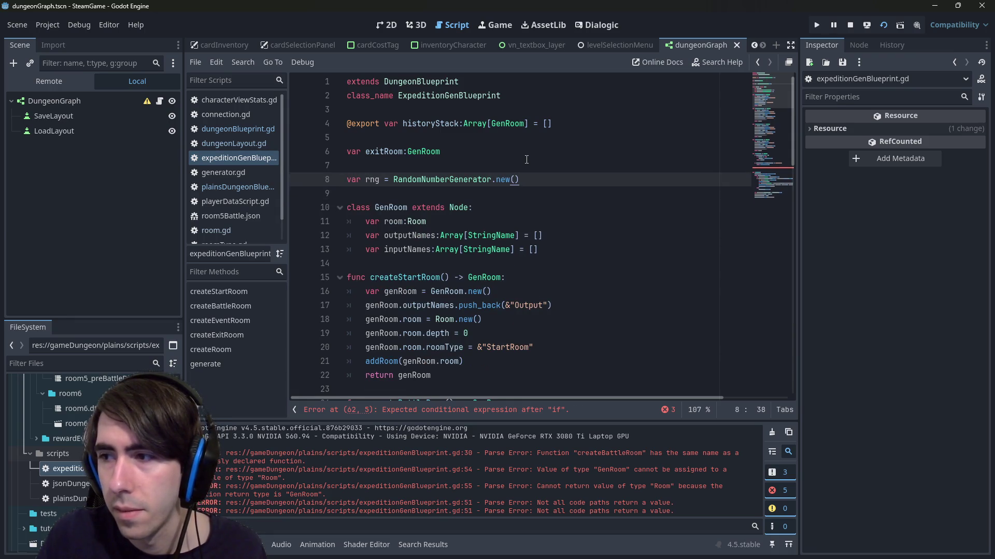
pyautogui.press('Home')
pyautogui.hotkey('ctrl', 'Right')
pyautogui.press('Right')
pyautogui.hotkey('ctrl', 'shift', 'Right')
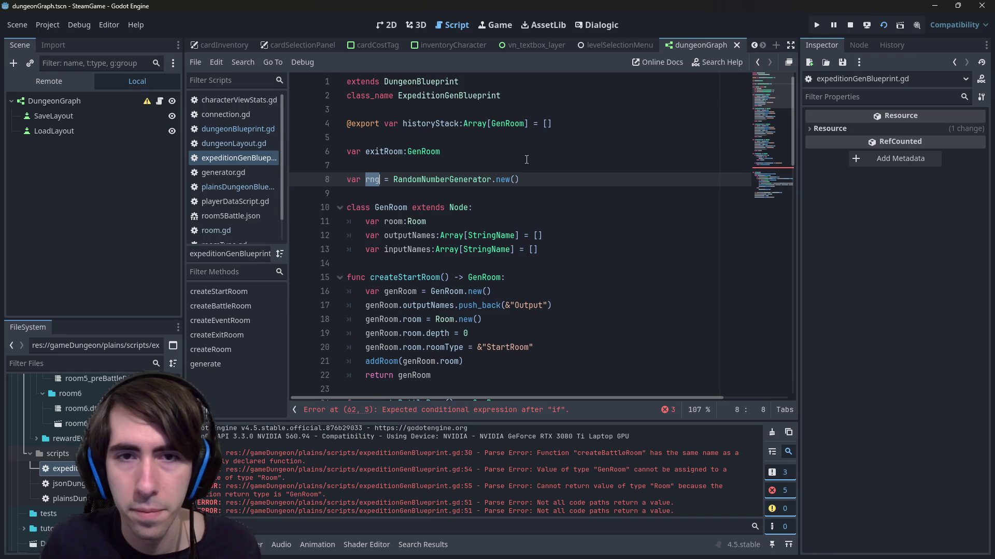
pyautogui.scroll(-18, 527, 159)
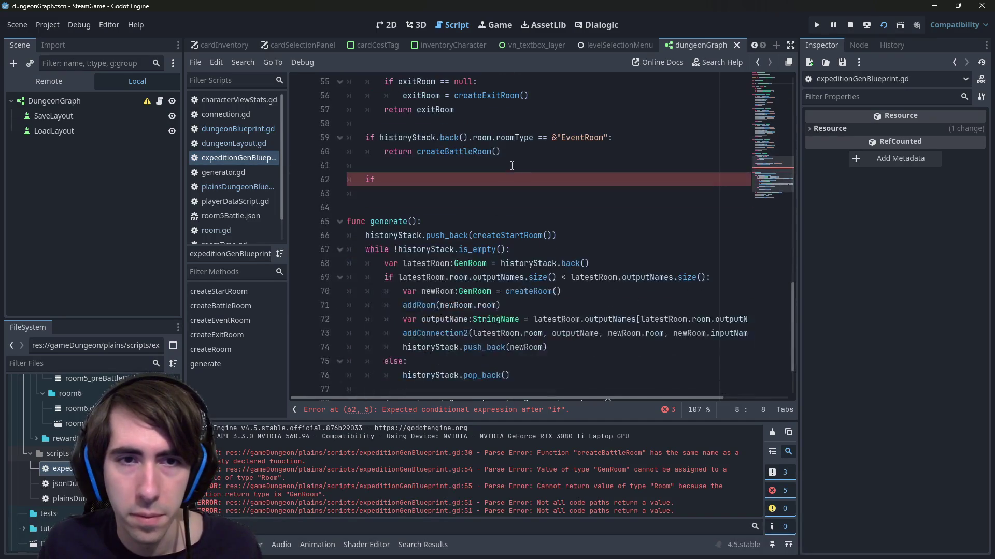
# - Add print("Generating dungeon with seed: ", rng.seed) at the top of generate()
pyautogui.click(506, 234)
pyautogui.click(496, 227)
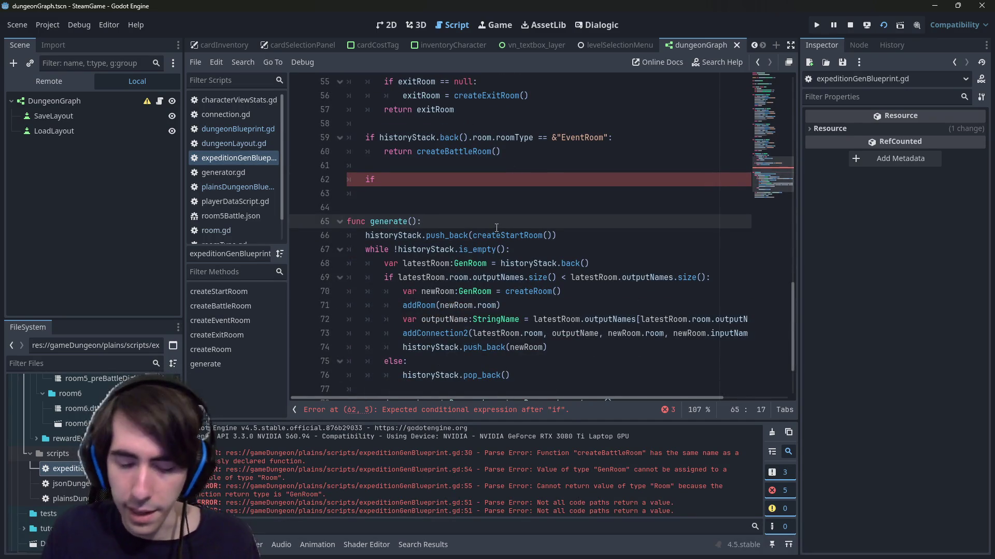
pyautogui.press('Return')
pyautogui.write('print(')
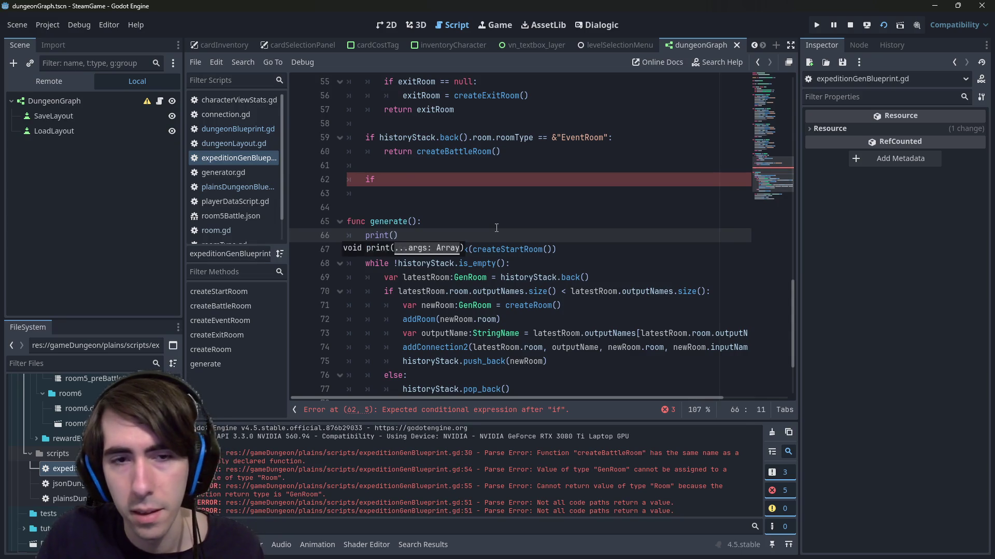
pyautogui.write('"Generati')
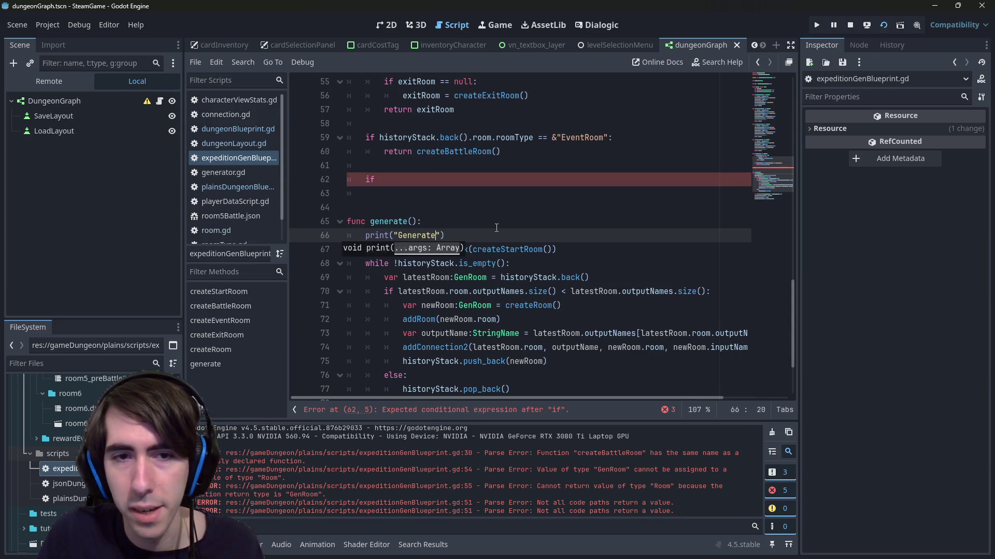
pyautogui.write('ng dungeon wi')
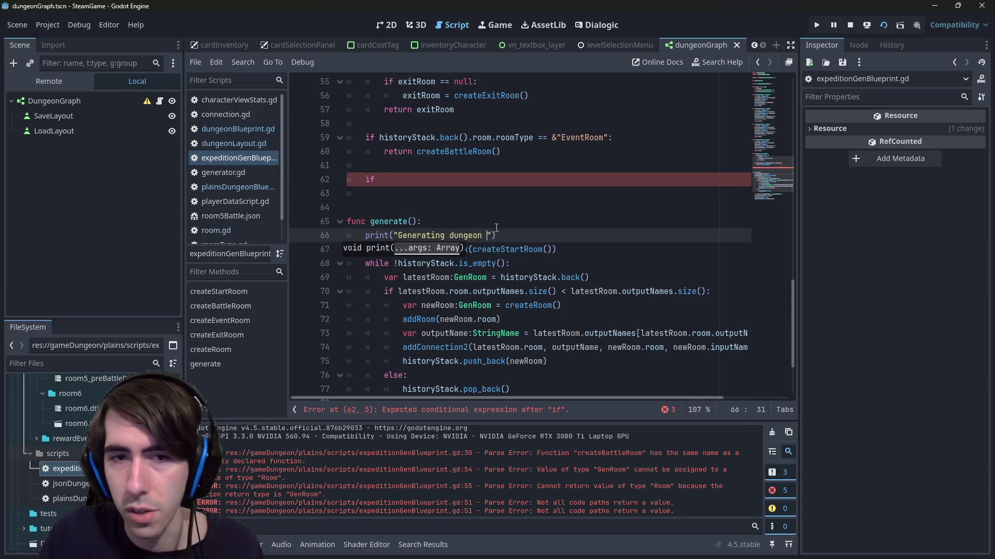
pyautogui.write('th seed "')
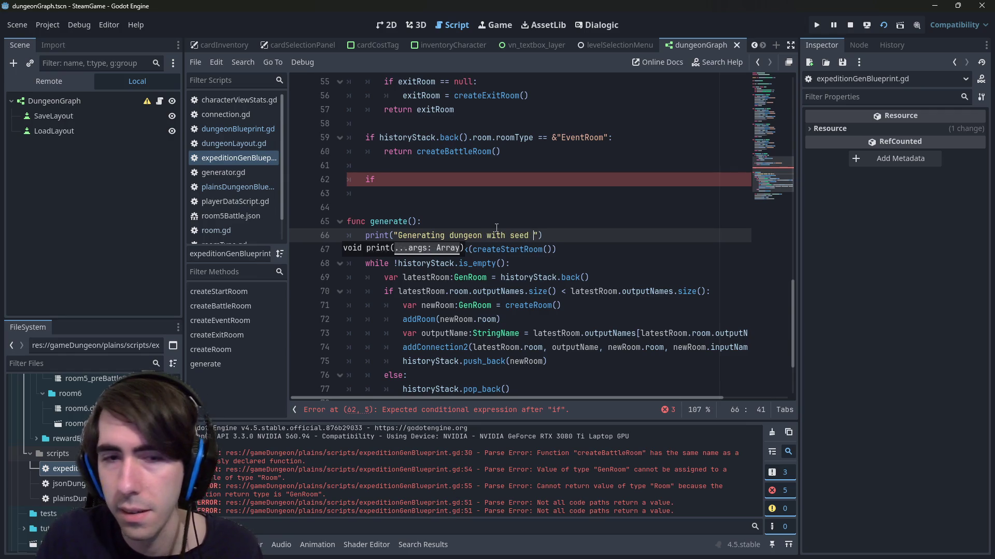
pyautogui.press('BackSpace')
pyautogui.write(', ')
pyautogui.write('rng.')
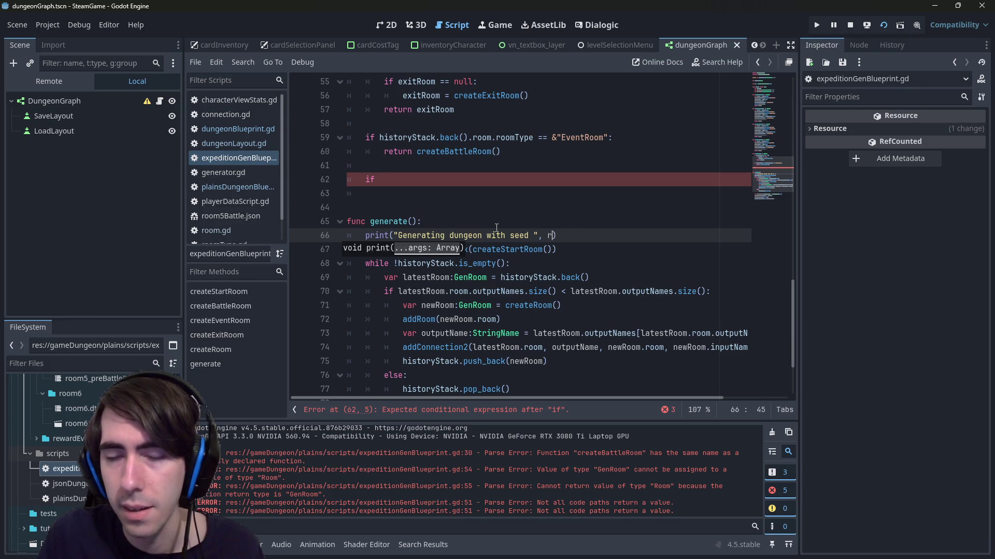
pyautogui.write('seed')
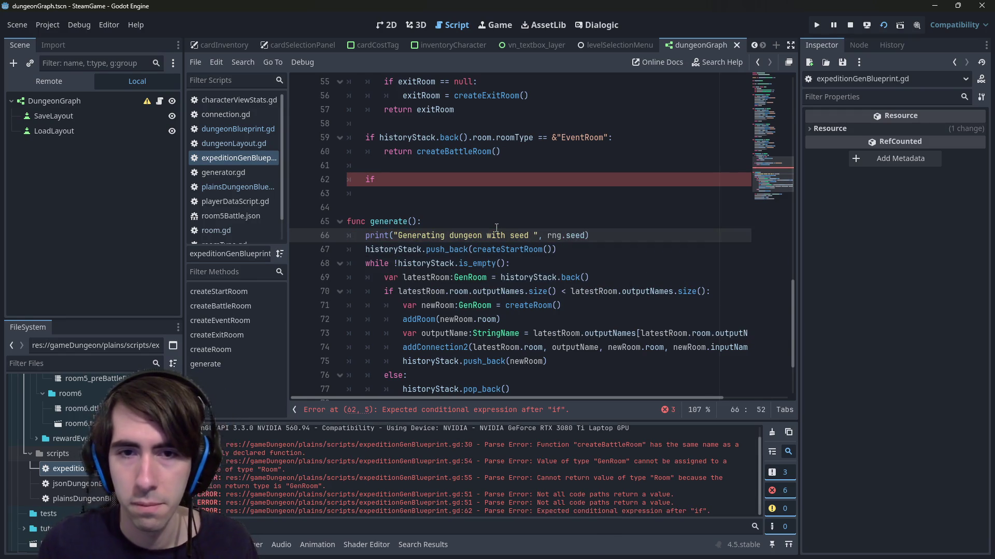
pyautogui.scroll(-1, 496, 228)
pyautogui.write(':')
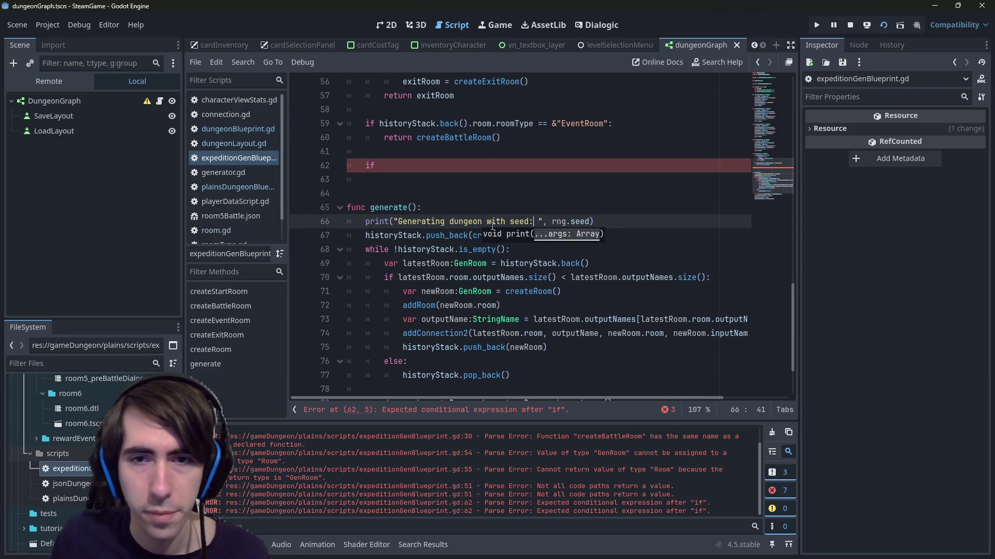
pyautogui.click(649, 217)
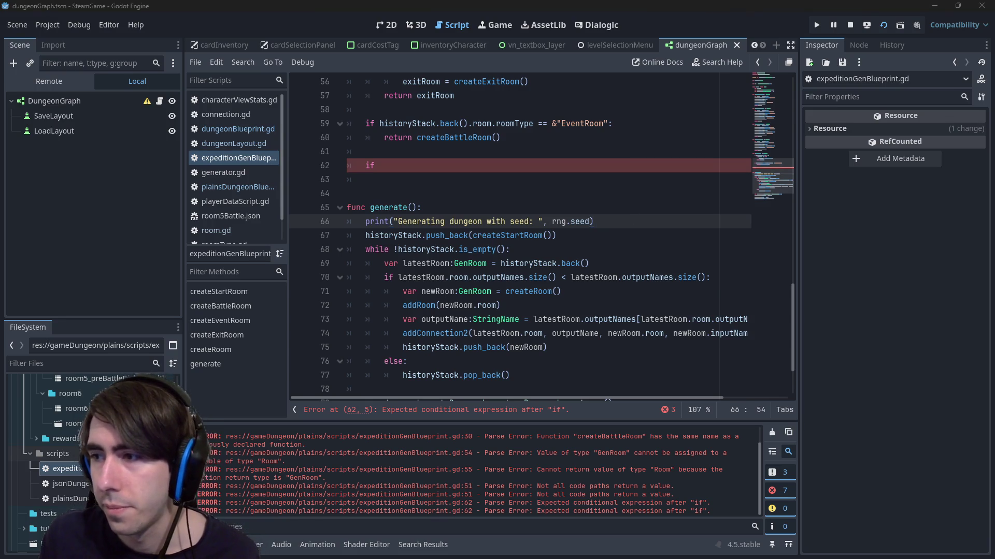
pyautogui.doubleClick(561, 221)
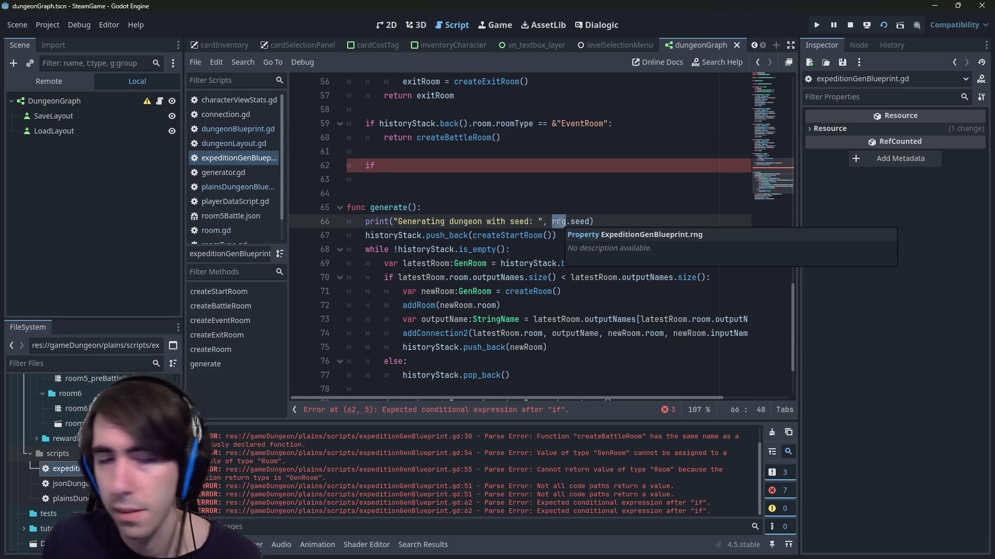
pyautogui.scroll(-1, 510, 271)
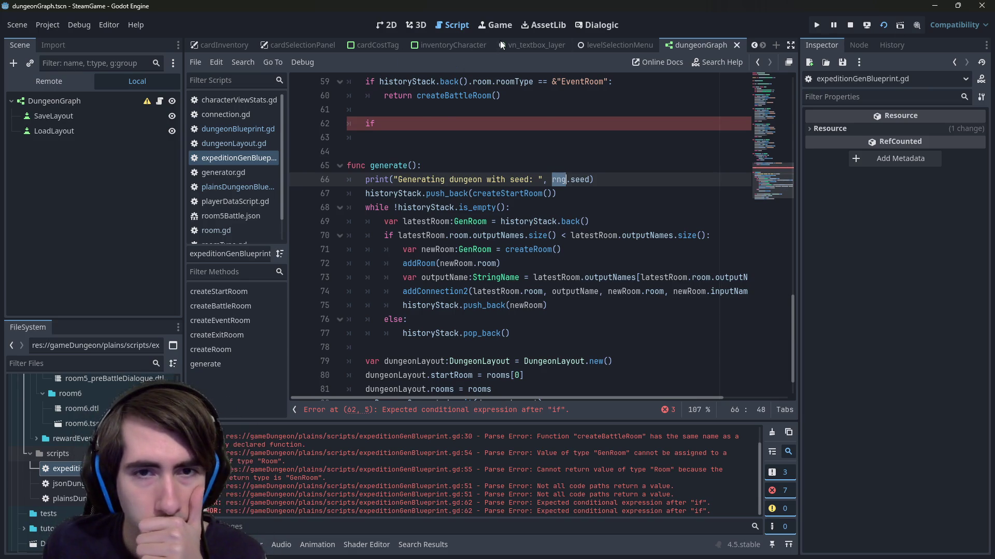
# - Try an rng.randf_range() line under the print, then delete it
pyautogui.press('End')
pyautogui.press('Return')
pyautogui.write('rng.')
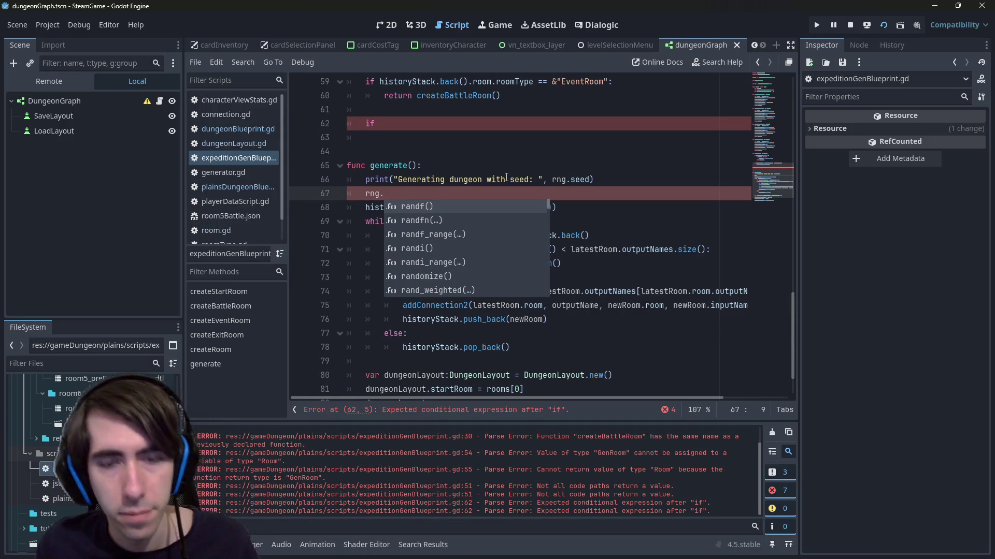
pyautogui.write('ran')
pyautogui.press('Down')
pyautogui.press('Down')
pyautogui.press('Return')
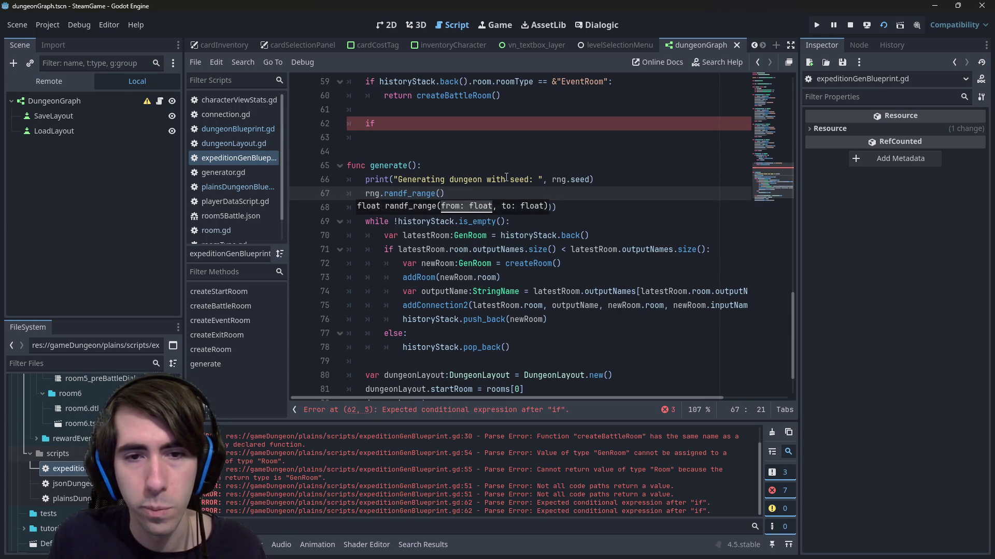
pyautogui.press('Right')
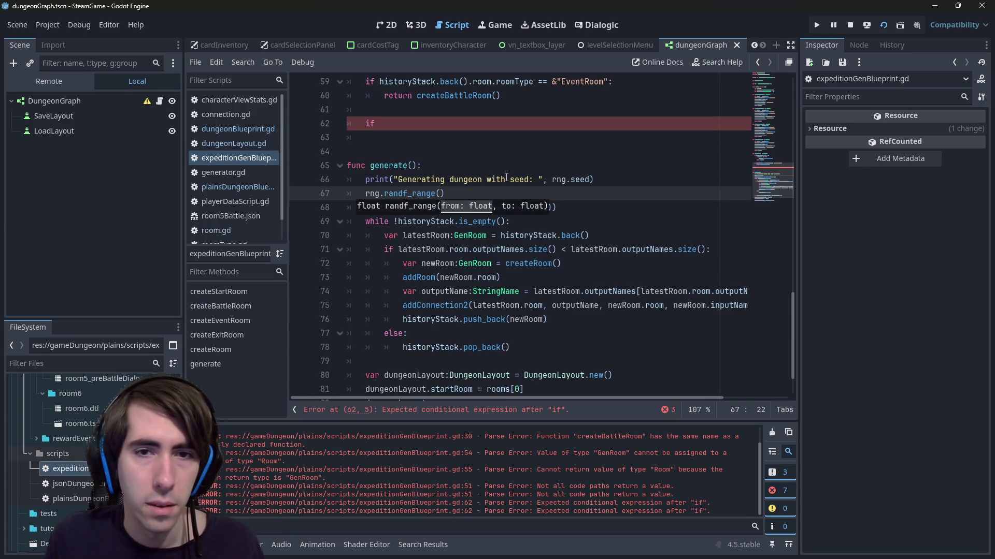
pyautogui.hotkey('shift', 'Home')
pyautogui.hotkey('shift', 'Home')
pyautogui.hotkey('ctrl', 'c')
pyautogui.press('BackSpace')
pyautogui.press('BackSpace')
pyautogui.press('Down')
pyautogui.press('Down')
pyautogui.press('Down')
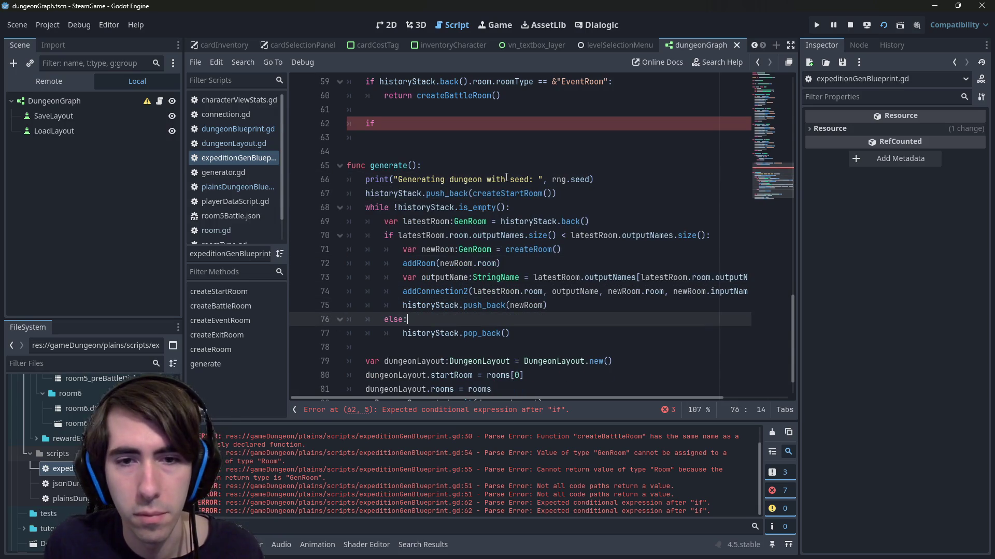
pyautogui.scroll(2, 513, 172)
pyautogui.click(456, 195)
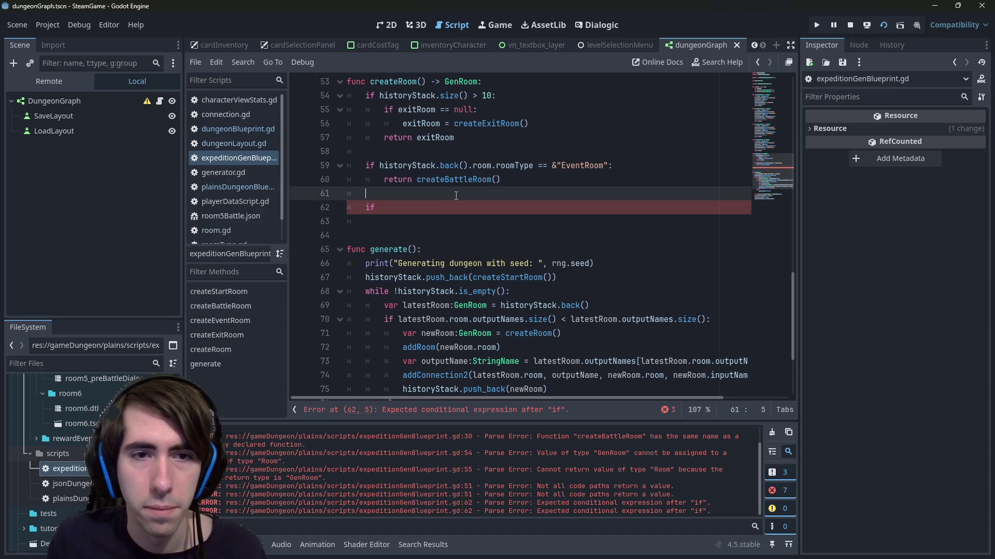
# - Paste rng.randf_range(0, 99) as the condition of the bare if on line 62
pyautogui.click(509, 208)
pyautogui.hotkey('ctrl', 'v')
pyautogui.scroll(2, 509, 208)
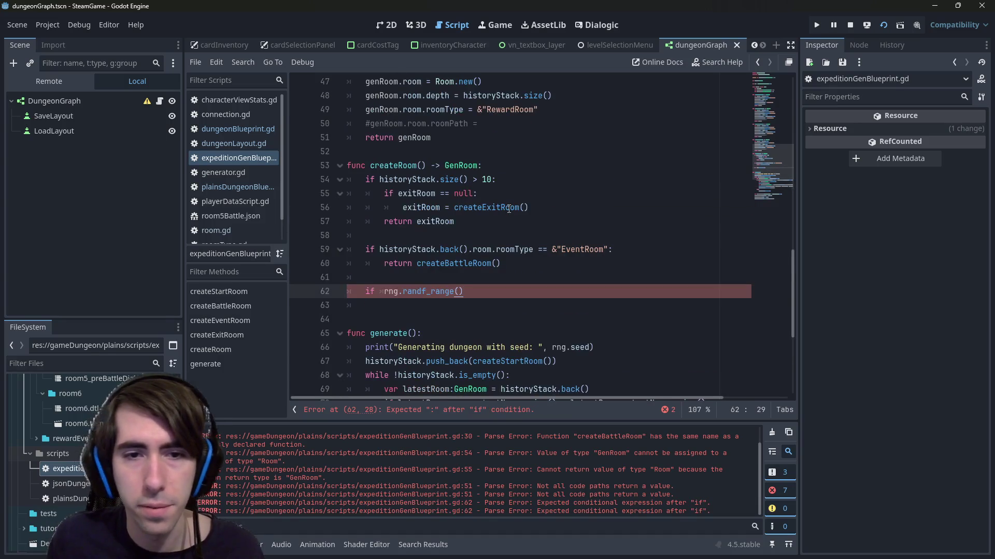
pyautogui.press('BackSpace')
pyautogui.press('End')
pyautogui.write('.')
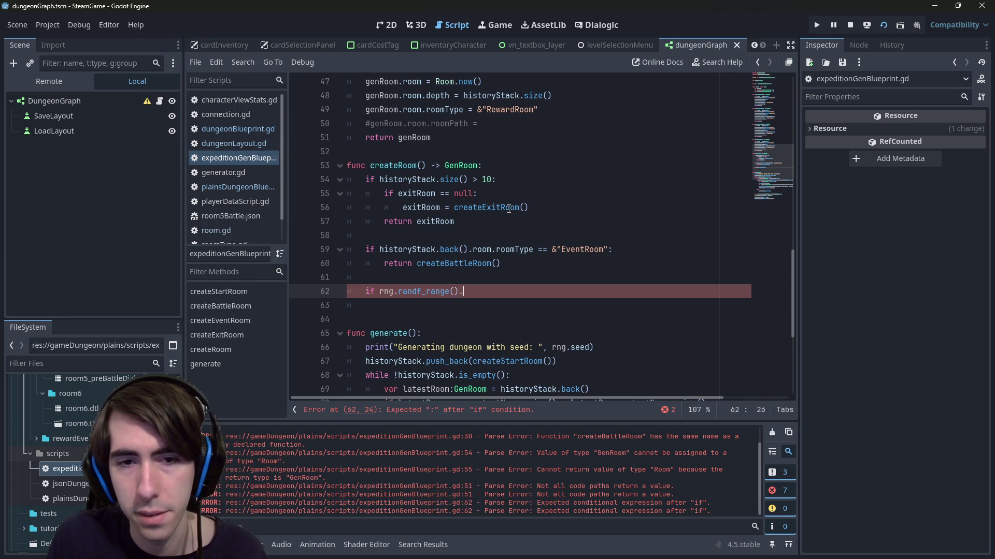
pyautogui.press('BackSpace')
pyautogui.press('Left')
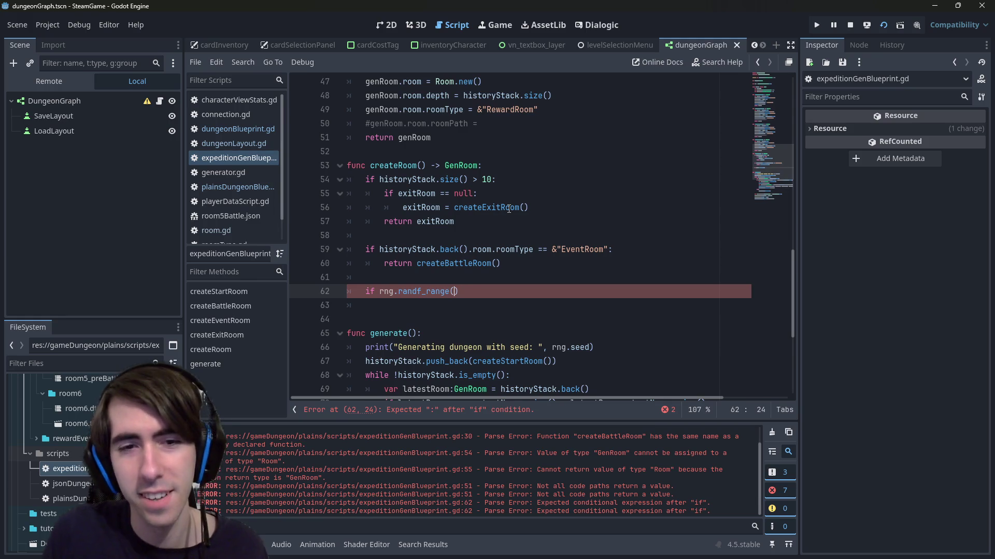
pyautogui.write('0, 99')
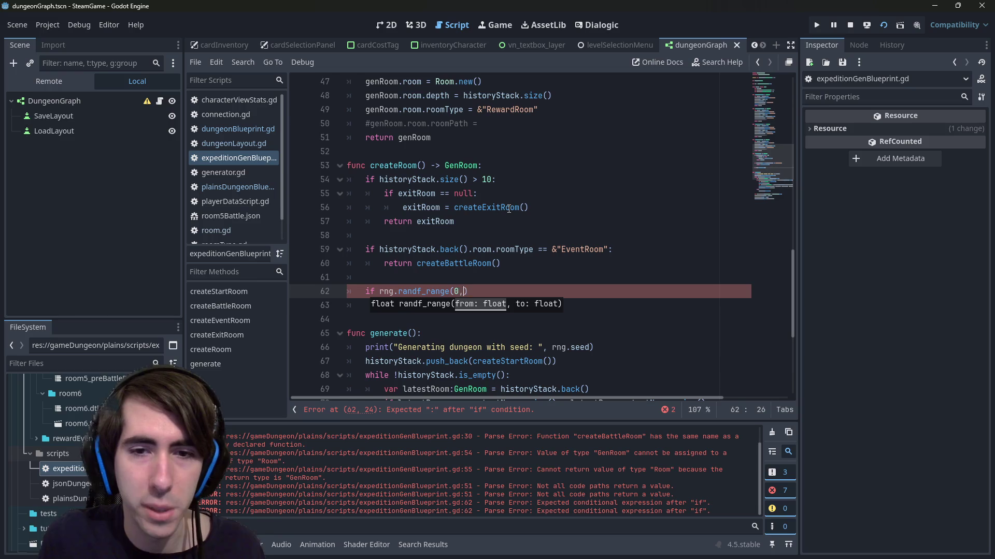
pyautogui.press('Left')
pyautogui.press('Left')
pyautogui.press('Left')
# - Swap randf_range for randi and check its value range in the documentation
pyautogui.hotkey('ctrl', 'shift', 'Left')
pyautogui.write('rand')
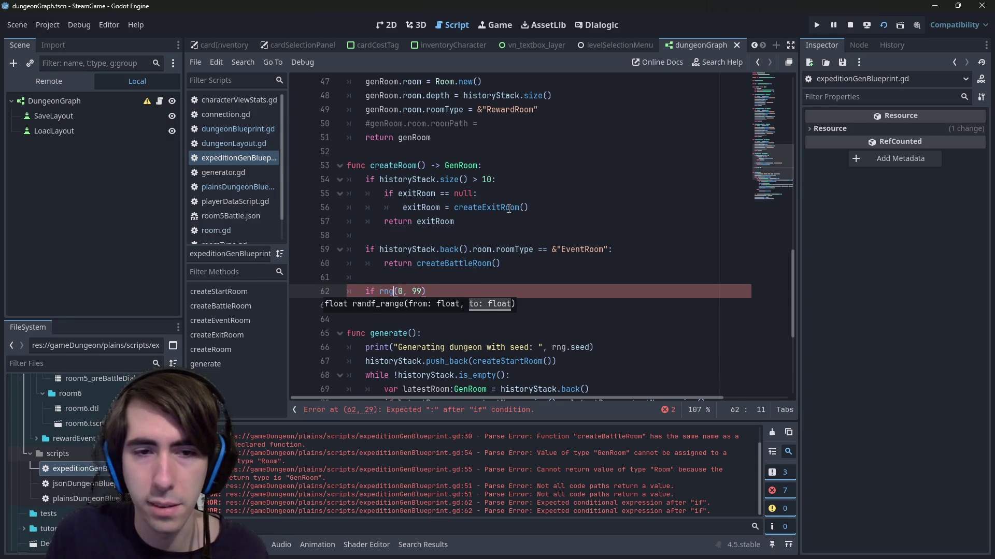
pyautogui.write('i')
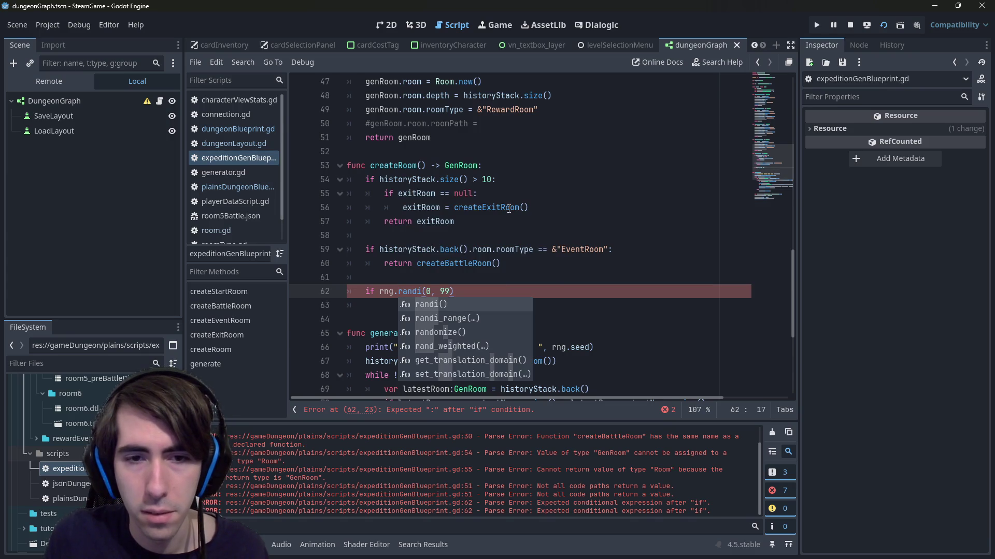
pyautogui.press('Down')
pyautogui.press('Up')
pyautogui.press('Down')
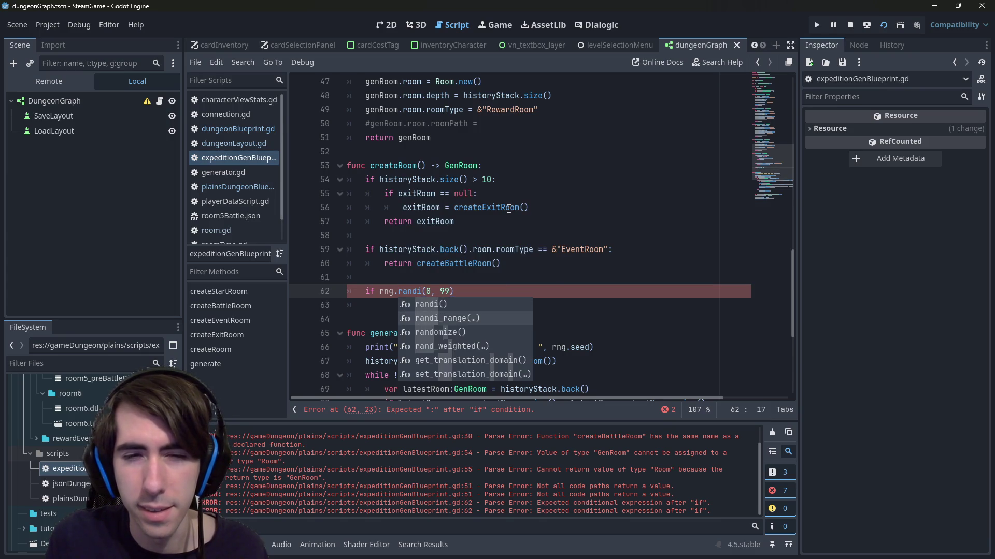
pyautogui.press('Up')
pyautogui.press('Right')
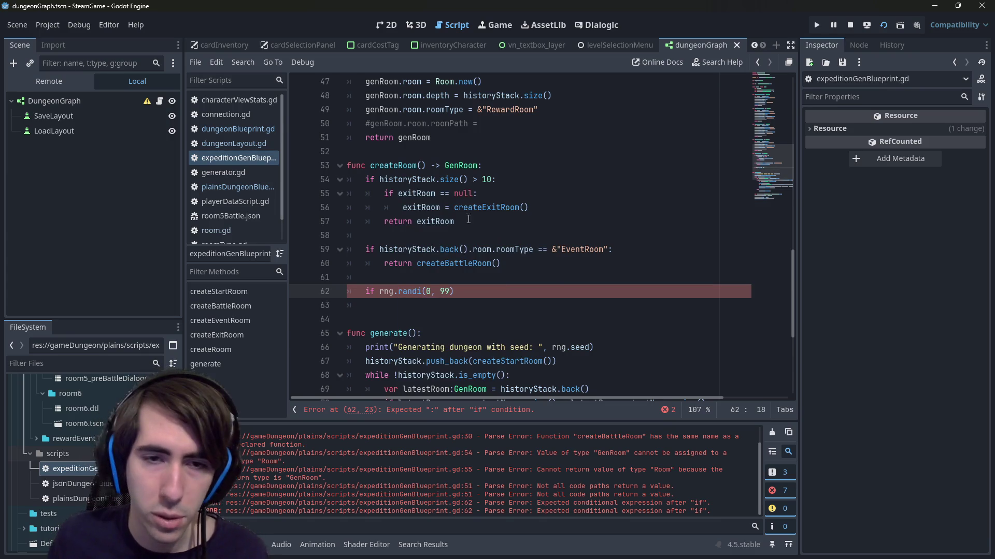
pyautogui.keyDown('ctrl'); pyautogui.click(408, 294); pyautogui.keyUp('ctrl')
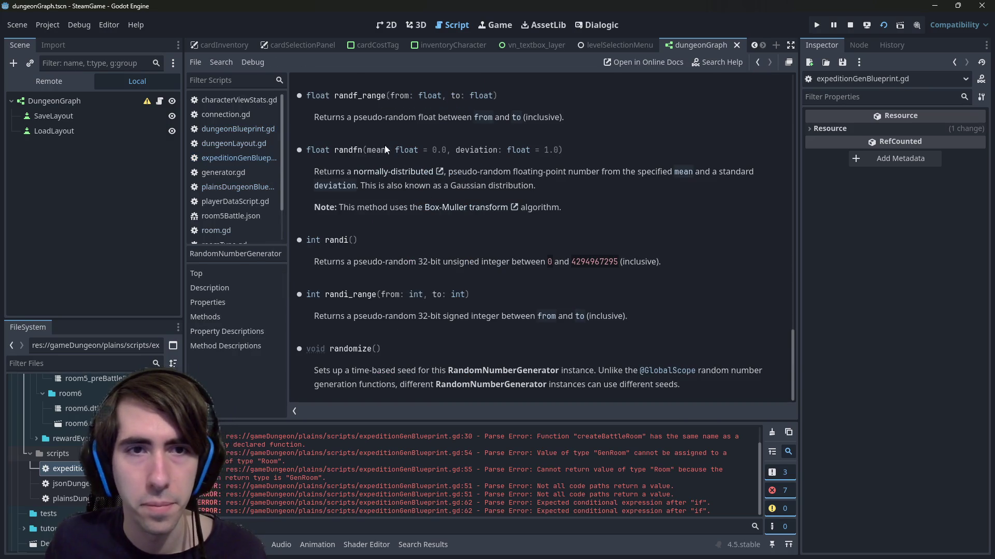
pyautogui.moveTo(361, 263)
pyautogui.mouseDown()
pyautogui.moveTo(315, 262)
pyautogui.moveTo(594, 262)
pyautogui.mouseUp()
pyautogui.click(590, 261)
pyautogui.hotkey('alt', 'Left')
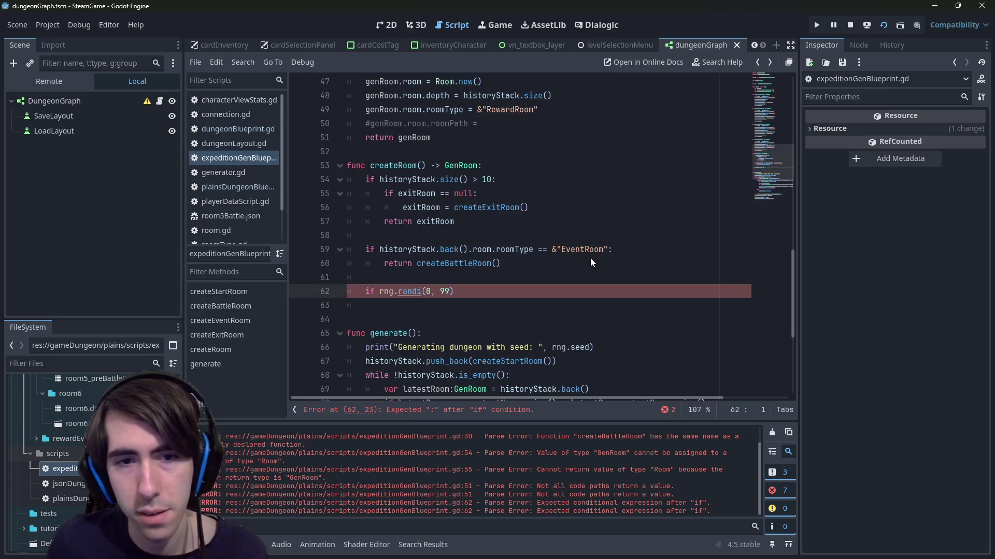
# - Replace randi with randi_range from autocomplete and read the randi_range documentation
pyautogui.hotkey('ctrl', 'BackSpace')
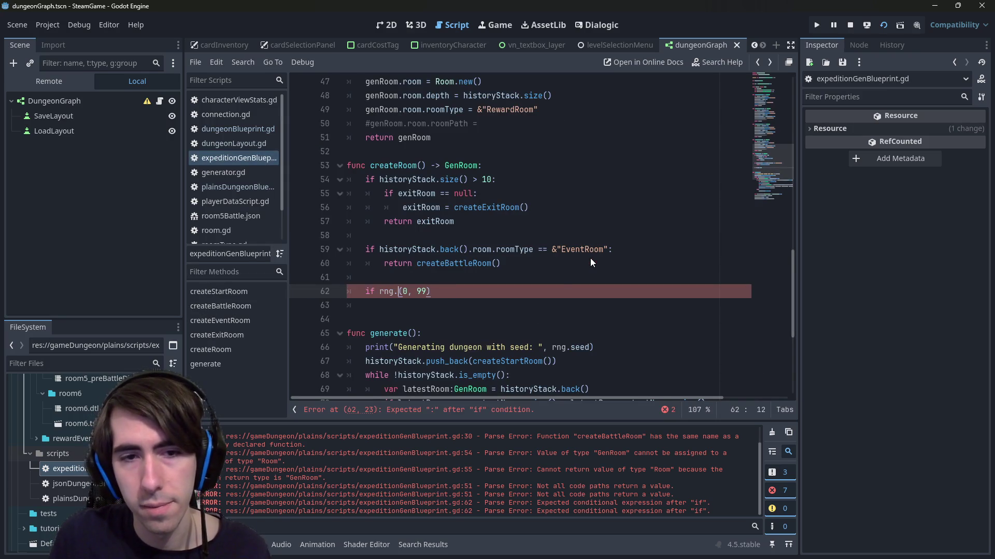
pyautogui.write('rand')
pyautogui.press('Down')
pyautogui.press('Down')
pyautogui.press('Down')
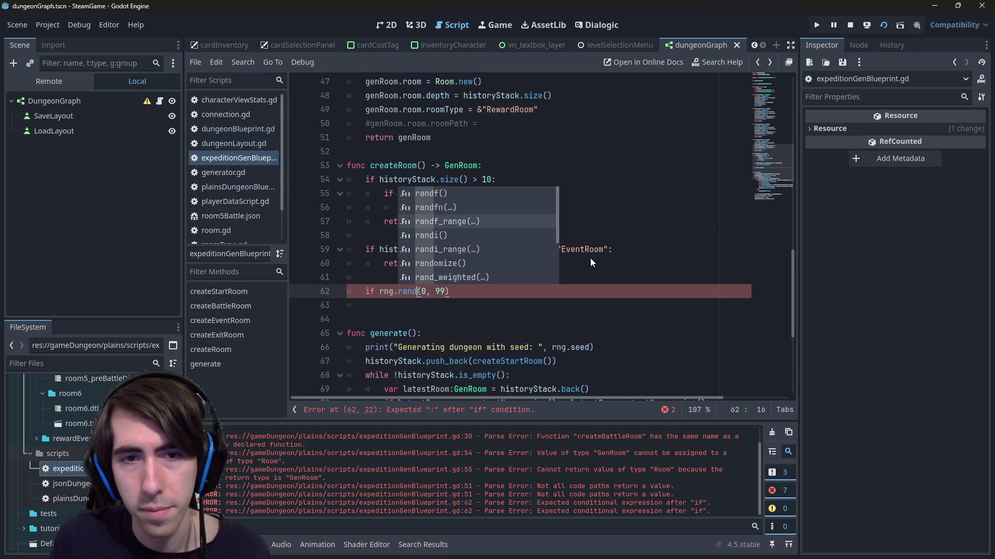
pyautogui.press('Return')
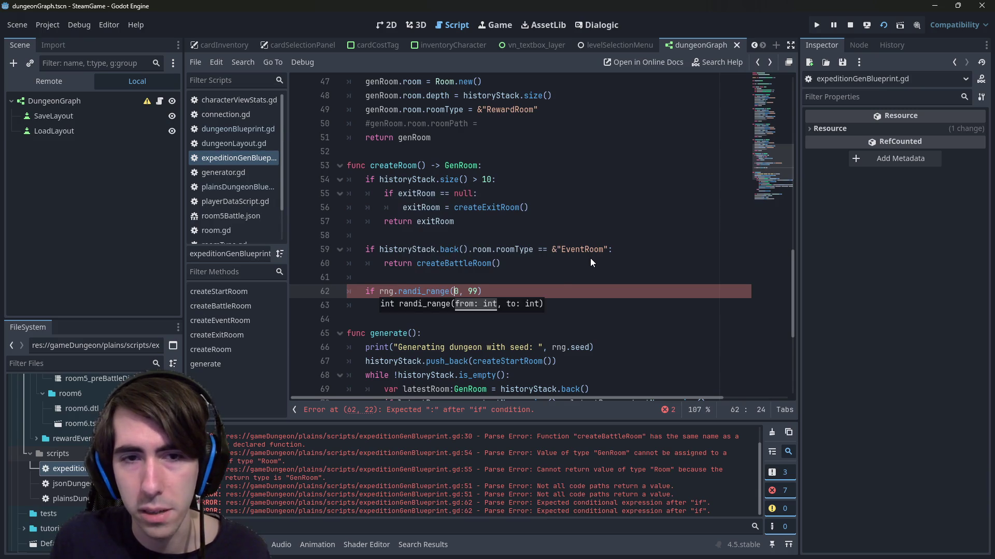
pyautogui.keyDown('ctrl'); pyautogui.click(417, 294); pyautogui.keyUp('ctrl')
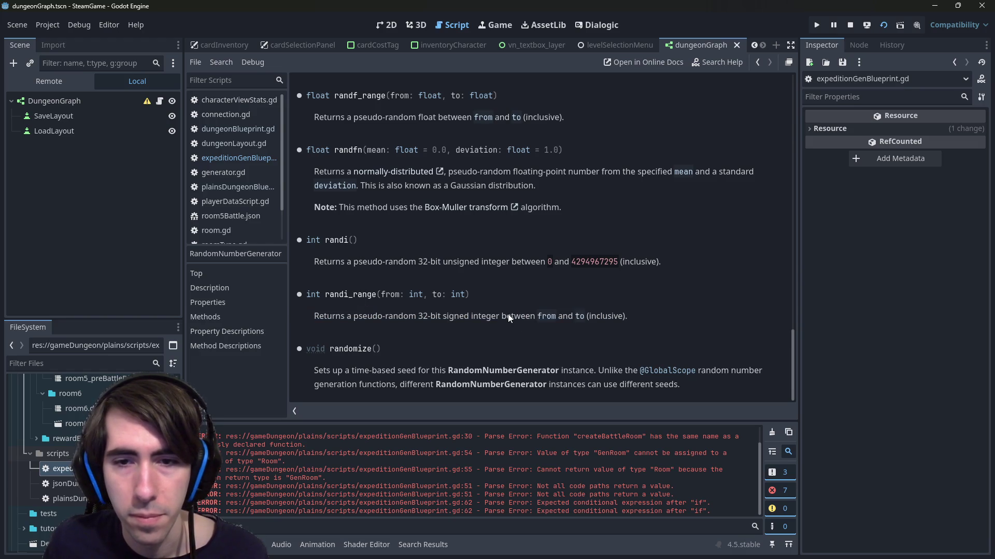
pyautogui.hotkey('alt', 'Left')
pyautogui.scroll(-3, 576, 312)
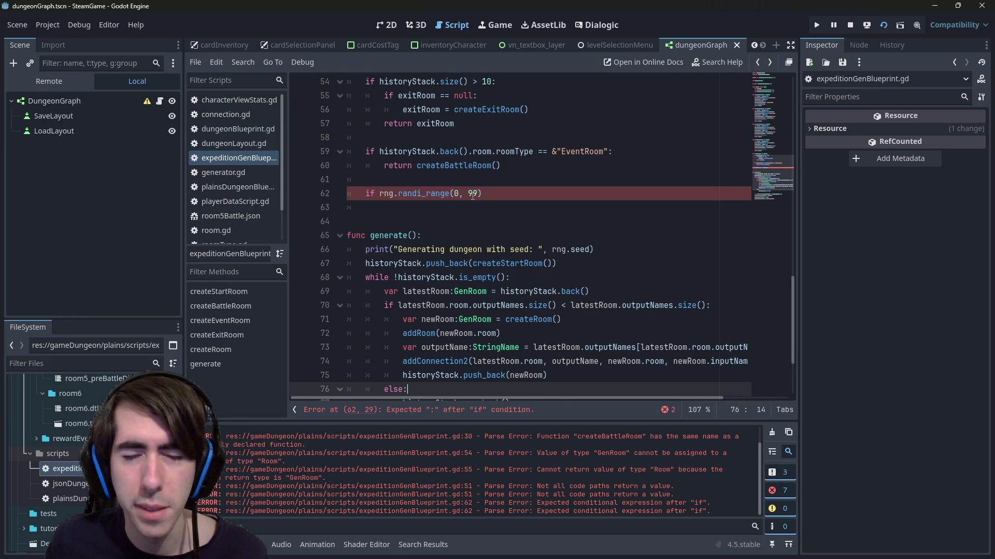
pyautogui.scroll(2, 472, 194)
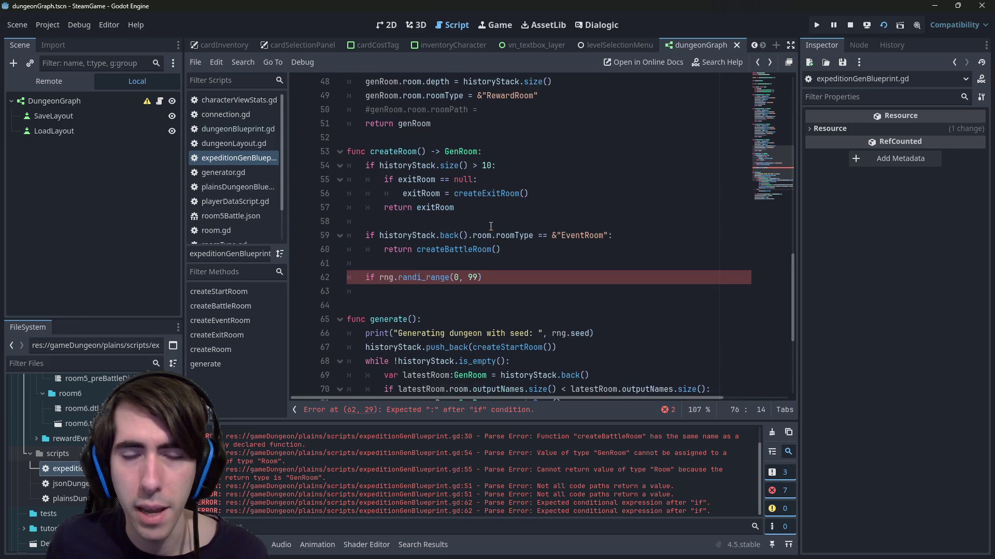
# - Change the range to (1, 100) and complete the condition with '< 70:' and an indented line
pyautogui.click(458, 278)
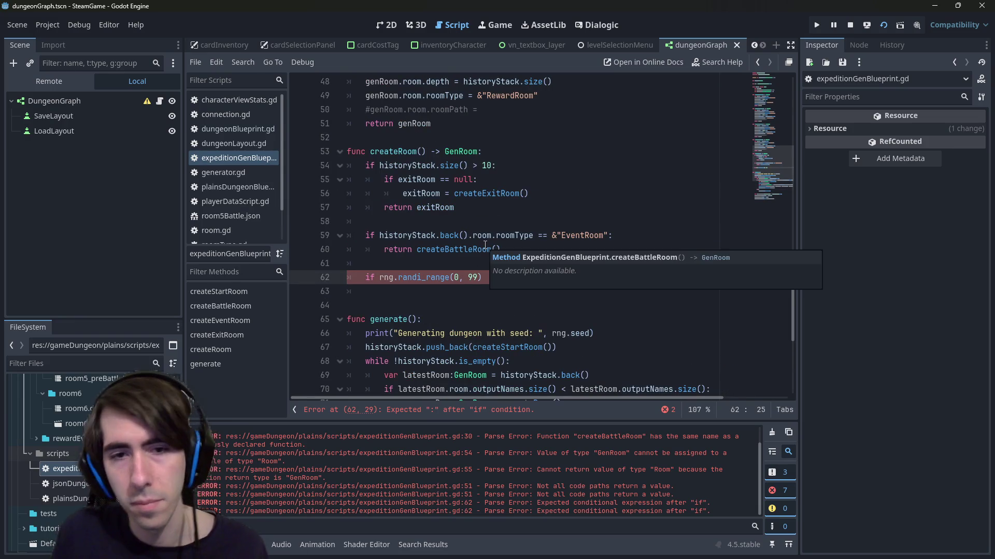
pyautogui.press('BackSpace')
pyautogui.write('1')
pyautogui.press('Right')
pyautogui.press('Right')
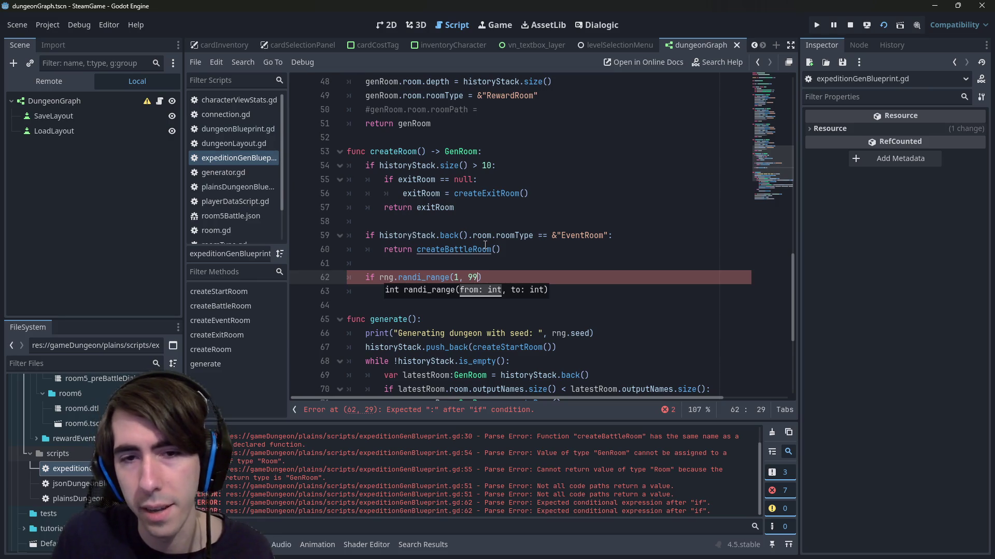
pyautogui.press('Delete')
pyautogui.press('Delete')
pyautogui.write('100')
pyautogui.press('Right')
pyautogui.write('< ')
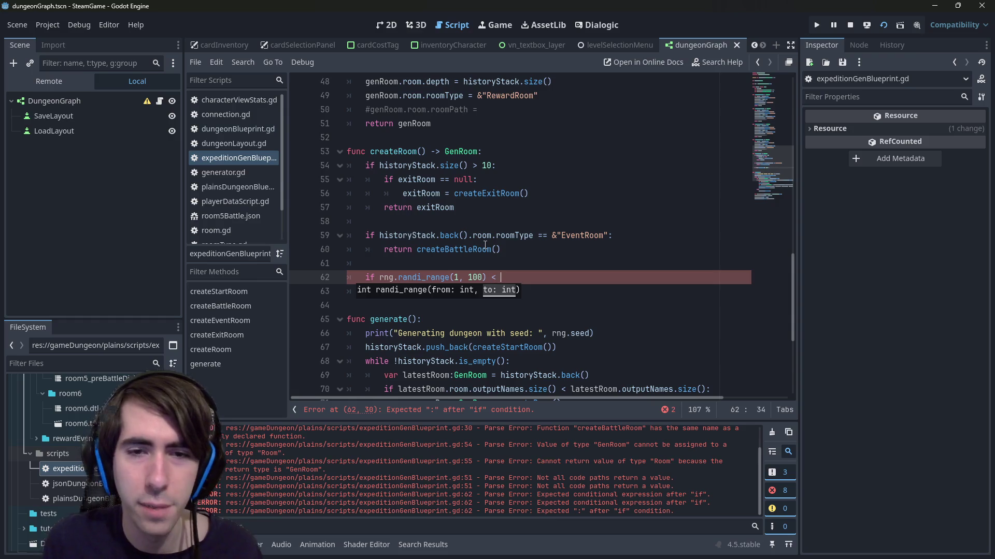
pyautogui.write('70:')
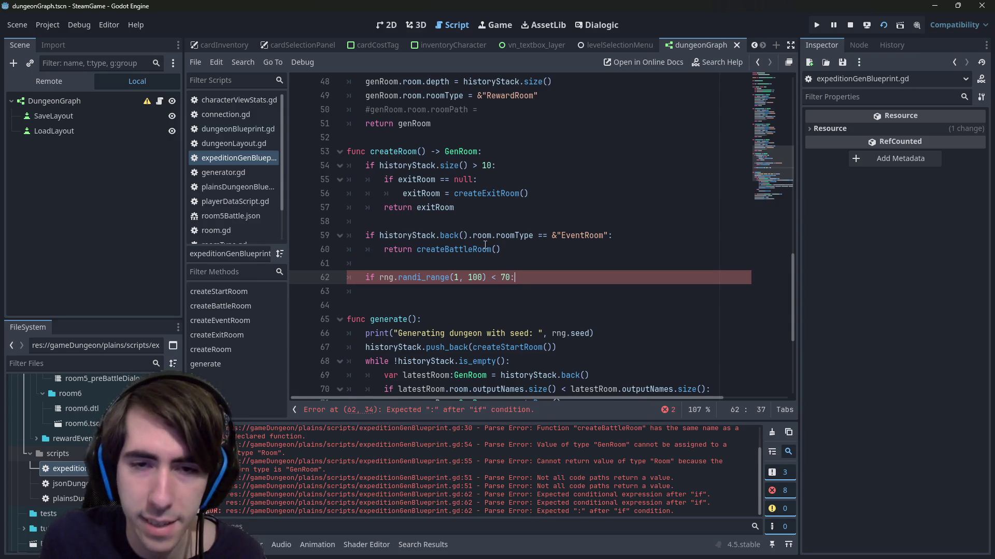
pyautogui.press('Return')
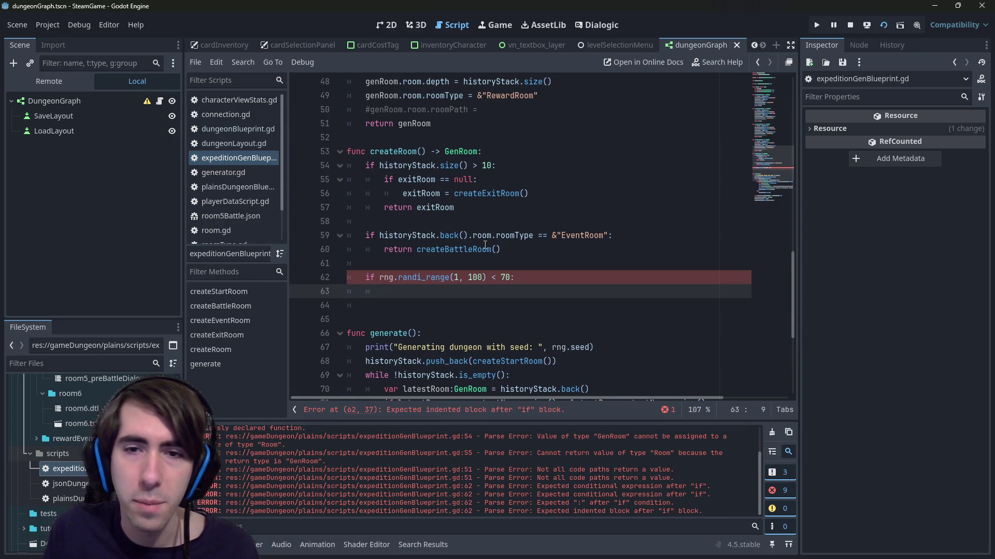
pyautogui.press('Up')
pyautogui.press('Up')
pyautogui.press('Up')
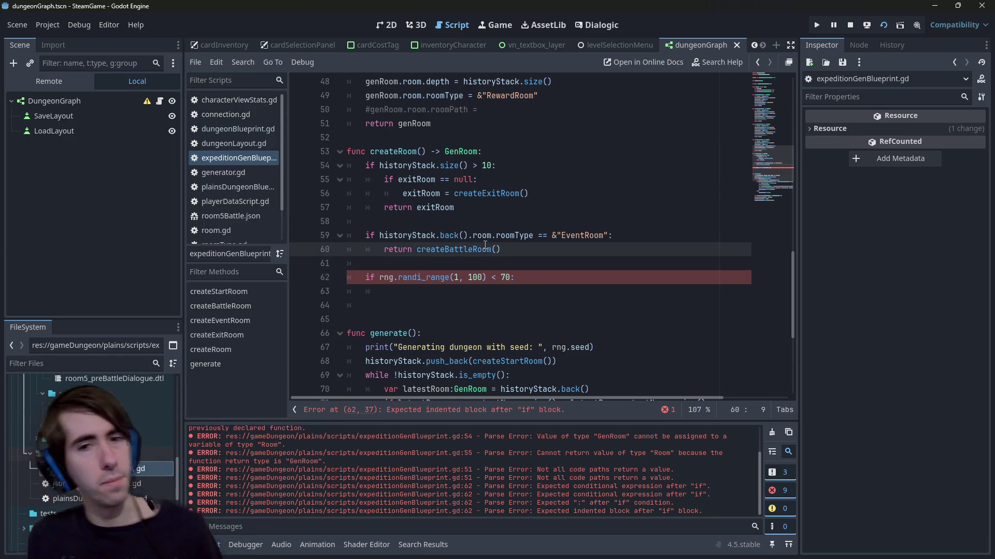
pyautogui.press('Down')
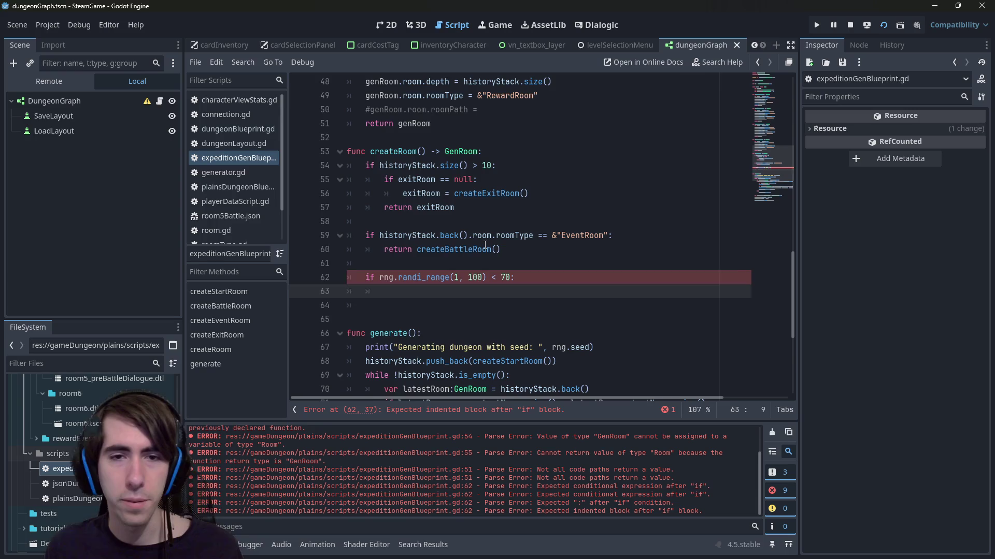
# - Lower the threshold on line 62 from 70 to 50
pyautogui.press('Up')
pyautogui.press('Up')
pyautogui.press('Up')
pyautogui.press('Down')
pyautogui.press('Down')
pyautogui.press('End')
pyautogui.press('Left')
pyautogui.press('BackSpace')
pyautogui.press('BackSpace')
pyautogui.write('50')
# - Copy 'return createBattleRoom()' into the body of the if
pyautogui.press('Up')
pyautogui.press('Up')
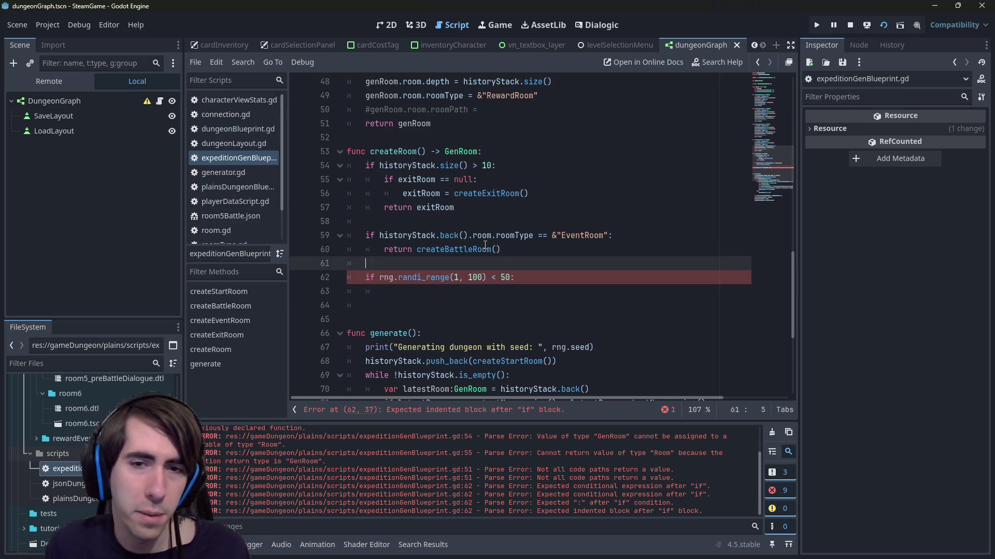
pyautogui.hotkey('ctrl', 'shift', 'Left')
pyautogui.hotkey('ctrl', 'shift', 'Left')
pyautogui.hotkey('ctrl', 'shift', 'Left')
pyautogui.hotkey('ctrl', 'c')
pyautogui.press('Down')
pyautogui.press('Down')
pyautogui.press('Down')
pyautogui.hotkey('ctrl', 'v')
pyautogui.press('Return')
# - Add an else branch returning createEventRoom(), then switch to Discord
pyautogui.press('BackSpace')
pyautogui.write('else:')
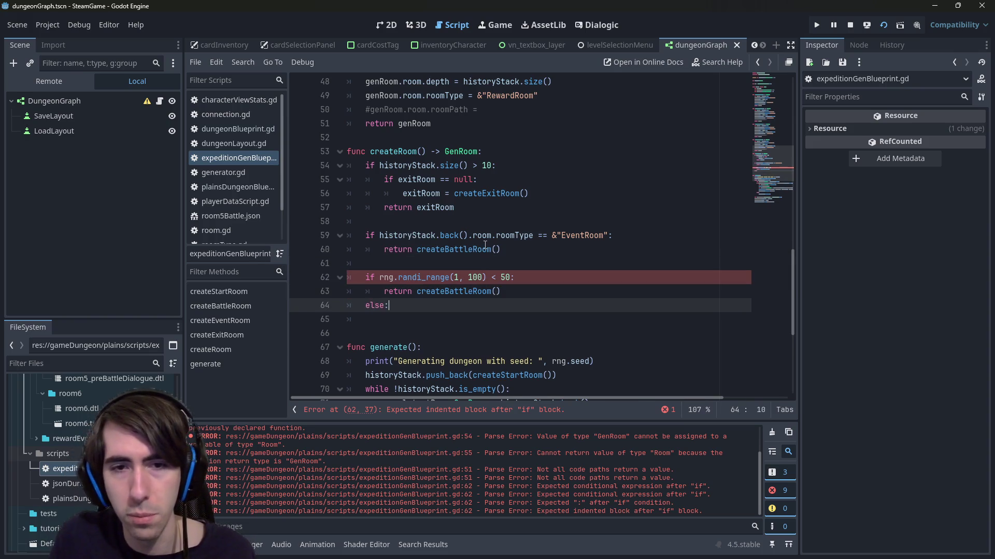
pyautogui.press('Return')
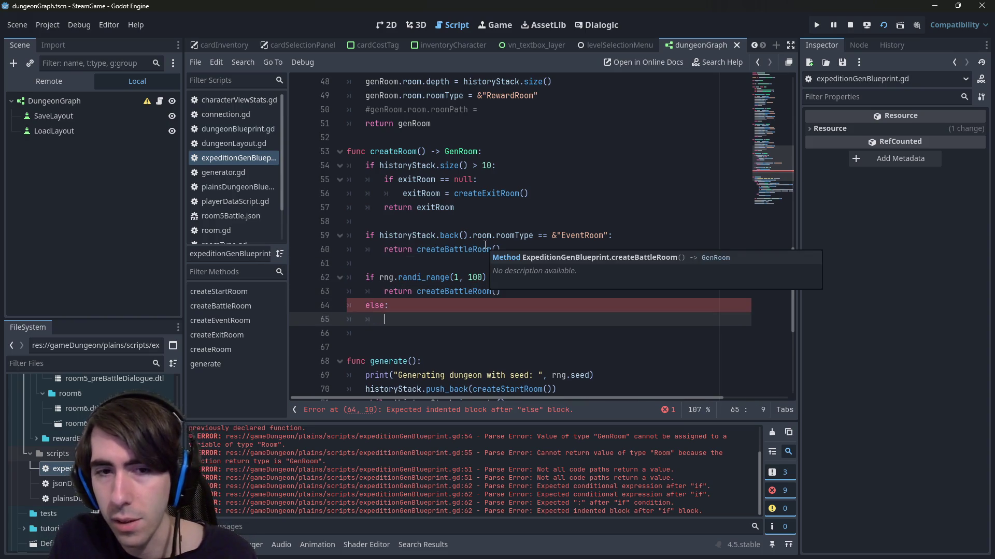
pyautogui.hotkey('ctrl', 'v')
pyautogui.press('Left')
pyautogui.press('BackSpace')
pyautogui.press('BackSpace')
pyautogui.press('BackSpace')
pyautogui.write('Evebn')
pyautogui.press('BackSpace')
pyautogui.press('BackSpace')
pyautogui.write('nt')
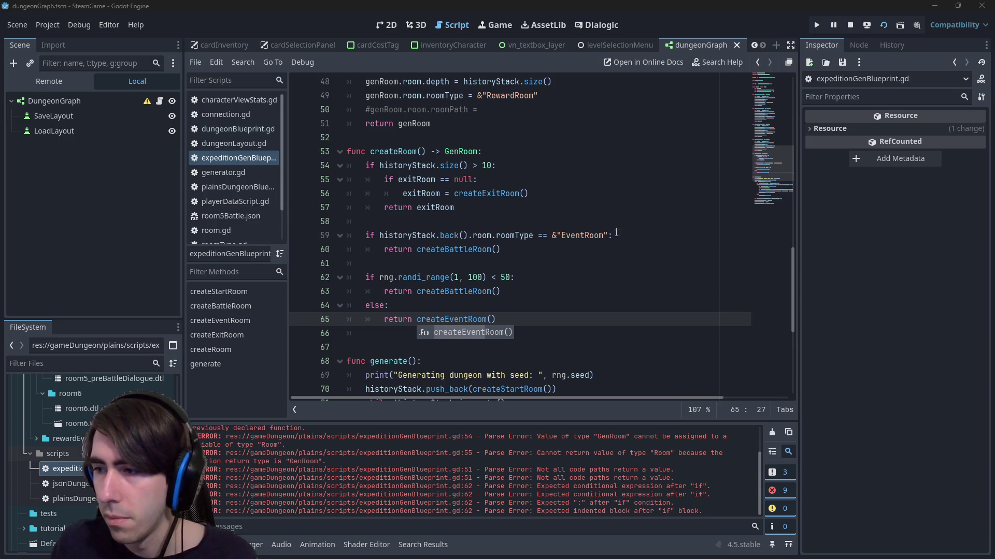
pyautogui.hotkey('alt', 'Tab')
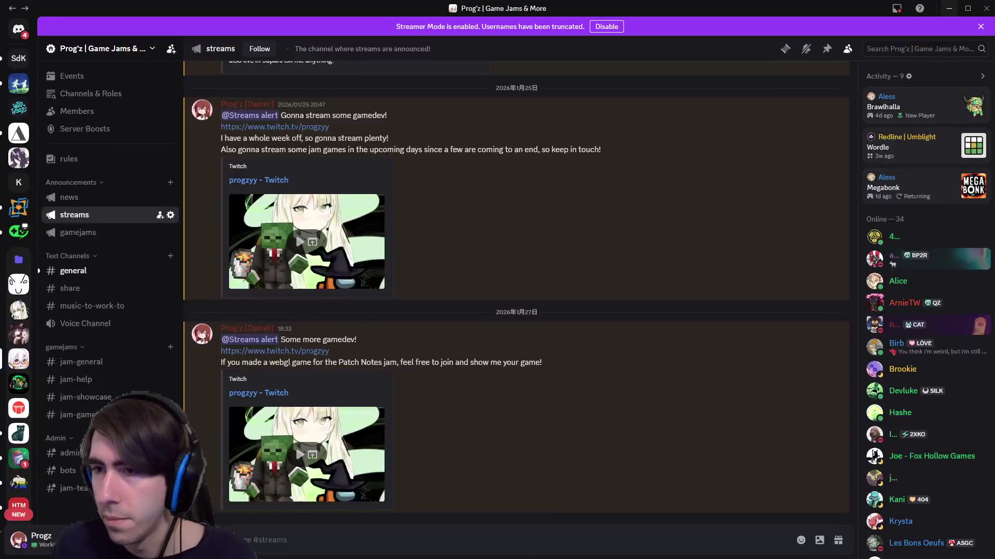
# - Leave Discord's streams channel and return to the expeditionGenBlueprint.gd script
pyautogui.hotkey('alt', 'Tab')
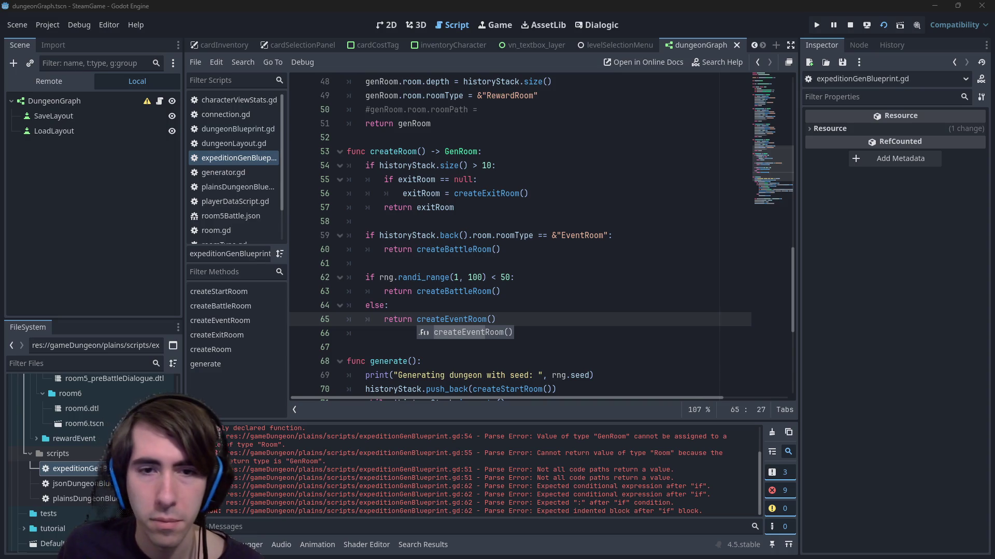
# - Delete the extra blank line 66 after createRoom's else return
pyautogui.press('Return')
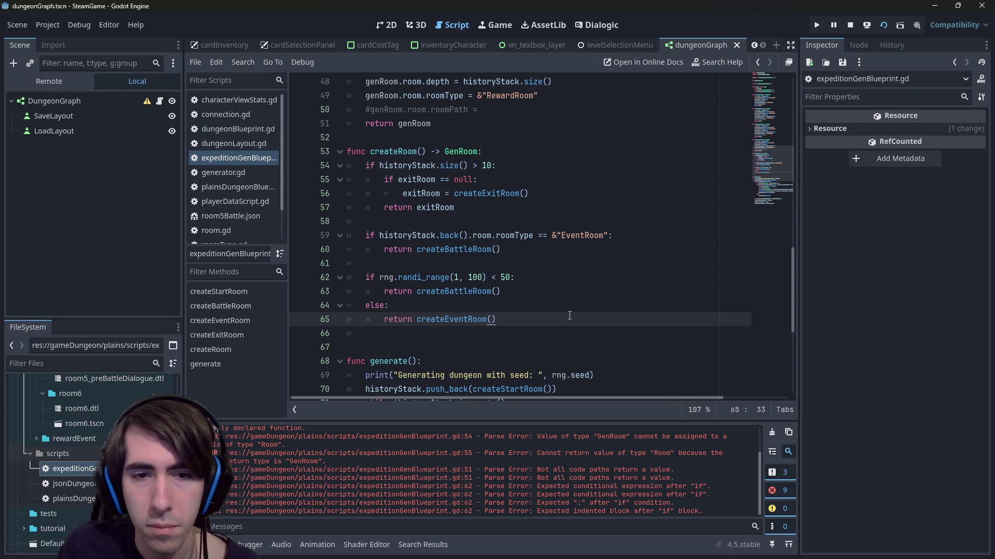
pyautogui.press('Down')
pyautogui.press('Up')
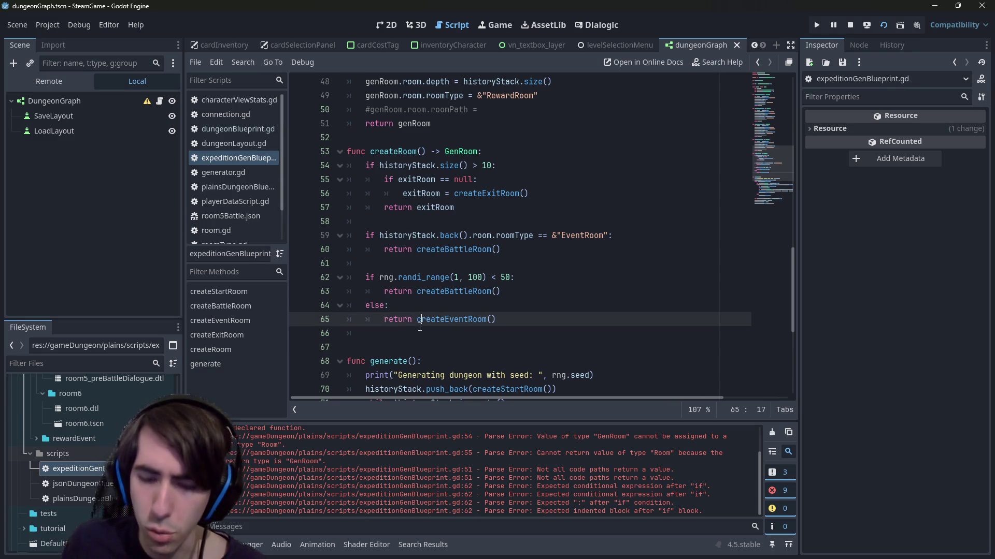
pyautogui.click(419, 327)
pyautogui.press('BackSpace')
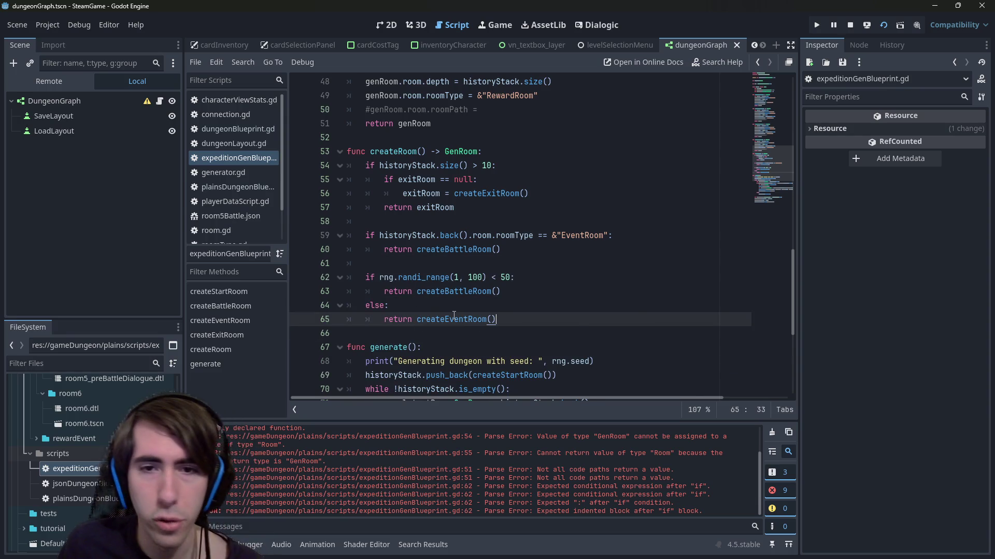
# - Select createBattleRoom on line 63 and scroll up to review the room functions
pyautogui.click(459, 292)
pyautogui.doubleClick(460, 291)
pyautogui.scroll(6, 460, 275)
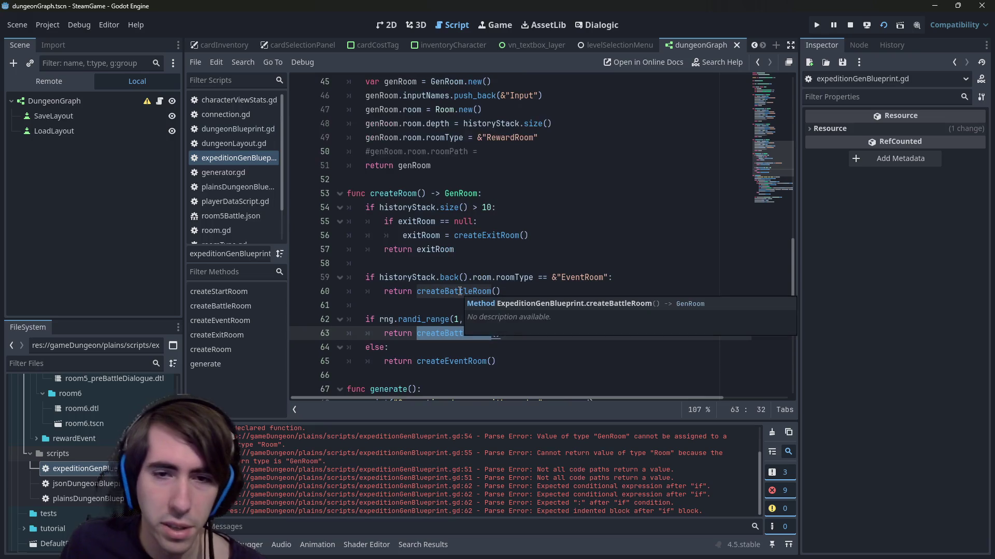
pyautogui.scroll(7, 461, 257)
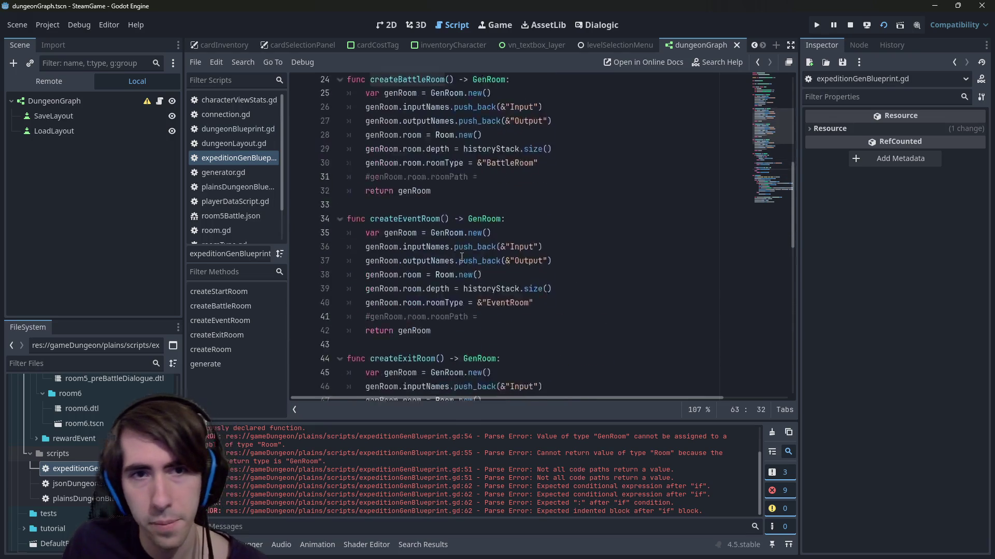
pyautogui.scroll(-8, 461, 257)
pyautogui.scroll(-4, 462, 257)
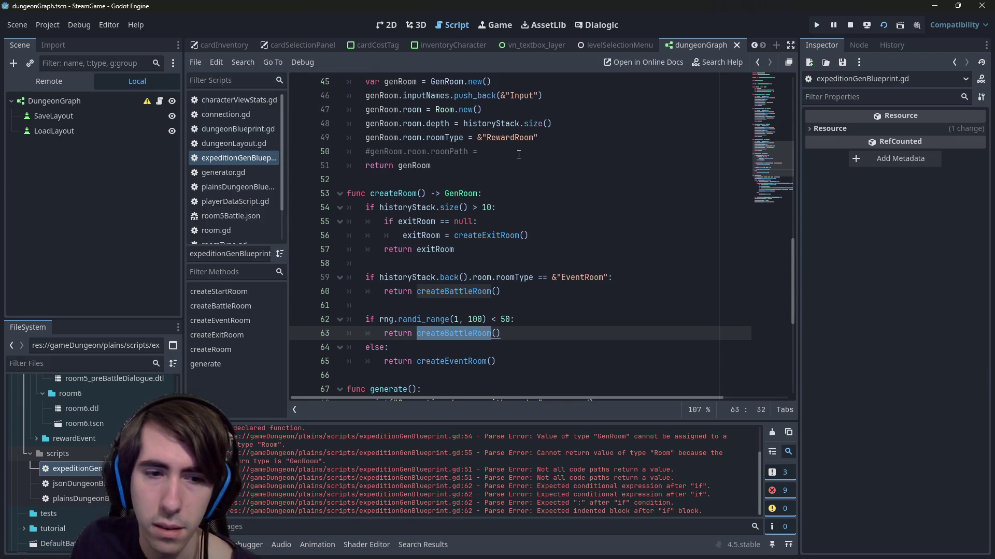
pyautogui.click(537, 328)
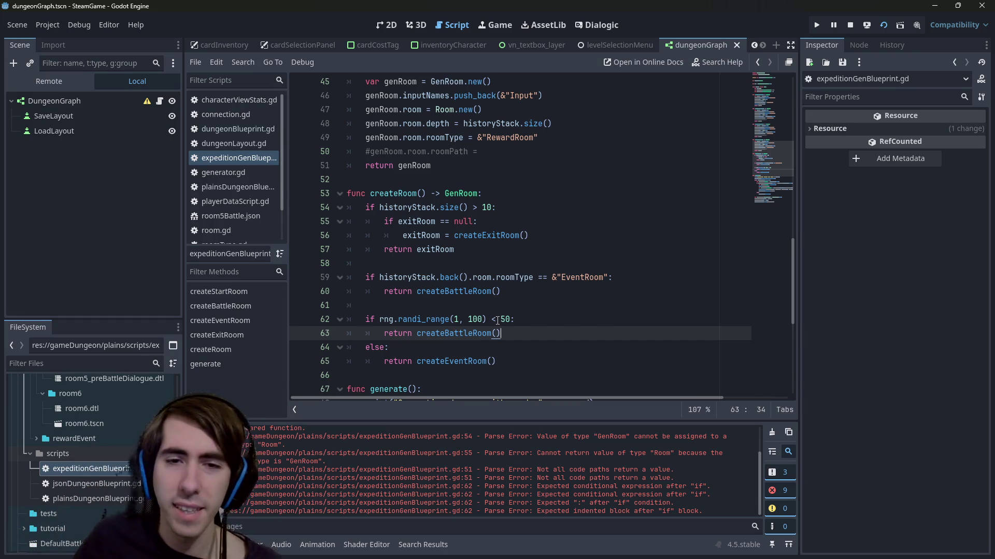
pyautogui.click(512, 360)
# - Insert a new 'var r =' line above the randi_range check
pyautogui.click(507, 352)
pyautogui.moveTo(528, 372); pyautogui.dragTo(317, 346)
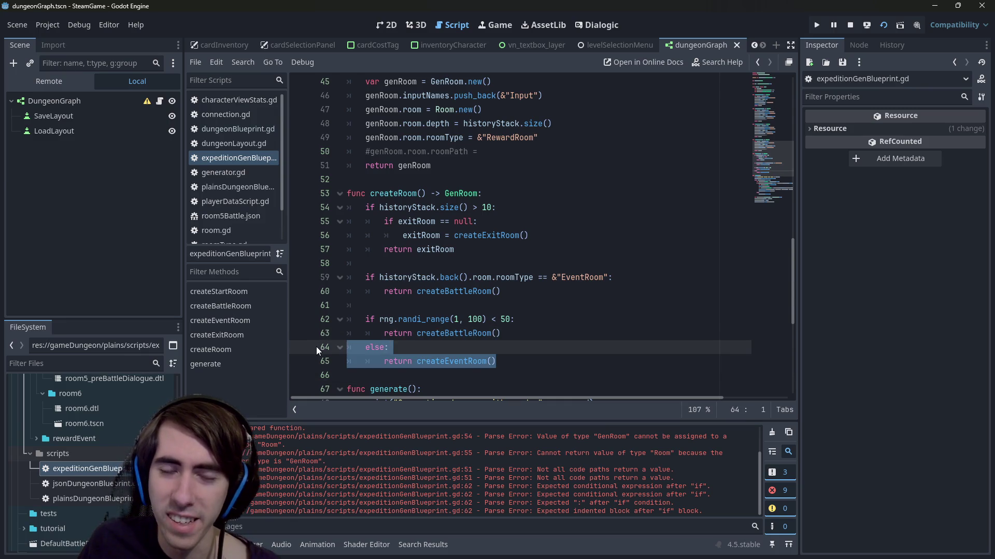
pyautogui.click(511, 320)
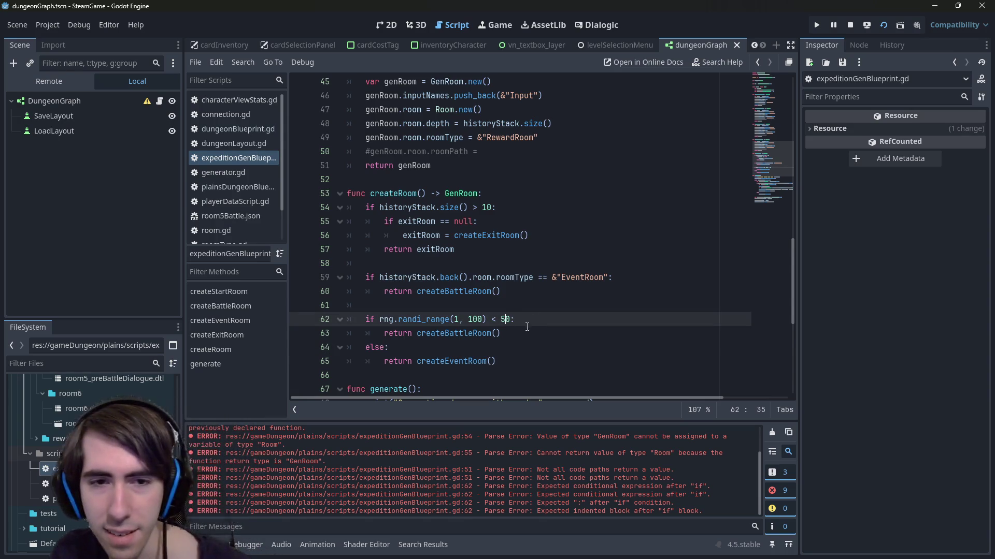
pyautogui.hotkey('ctrl', 'shift', 'Return')
pyautogui.write('var ra')
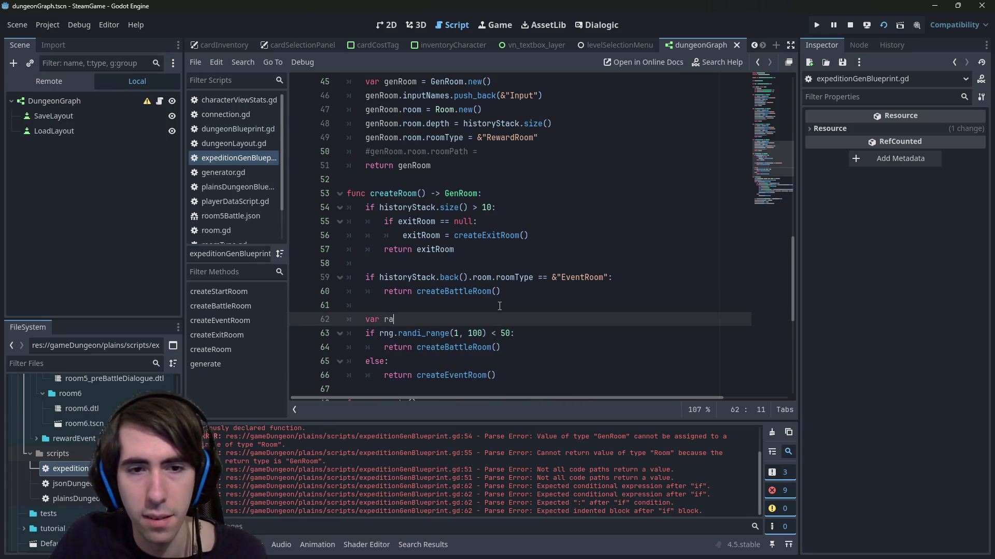
pyautogui.write('ndom')
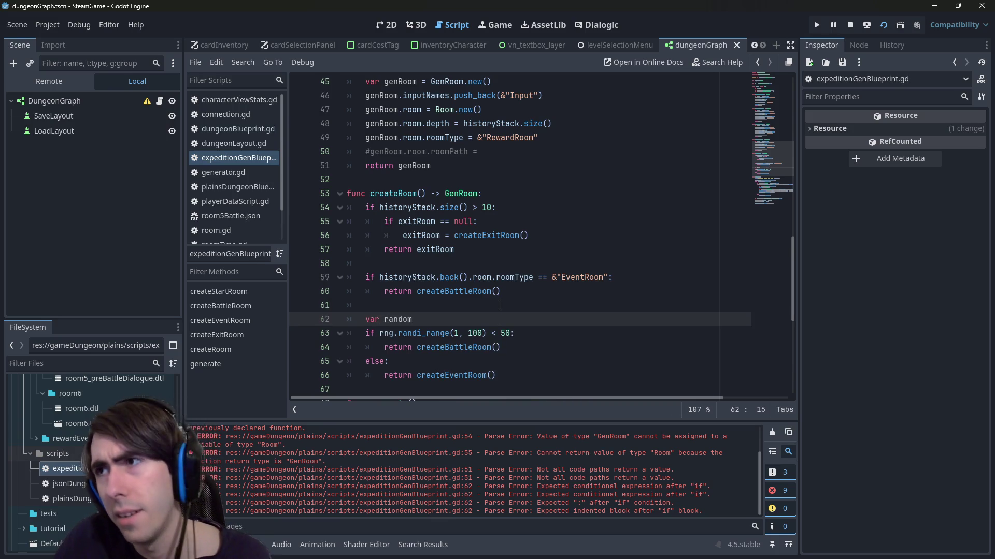
pyautogui.hotkey('ctrl', 'BackSpace')
pyautogui.write('r =')
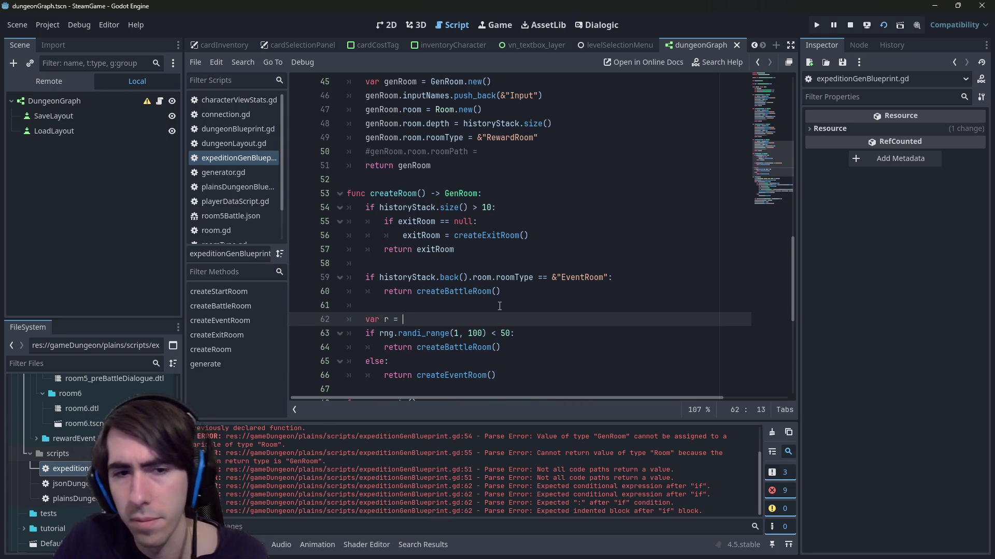
# - Copy rng.randi_range(1, 100) onto the var r line
pyautogui.press('Down')
pyautogui.hotkey('ctrl', 'Left')
pyautogui.hotkey('ctrl', 'shift', 'Right')
pyautogui.hotkey('ctrl', 'shift', 'Right')
pyautogui.hotkey('ctrl', 'shift', 'Right')
pyautogui.hotkey('ctrl', 'shift', 'Left')
pyautogui.hotkey('ctrl', 'c')
pyautogui.press('Up')
pyautogui.hotkey('ctrl', 'v')
pyautogui.press('BackSpace')
pyautogui.press('BackSpace')
pyautogui.press('BackSpace')
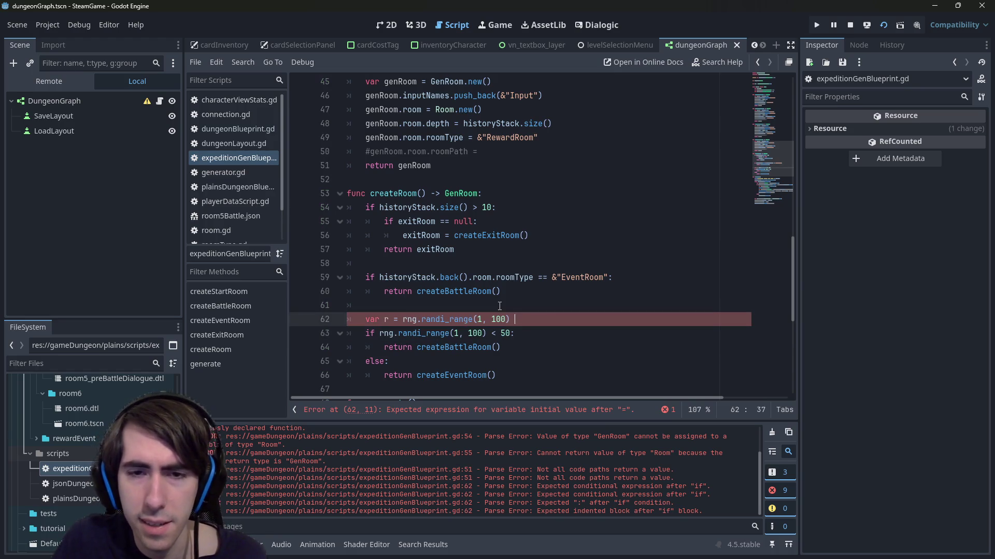
# - Replace the randi_range call in the if condition with r
pyautogui.press('Down')
pyautogui.hotkey('ctrl', 'shift', 'Left')
pyautogui.hotkey('ctrl', 'shift', 'Left')
pyautogui.hotkey('ctrl', 'shift', 'Left')
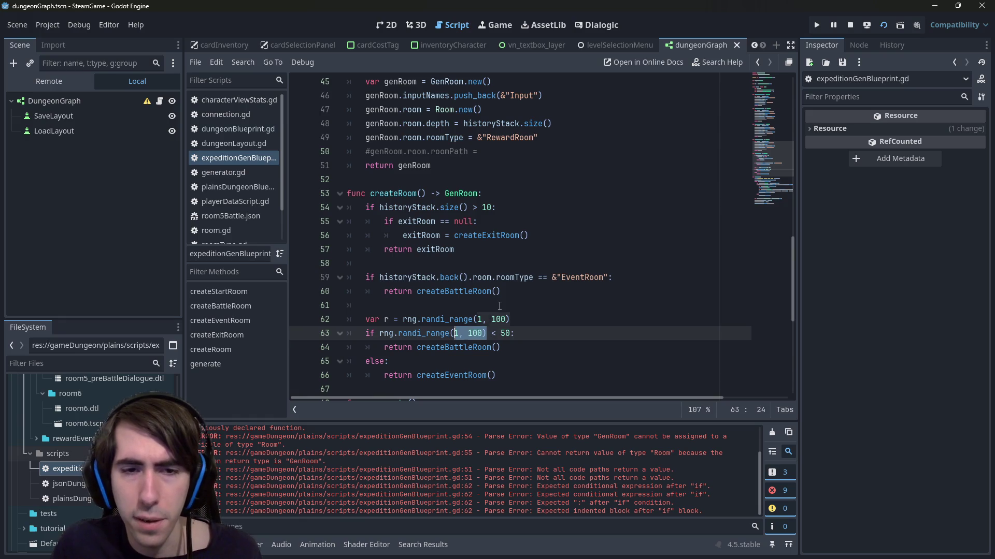
pyautogui.write('r')
pyautogui.press('Down')
pyautogui.press('Down')
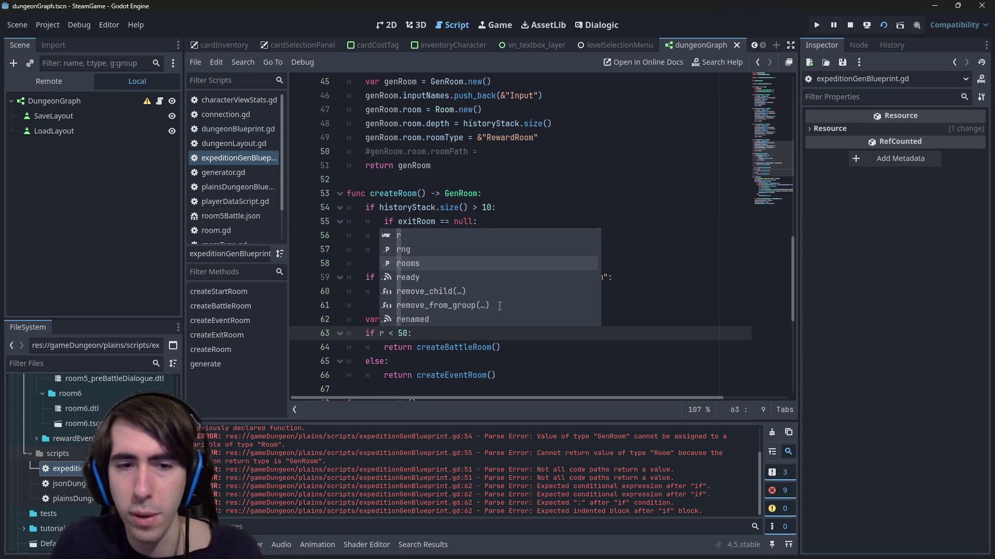
pyautogui.press('Escape')
# - Turn the else into 'elif r < 80:'
pyautogui.press('Down')
pyautogui.press('Down')
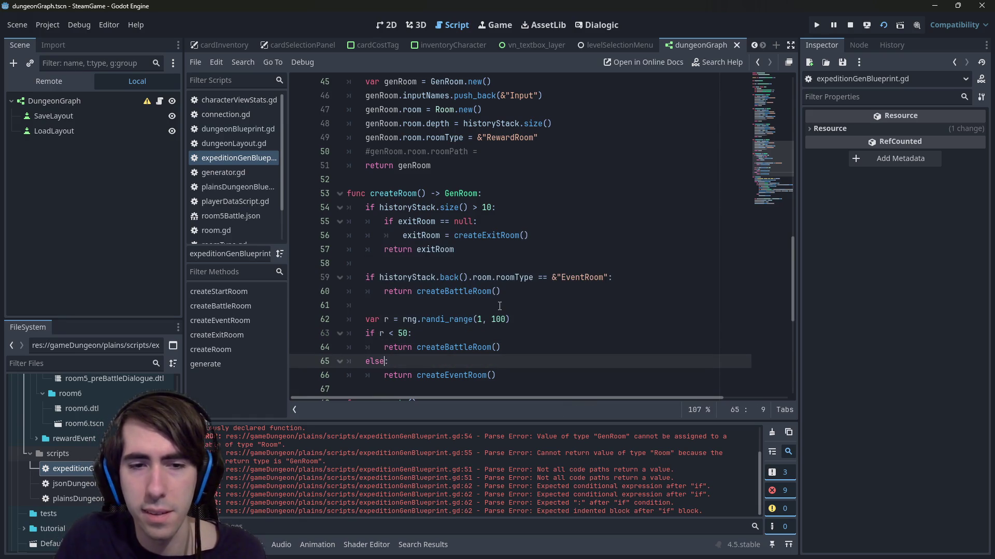
pyautogui.press('BackSpace')
pyautogui.press('BackSpace')
pyautogui.write('if r < ')
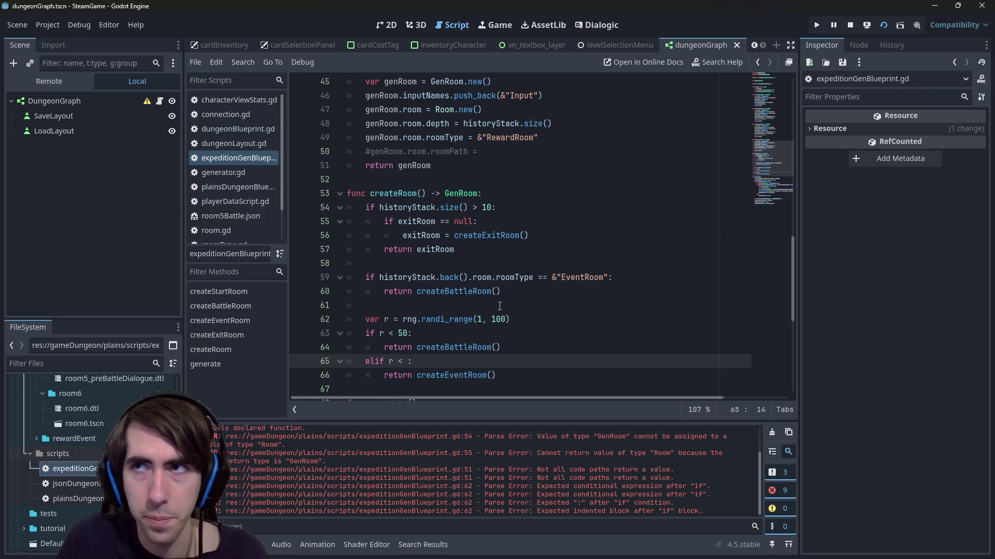
pyautogui.write('90')
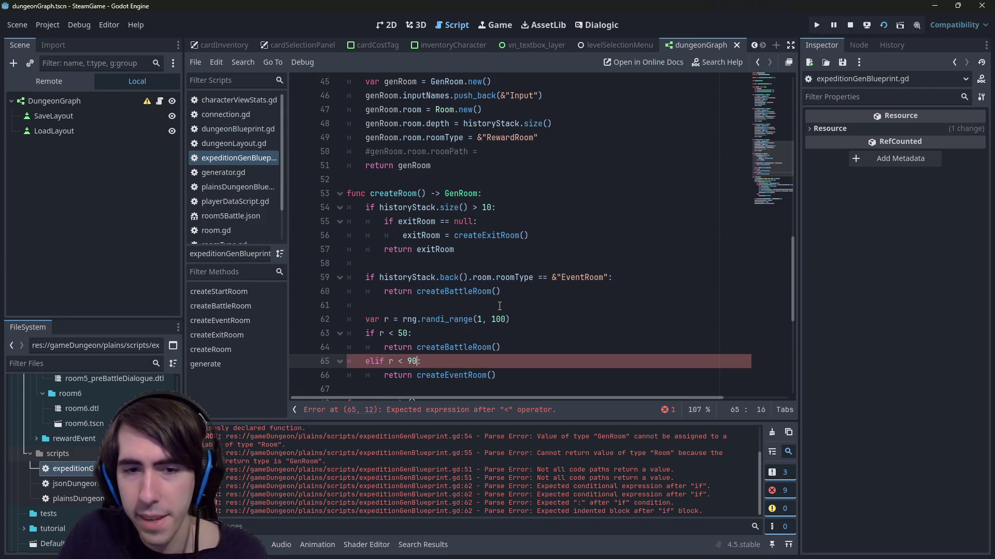
pyautogui.press('Down')
pyautogui.press('Up')
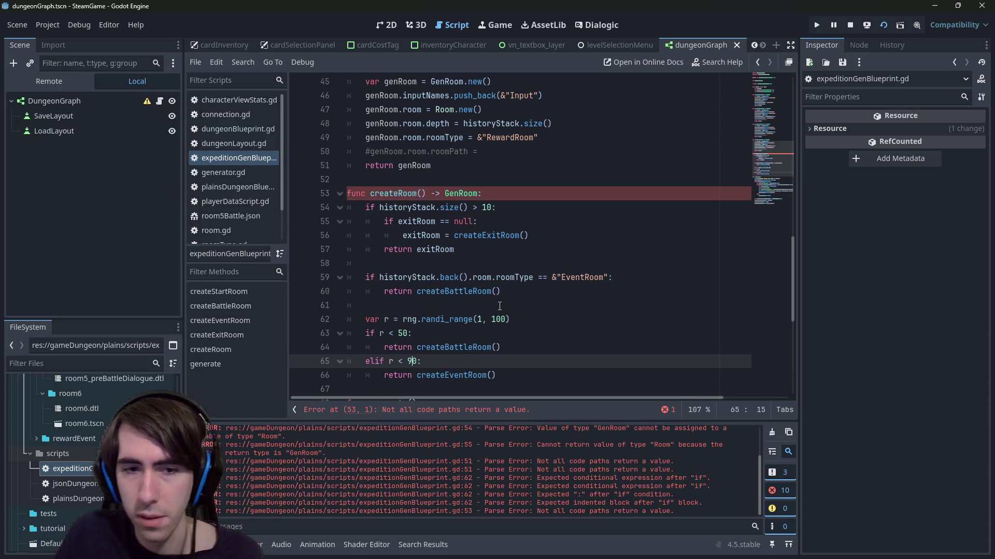
pyautogui.press('BackSpace')
pyautogui.write('8')
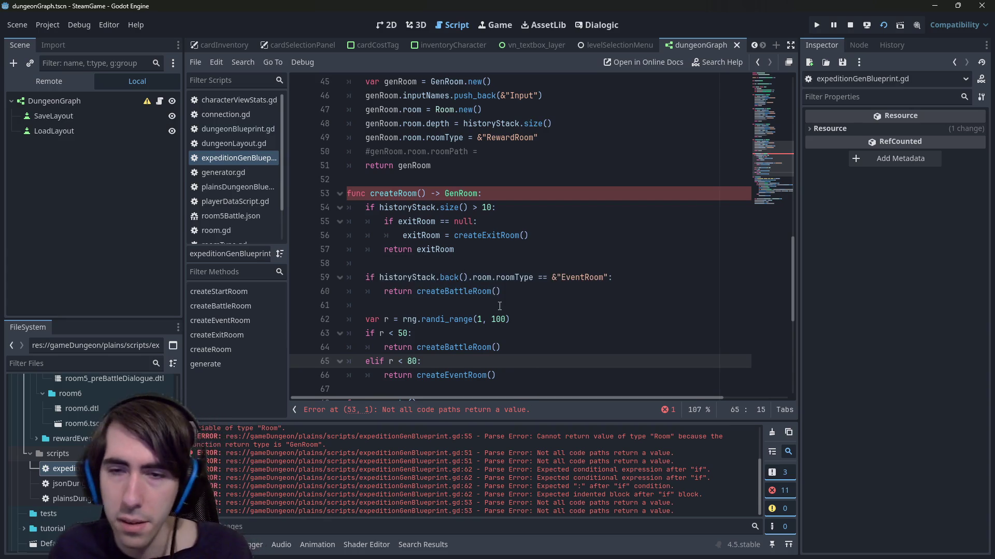
# - Change the first threshold from 50 to 45
pyautogui.click(405, 332)
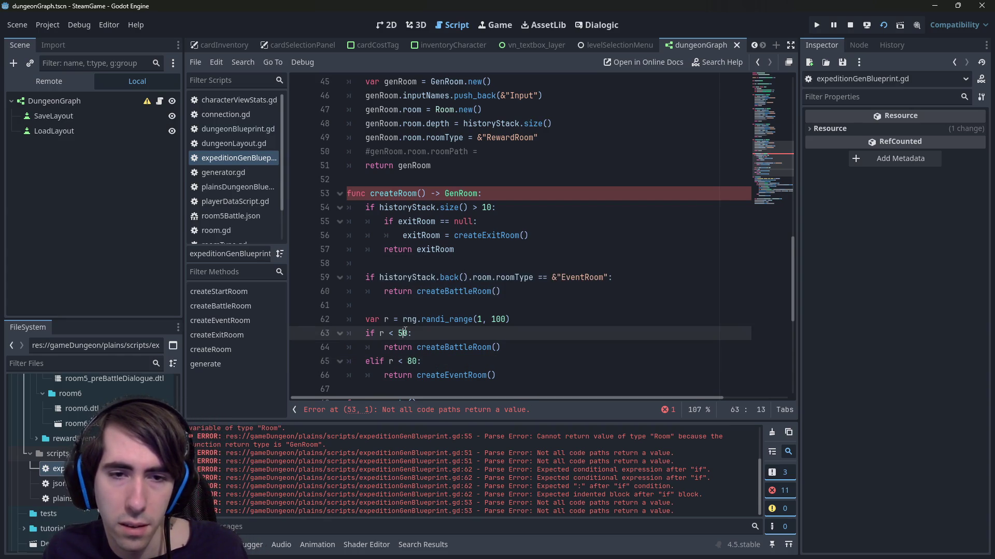
pyautogui.press('BackSpace')
pyautogui.write('45')
pyautogui.press('Delete')
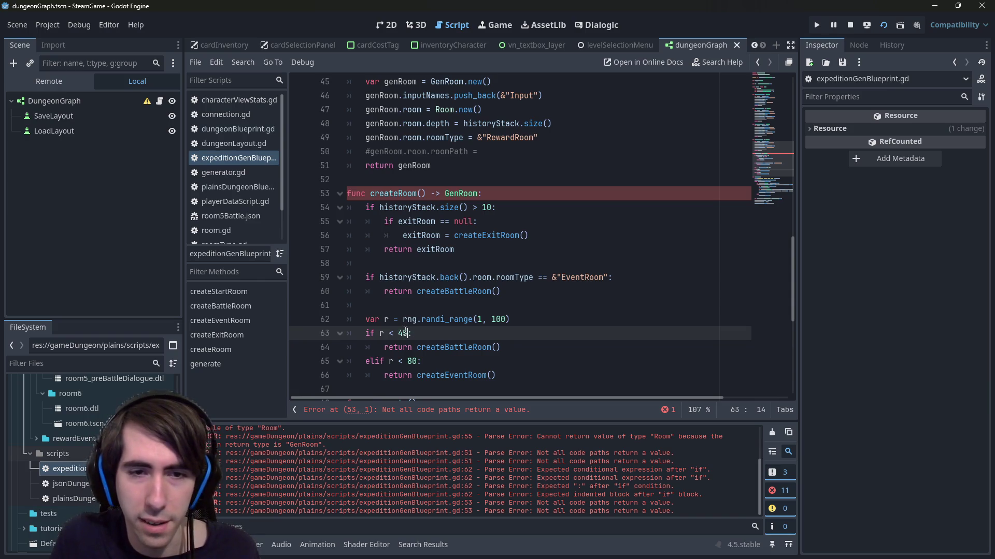
pyautogui.press('Down')
pyautogui.press('Down')
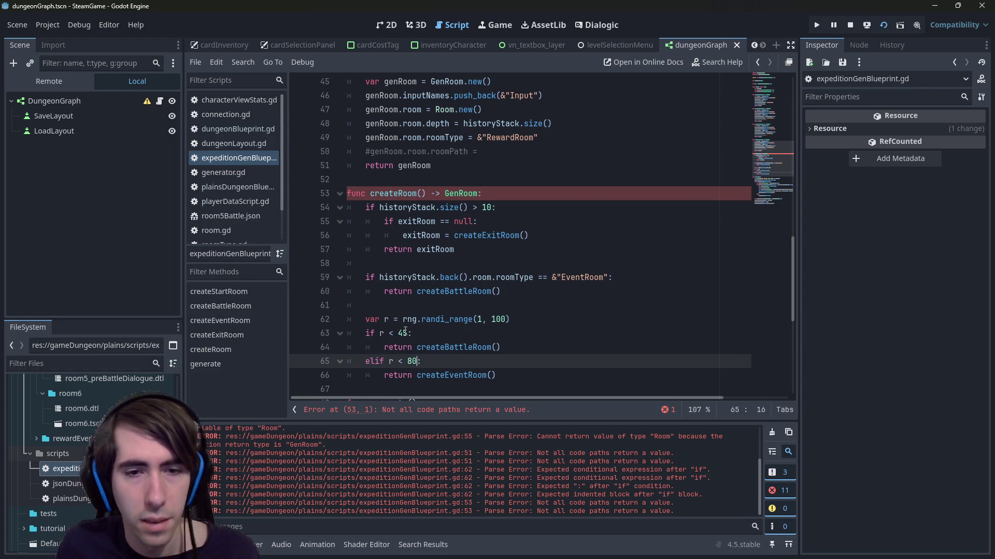
pyautogui.write(':')
pyautogui.scroll(-2, 452, 319)
pyautogui.moveTo(528, 292)
pyautogui.mouseDown()
pyautogui.moveTo(363, 264)
pyautogui.moveTo(291, 277)
pyautogui.mouseUp()
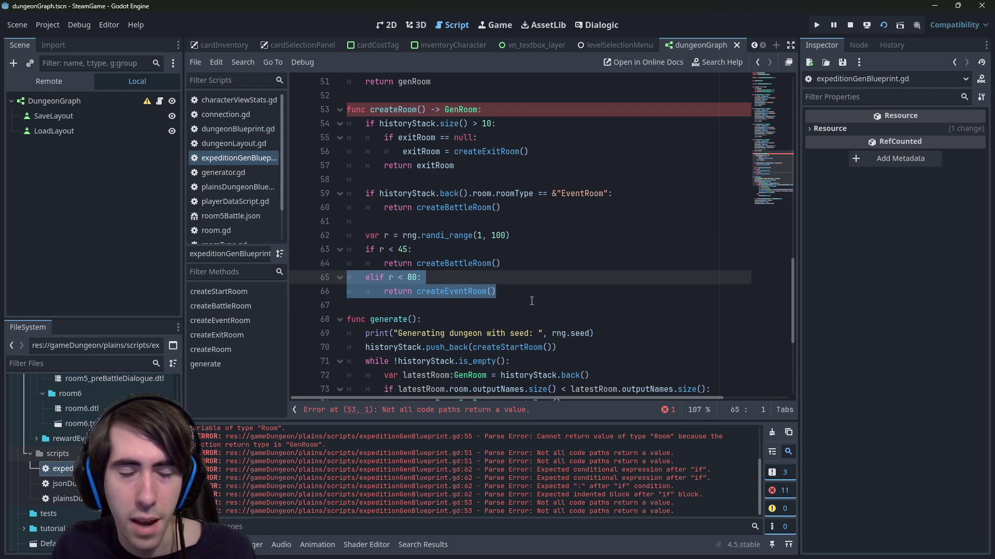
# - Paste a copy of the elif branch below and rename its call to createBranchRoom
pyautogui.click(549, 290)
pyautogui.press('Return')
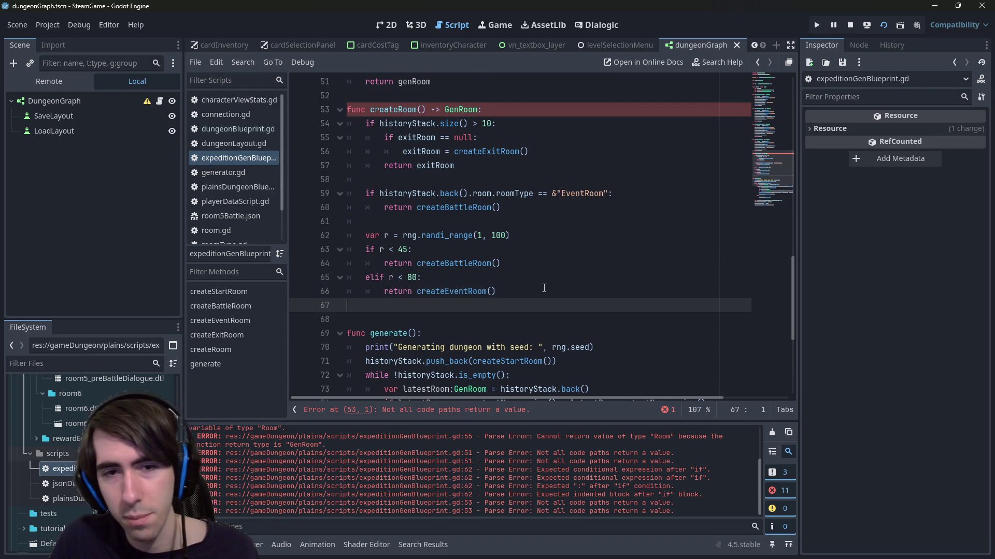
pyautogui.hotkey('ctrl', 'v')
pyautogui.click(469, 319)
pyautogui.press('BackSpace')
pyautogui.press('BackSpace')
pyautogui.press('BackSpace')
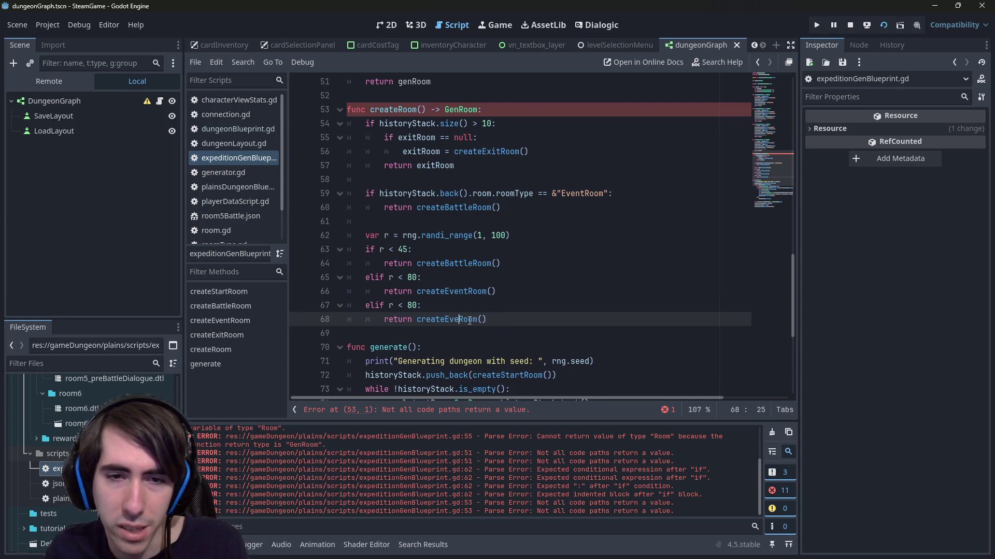
pyautogui.write('Branch')
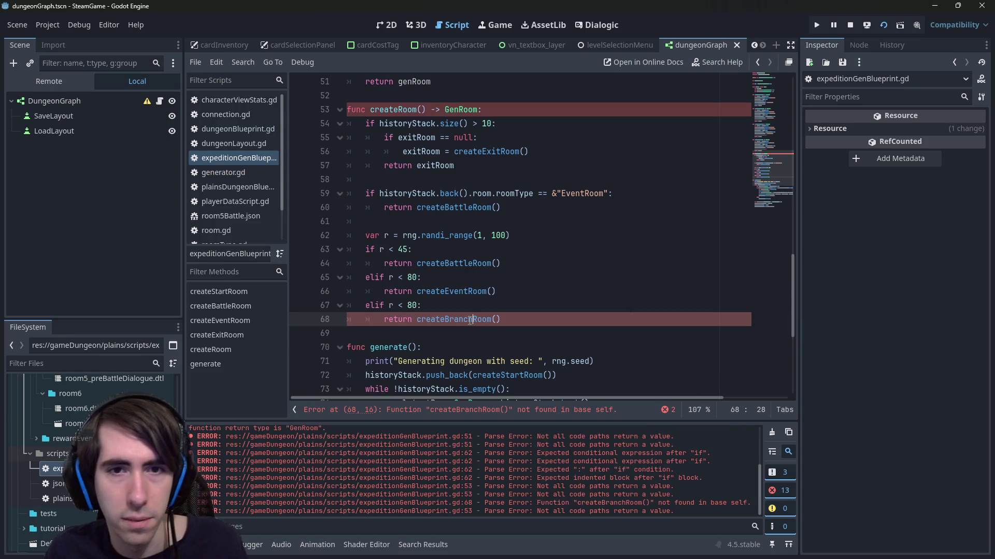
# - Change the copied elif to else and save the script
pyautogui.click(515, 411)
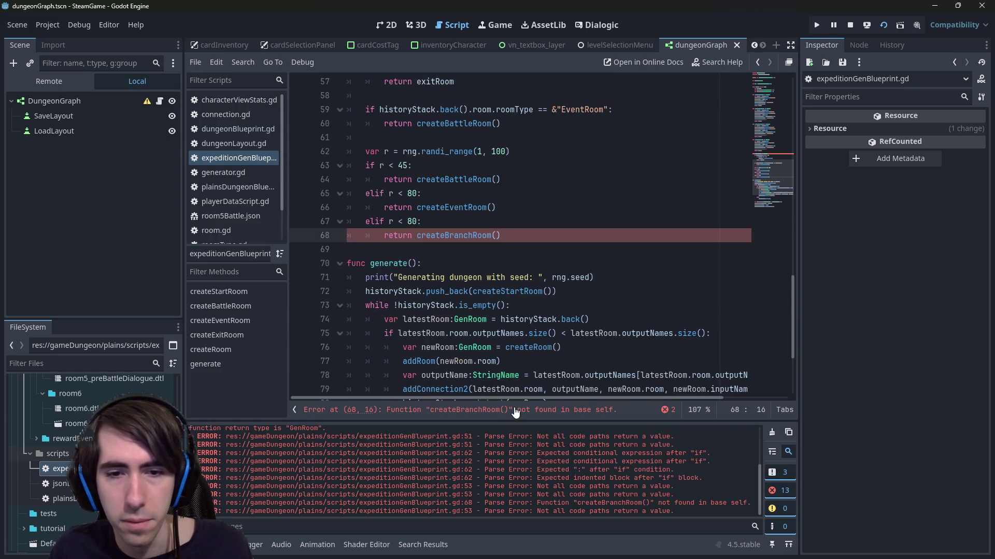
pyautogui.scroll(2, 495, 276)
pyautogui.click(384, 306)
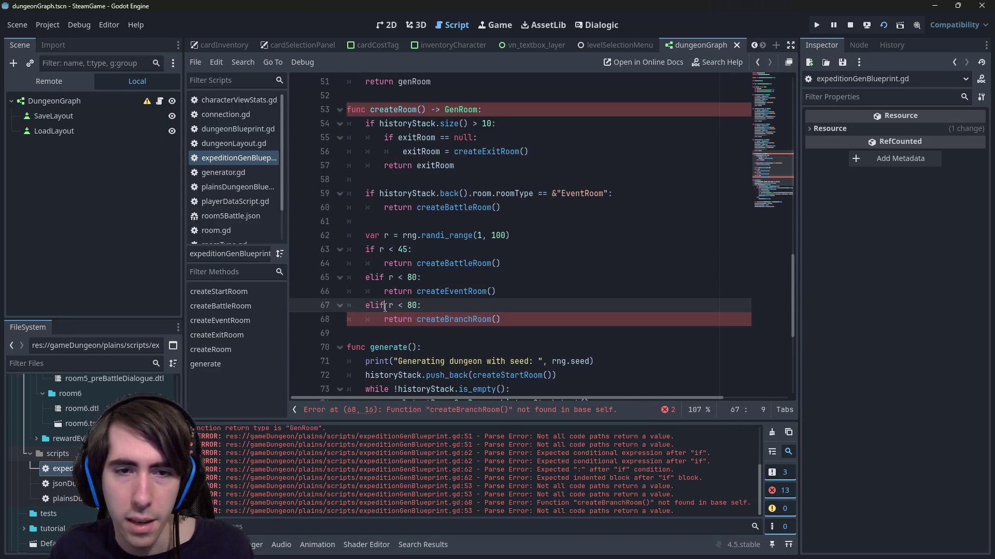
pyautogui.hotkey('ctrl', 's')
pyautogui.moveTo(501, 207)
pyautogui.mouseDown()
pyautogui.moveTo(373, 207)
pyautogui.moveTo(346, 194)
pyautogui.mouseUp()
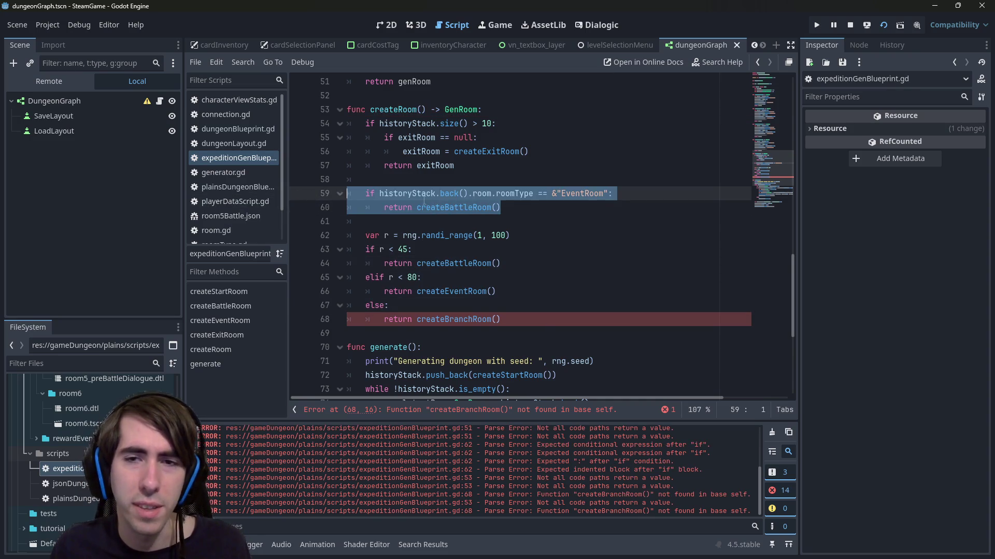
pyautogui.click(563, 193)
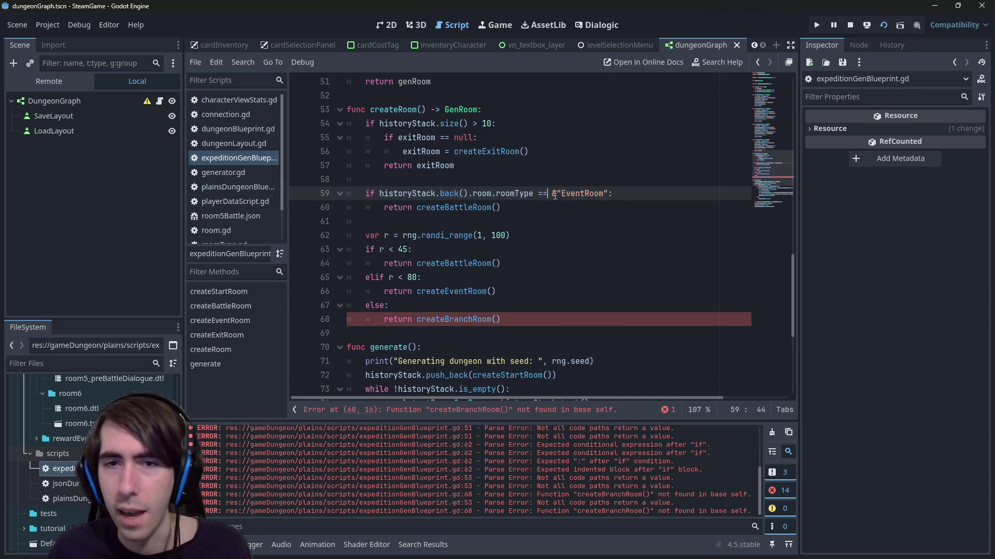
pyautogui.click(481, 318)
pyautogui.scroll(6, 476, 316)
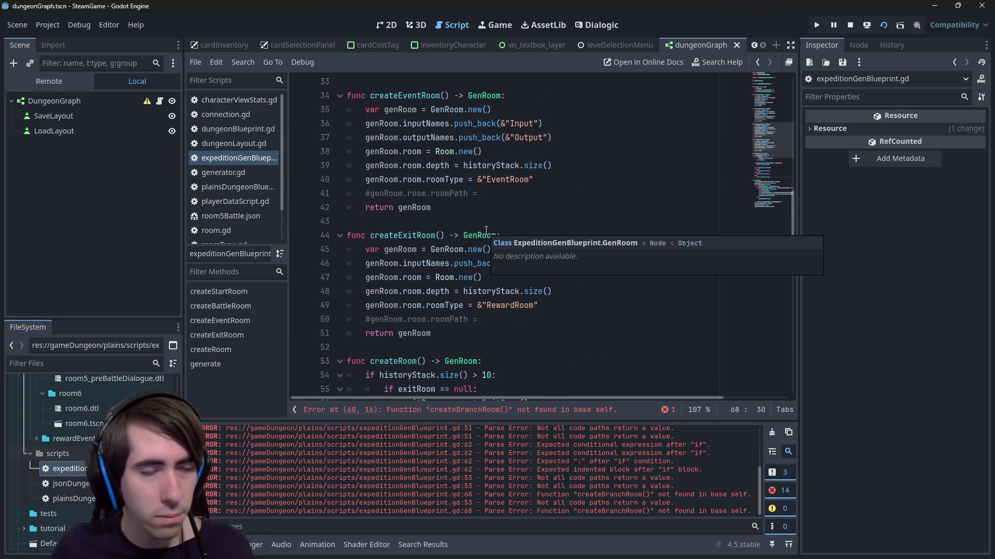
pyautogui.scroll(-4, 437, 354)
pyautogui.scroll(-2, 467, 348)
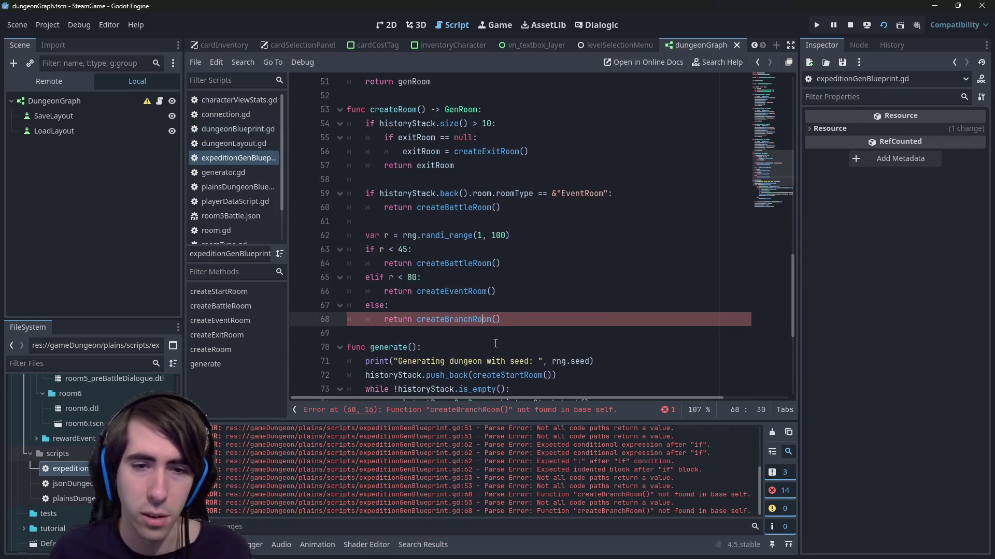
pyautogui.click(502, 325)
pyautogui.scroll(3, 502, 327)
pyautogui.scroll(-3, 501, 326)
pyautogui.scroll(1, 501, 326)
pyautogui.scroll(2, 501, 326)
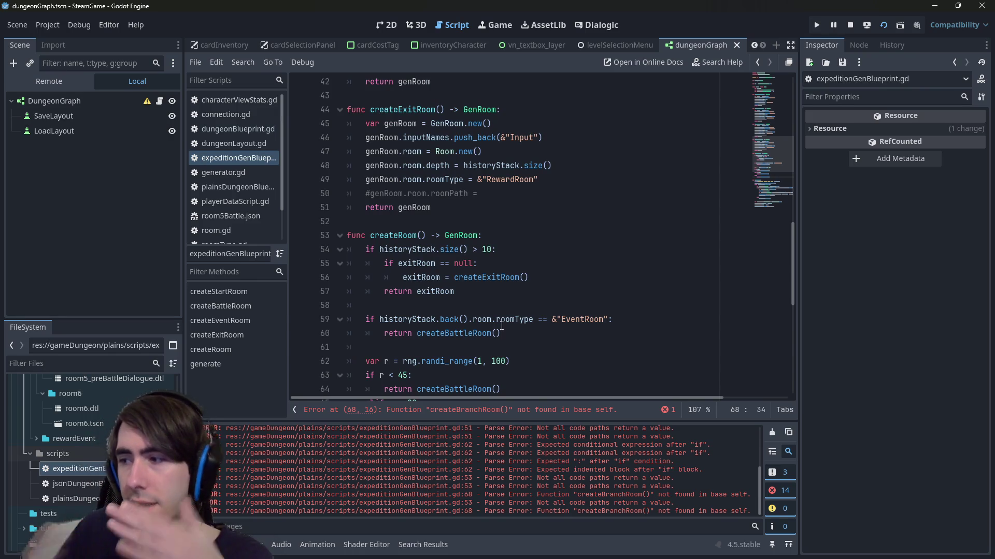
pyautogui.scroll(-2, 501, 326)
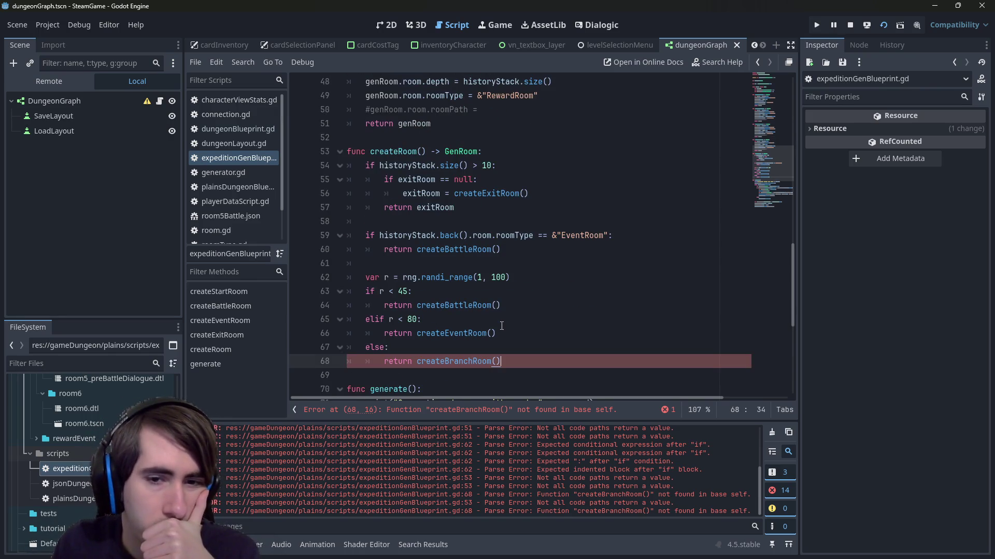
pyautogui.scroll(1, 501, 325)
pyautogui.scroll(-2, 502, 326)
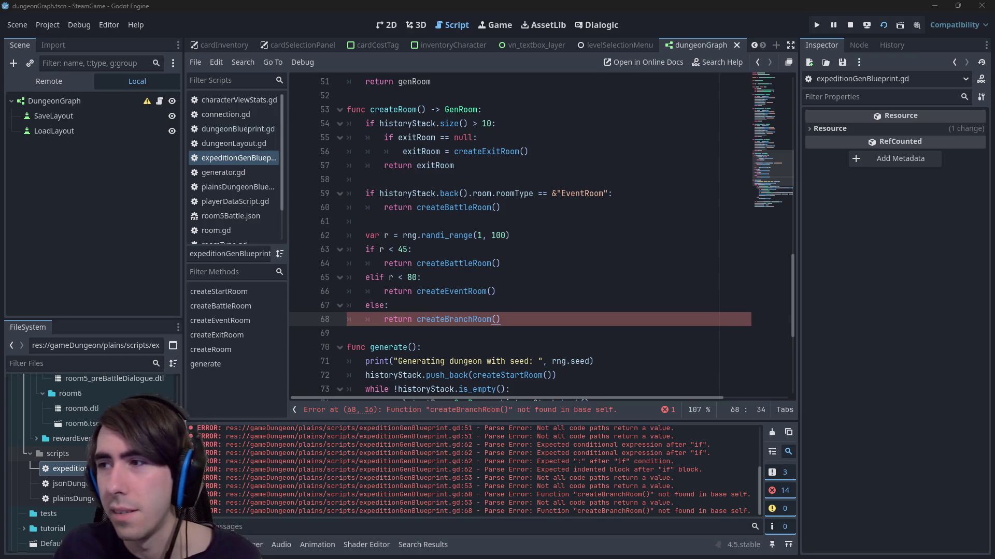
pyautogui.hotkey('ctrl', 'shift', 'n')
pyautogui.write('0.80')
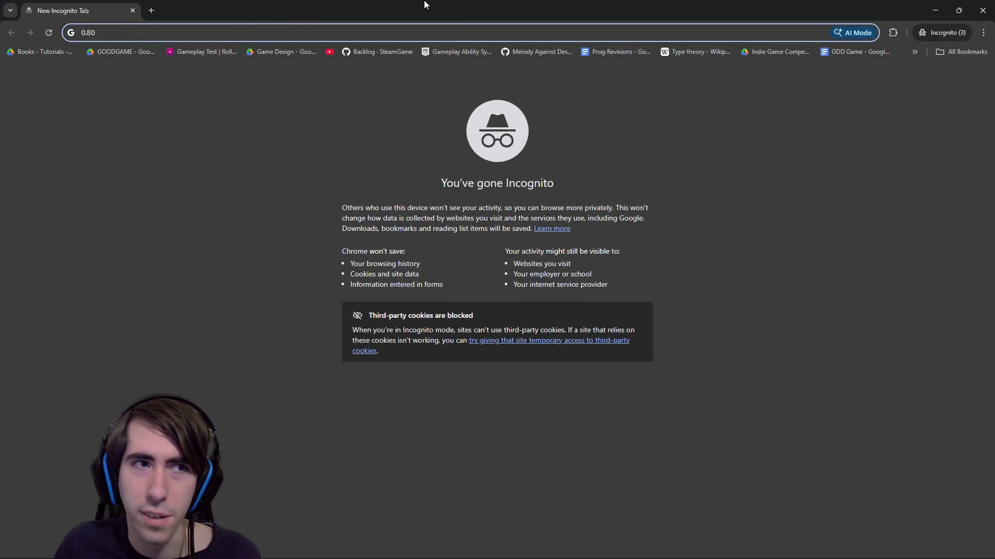
# - Check Google's calculator result 0.80^10 = 0.1073741824, then return to the Godot script
pyautogui.hotkey('ctrl', 'w')
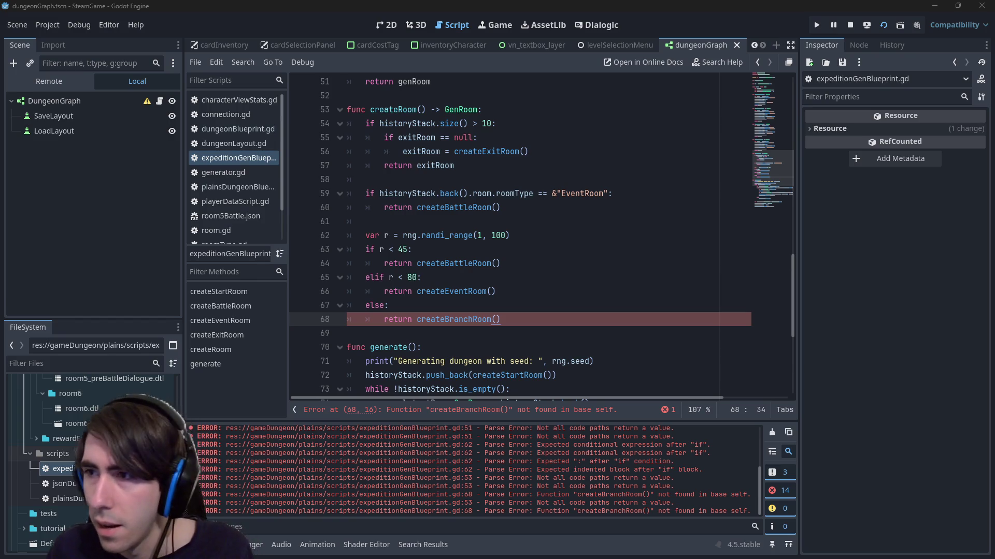
pyautogui.hotkey('alt', 'Tab')
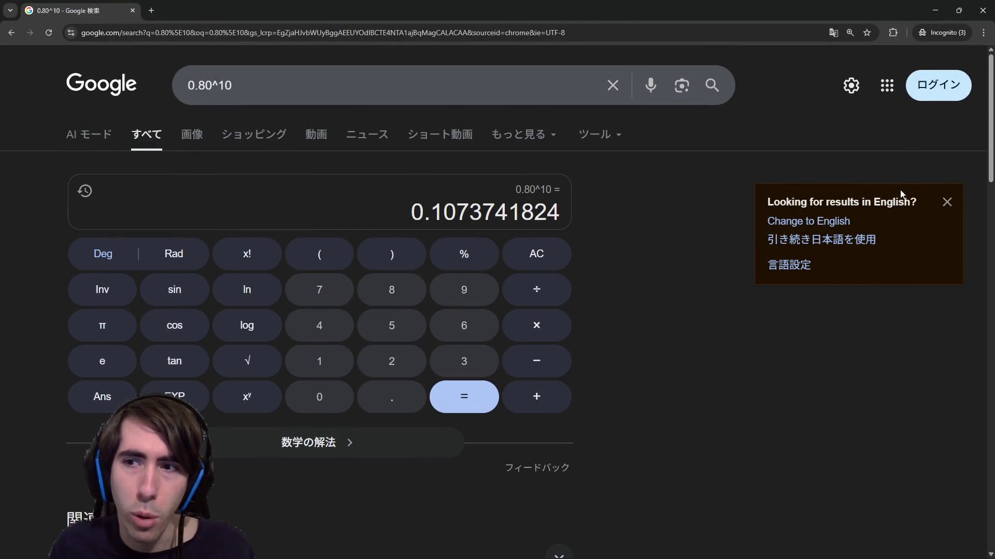
pyautogui.click(944, 201)
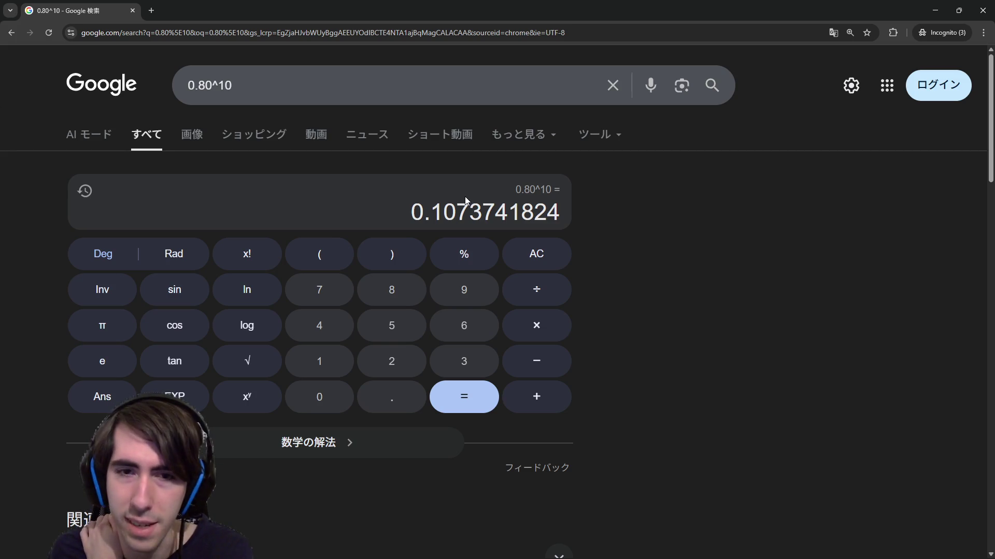
pyautogui.hotkey('alt', 'Tab')
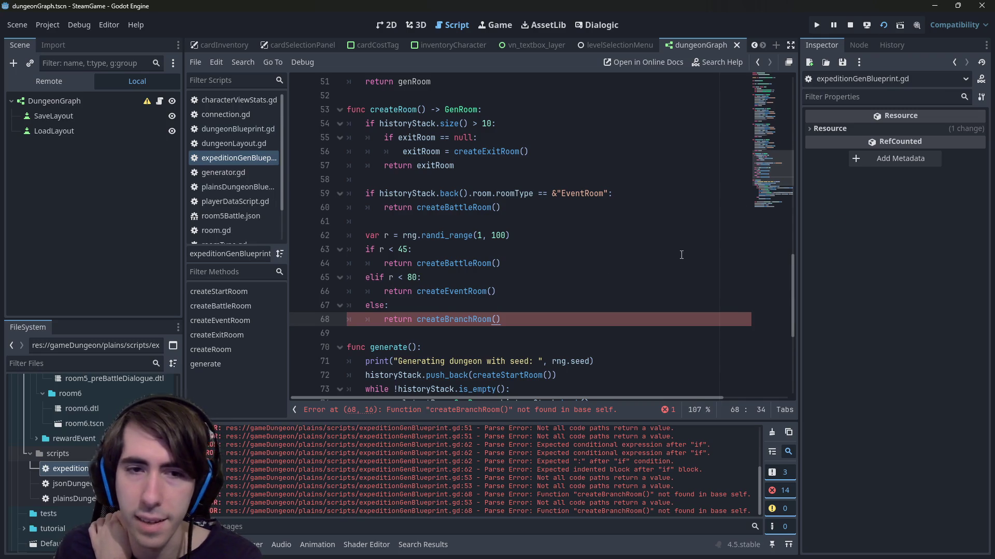
pyautogui.click(520, 307)
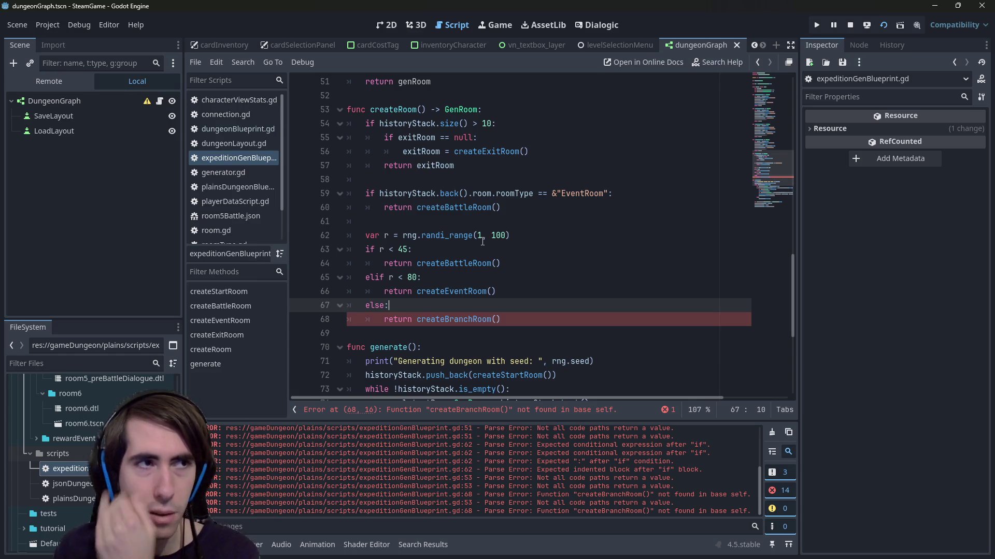
# - Start a new 'if' line after the EventRoom check's return on line 60
pyautogui.scroll(2, 484, 242)
pyautogui.scroll(-1, 484, 242)
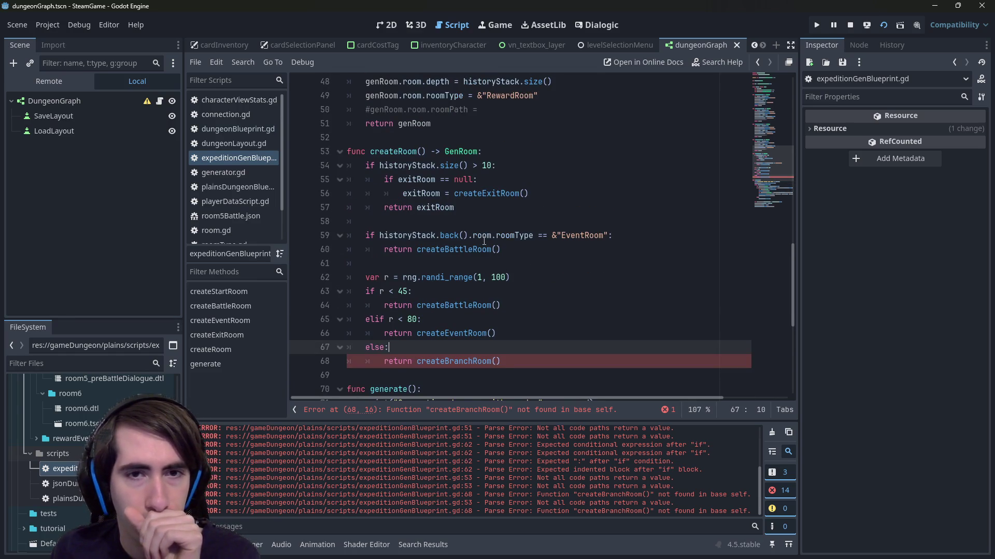
pyautogui.click(525, 222)
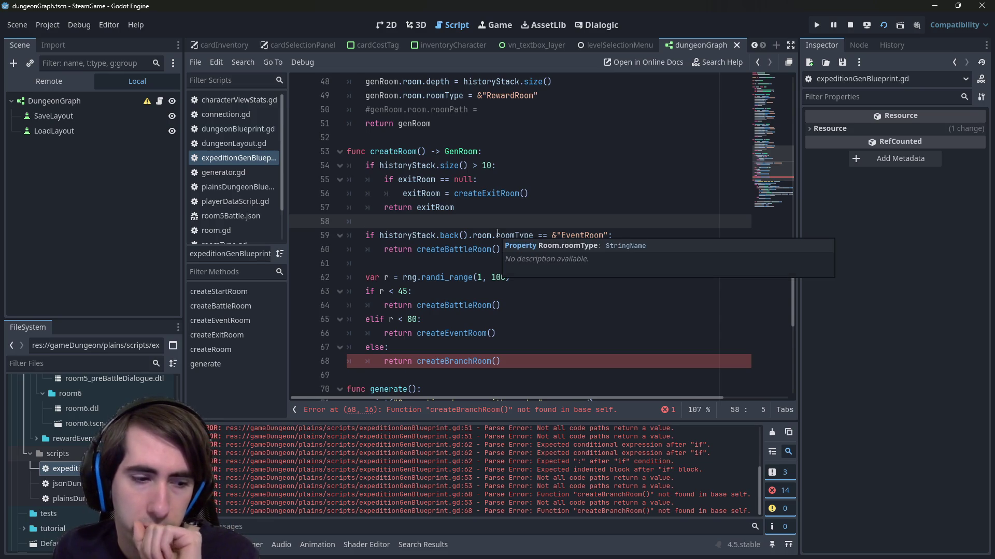
pyautogui.click(512, 251)
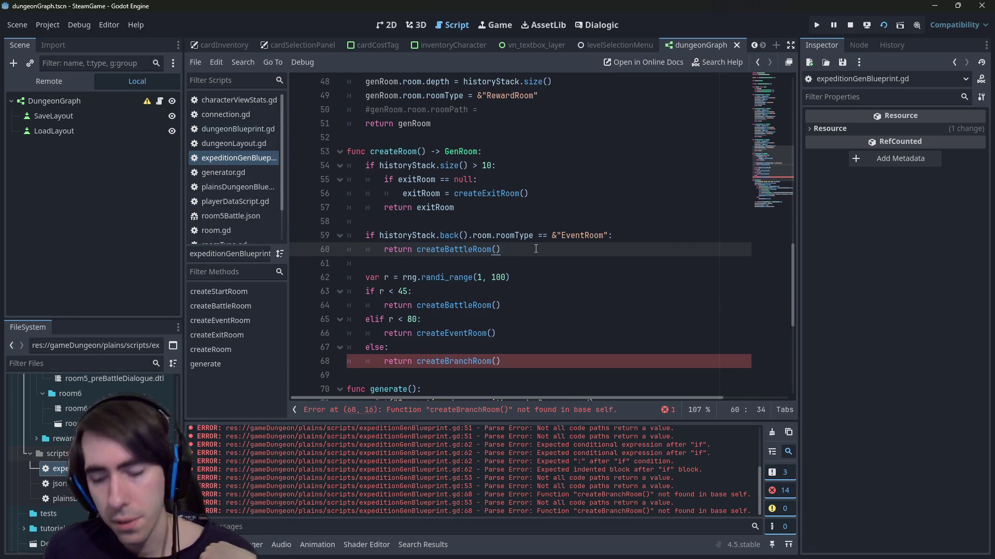
pyautogui.press('Return')
pyautogui.press('Return')
pyautogui.write('if')
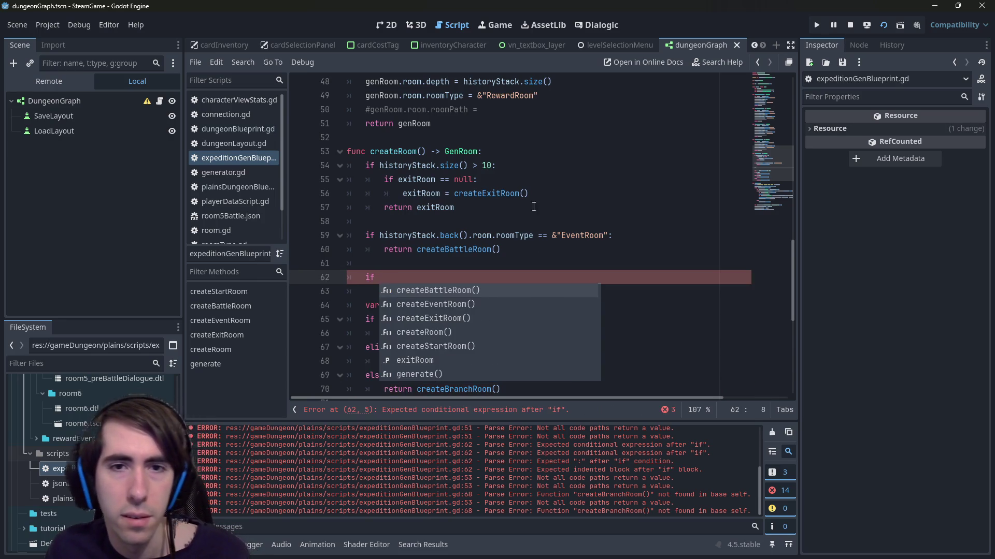
pyautogui.click(538, 141)
# - Add a 'var depth :int =' line at the top of createRoom, referencing historyStack
pyautogui.click(557, 151)
pyautogui.press('Return')
pyautogui.write('va')
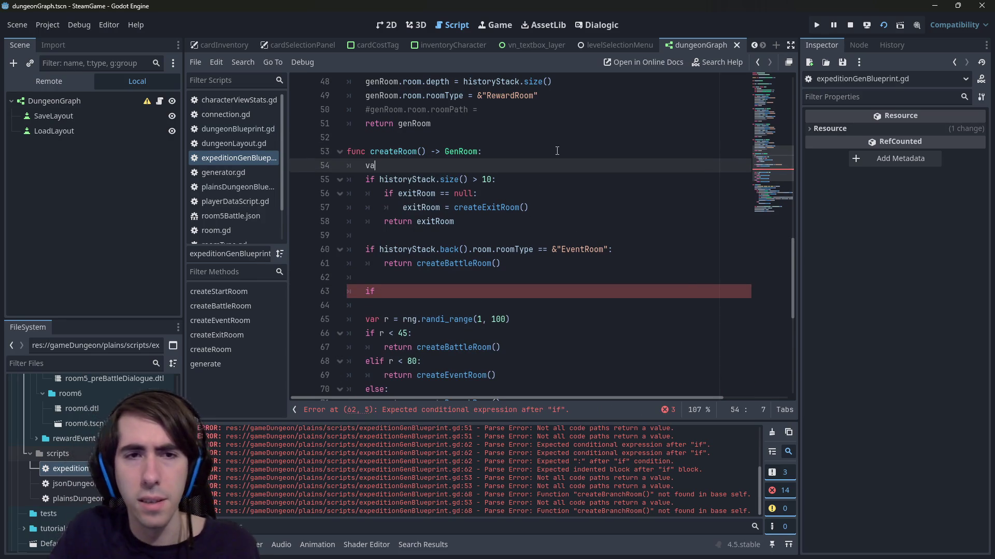
pyautogui.write('r depth :int = historyStack.size(')
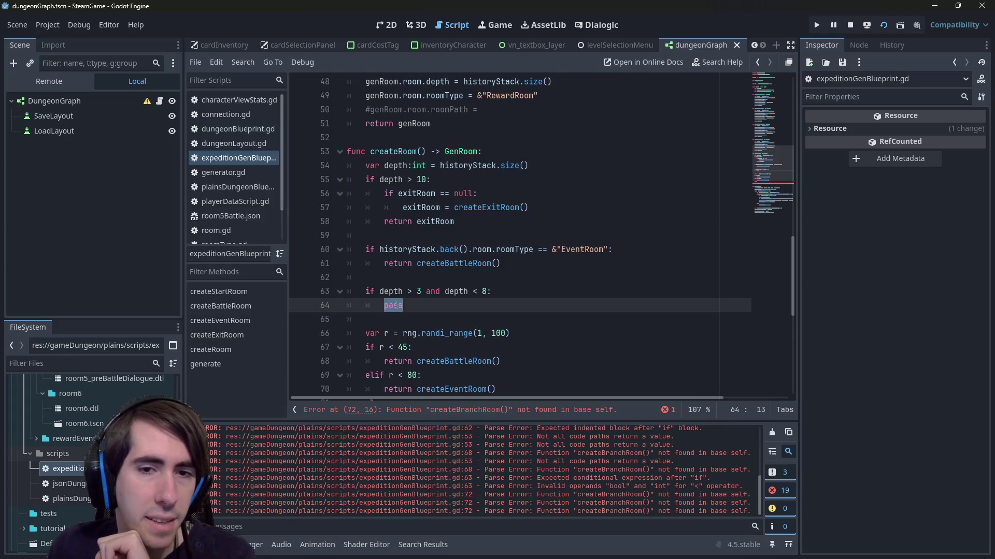
pyautogui.click(403, 171)
pyautogui.click(469, 151)
pyautogui.doubleClick(467, 165)
# - Insert blank lines above createRoom and begin a new var declaration there
pyautogui.click(475, 135)
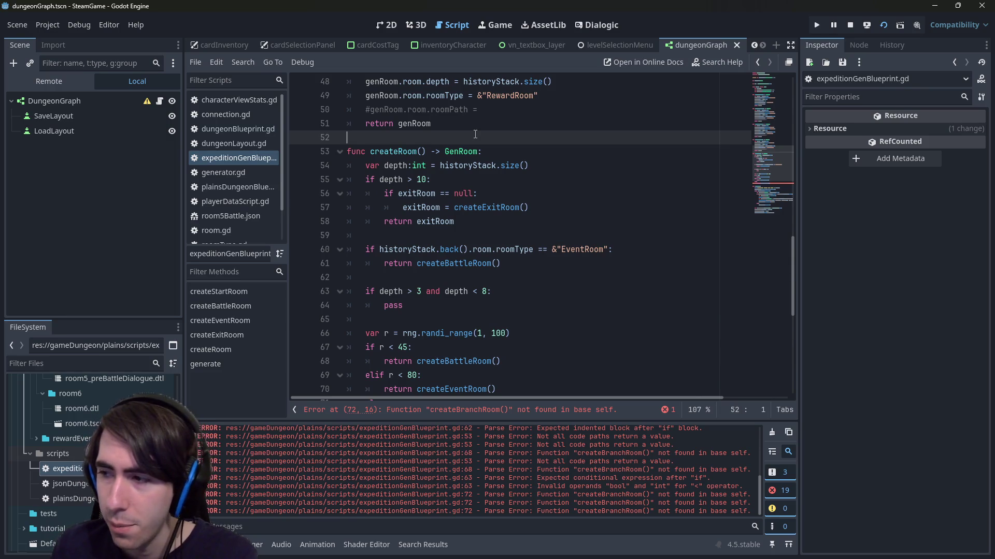
pyautogui.press('Return')
pyautogui.press('Return')
pyautogui.press('Up')
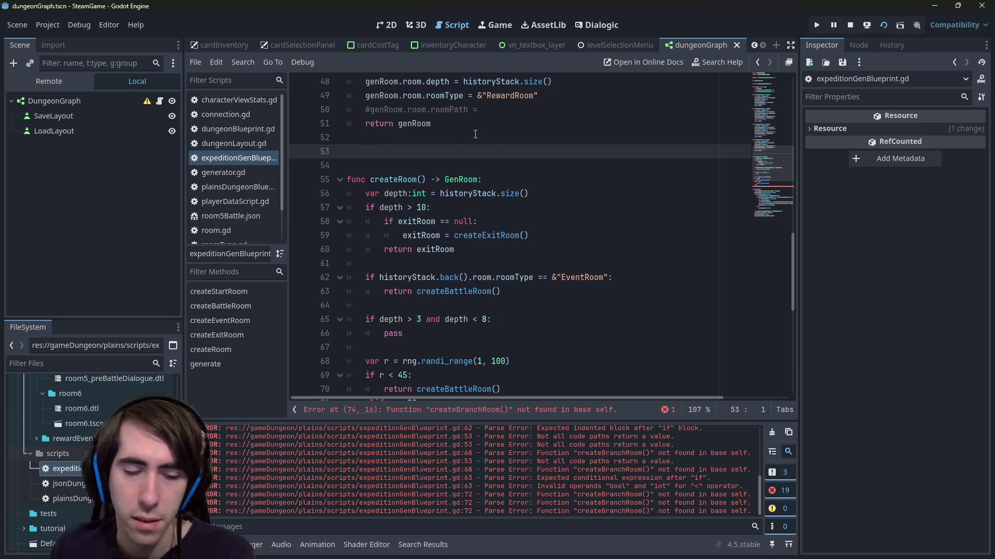
pyautogui.write('var ')
pyautogui.write('branch')
pyautogui.hotkey('ctrl', 'BackSpace')
# - Write the 'func getBranchCount() -> int:' header above createRoom
pyautogui.write('get')
pyautogui.hotkey('ctrl', 'BackSpace')
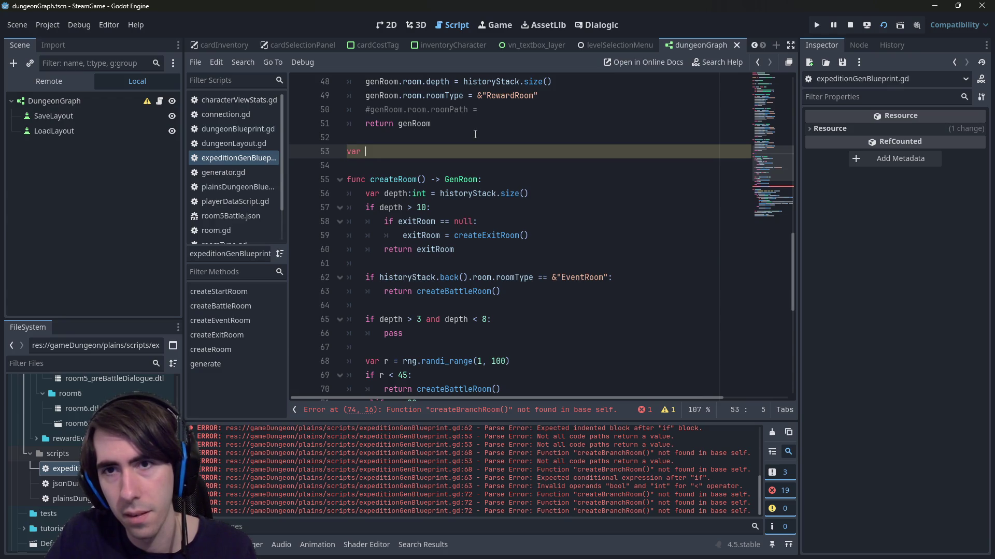
pyautogui.write('n')
pyautogui.press('BackSpace')
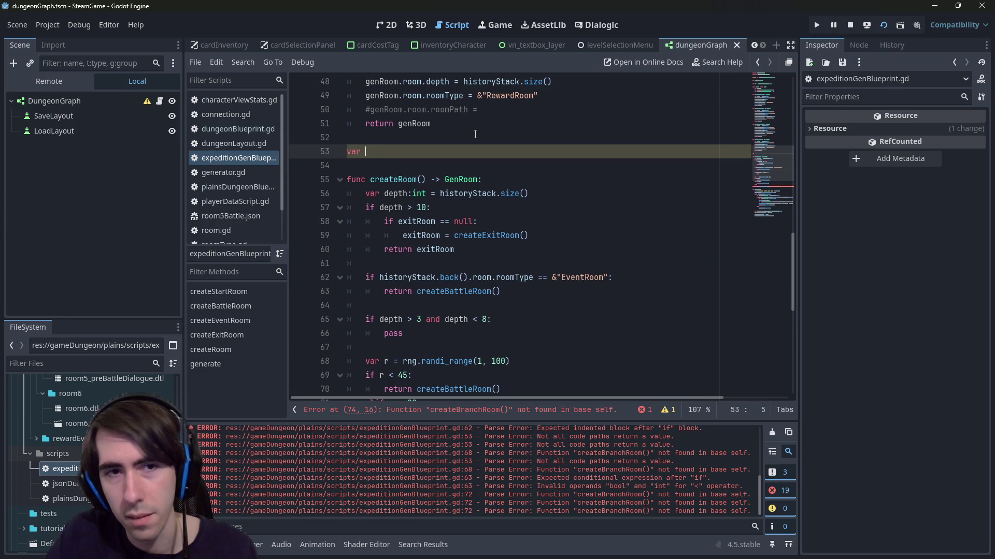
pyautogui.write('getBranchCountIn')
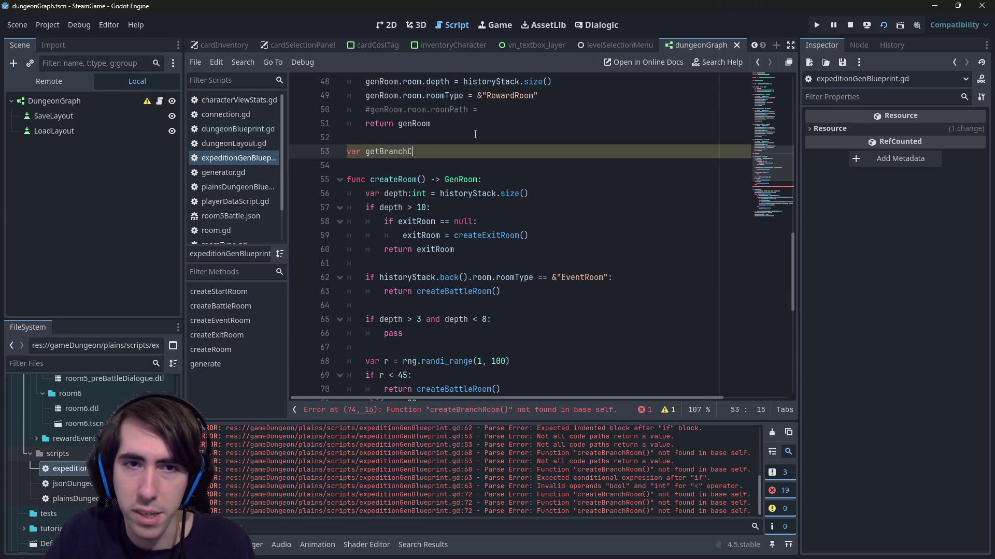
pyautogui.write('History')
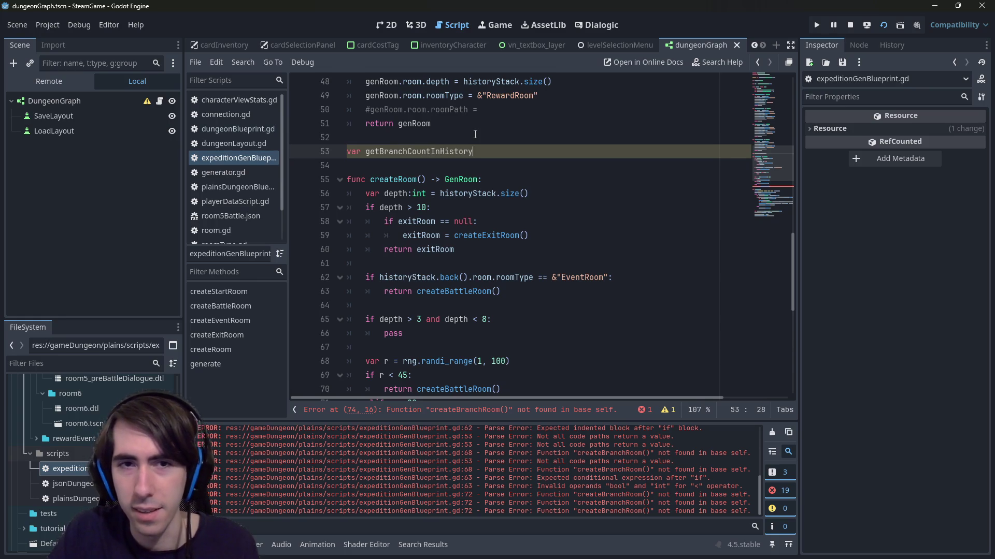
pyautogui.write('Stack()')
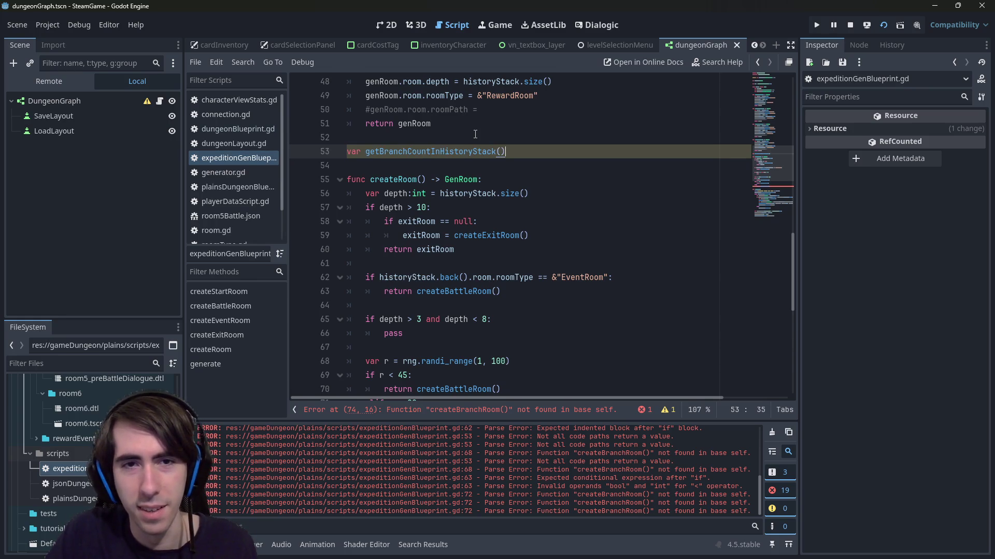
pyautogui.press('Left')
pyautogui.press('Left')
pyautogui.press('BackSpace')
pyautogui.press('BackSpace')
pyautogui.press('BackSpace')
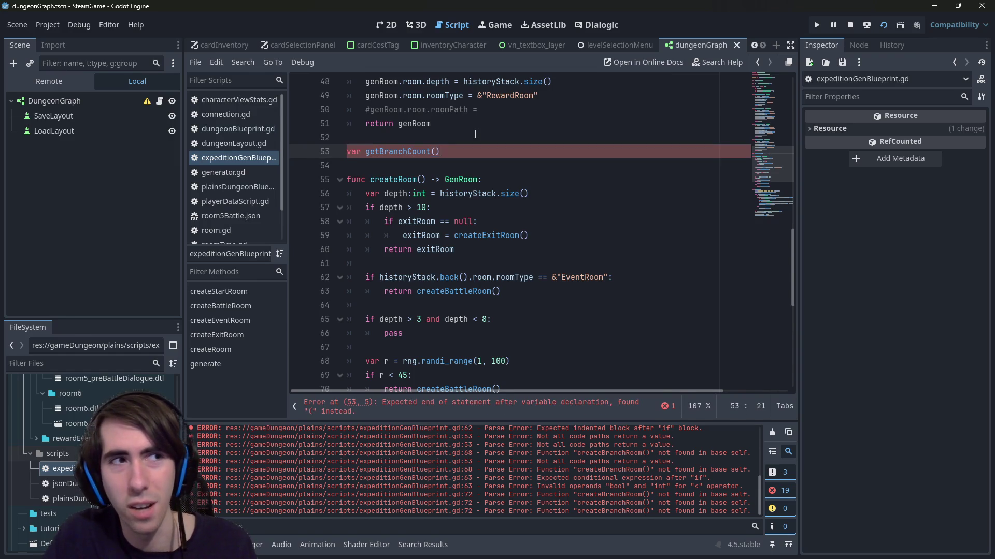
pyautogui.write(' -> ')
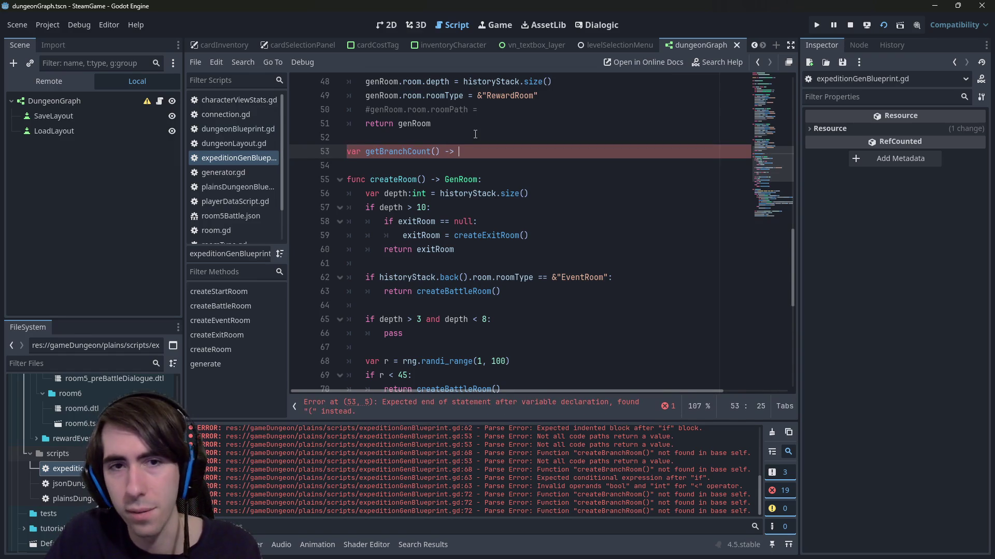
pyautogui.write('int:')
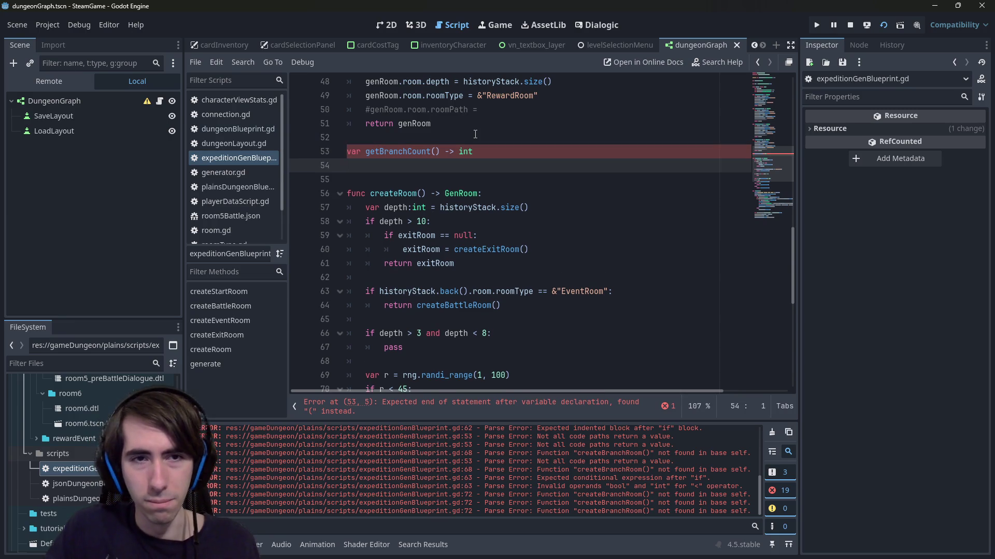
pyautogui.press('BackSpace')
pyautogui.press('BackSpace')
pyautogui.press('BackSpace')
pyautogui.write('func')
# - Add a loop over historyStack checking room.roomType == &"BranchRoom", then run the game
pyautogui.press('End')
pyautogui.press('Return')
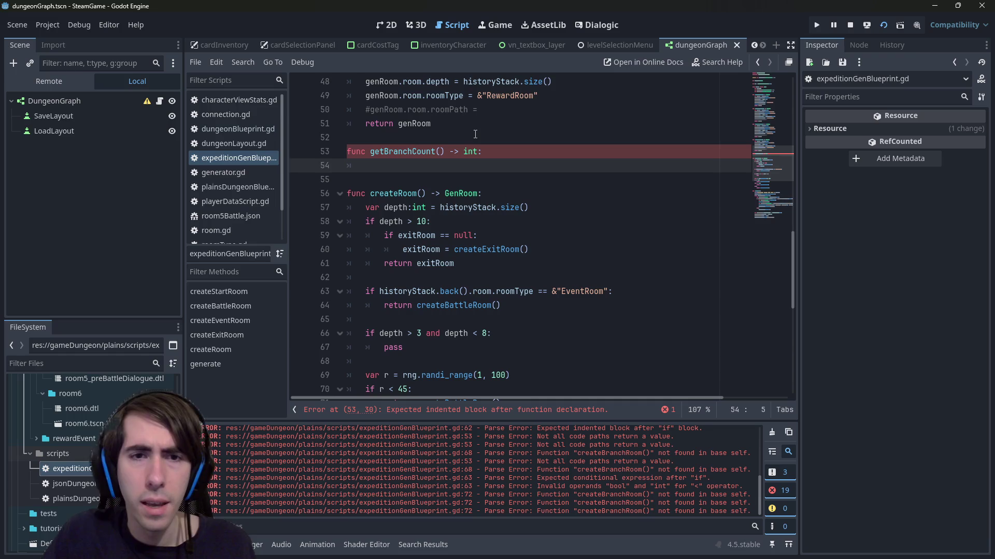
pyautogui.write('for room in historyStack:')
pyautogui.press('Return')
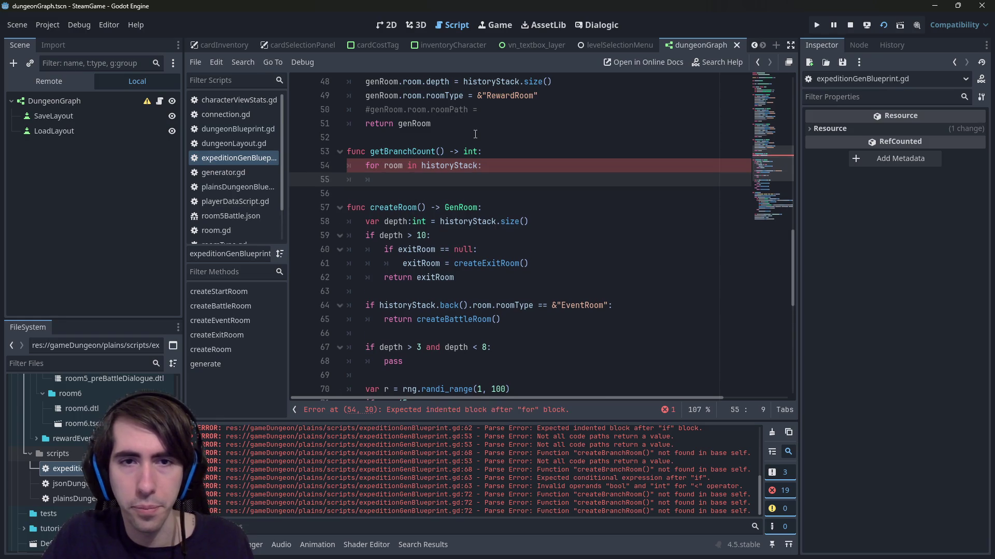
pyautogui.write('if  room.')
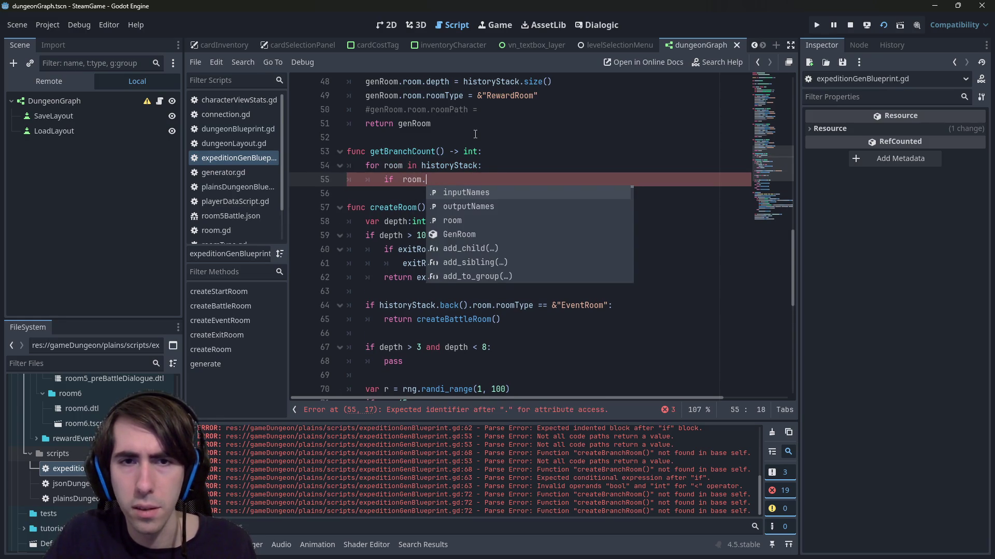
pyautogui.write('room.roomType')
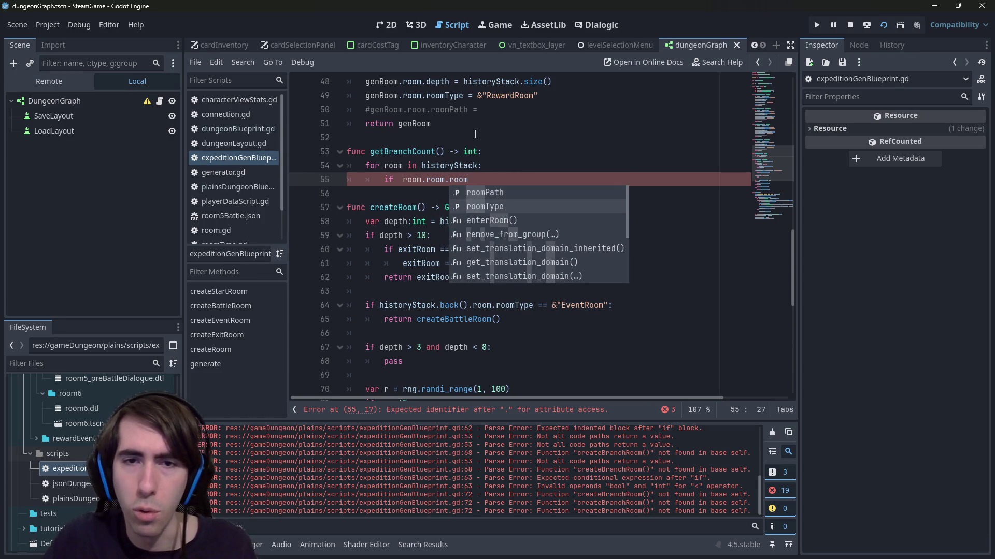
pyautogui.press('Return')
pyautogui.write('== ^')
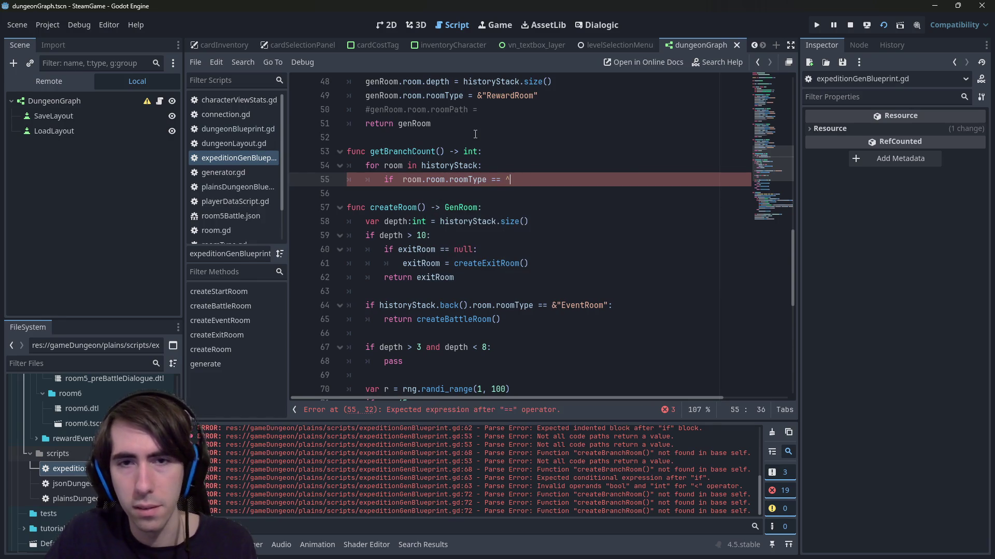
pyautogui.press('BackSpace')
pyautogui.write('&"BranchRoom')
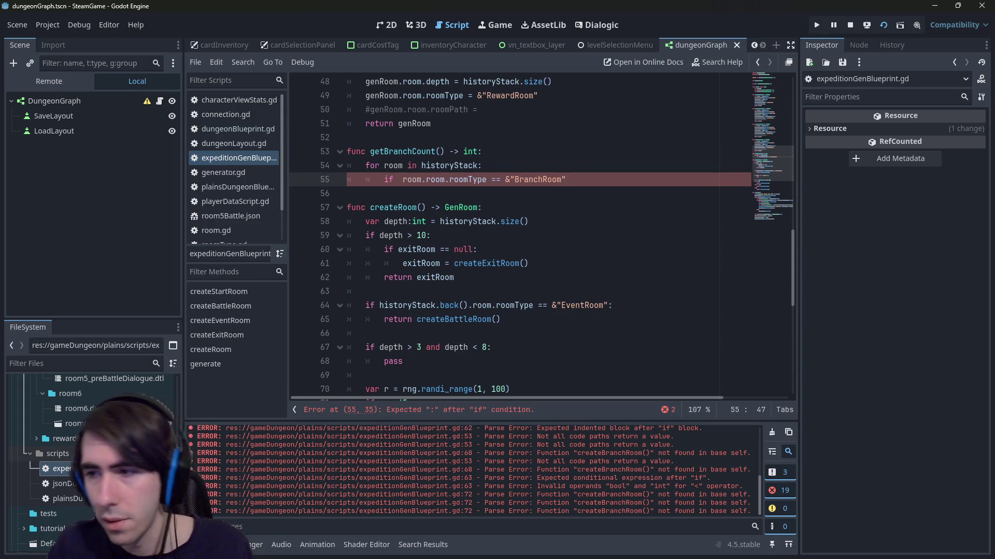
pyautogui.hotkey('alt', 'Tab')
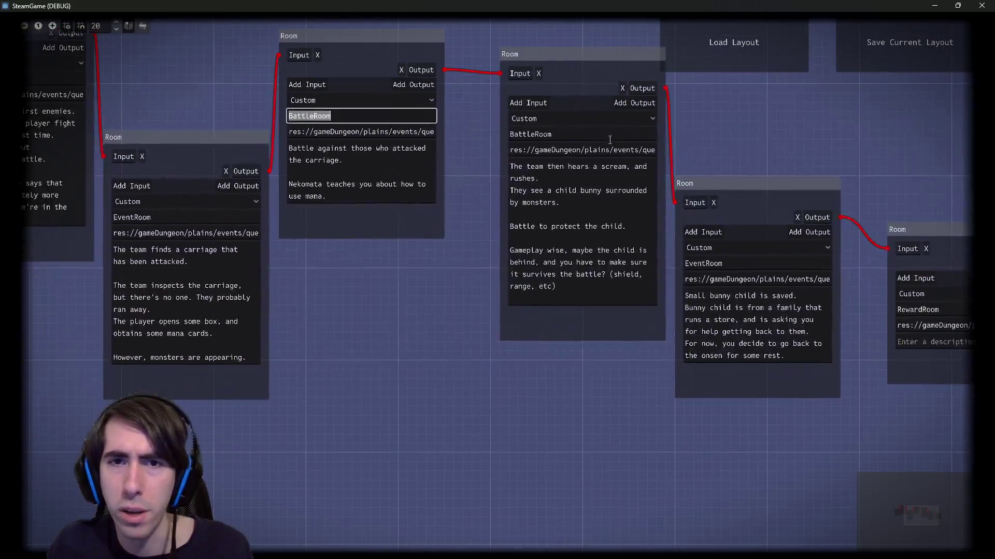
# - Check the middle Room node's type choices, leave it on Custom, and close the debug window
pyautogui.click(610, 119)
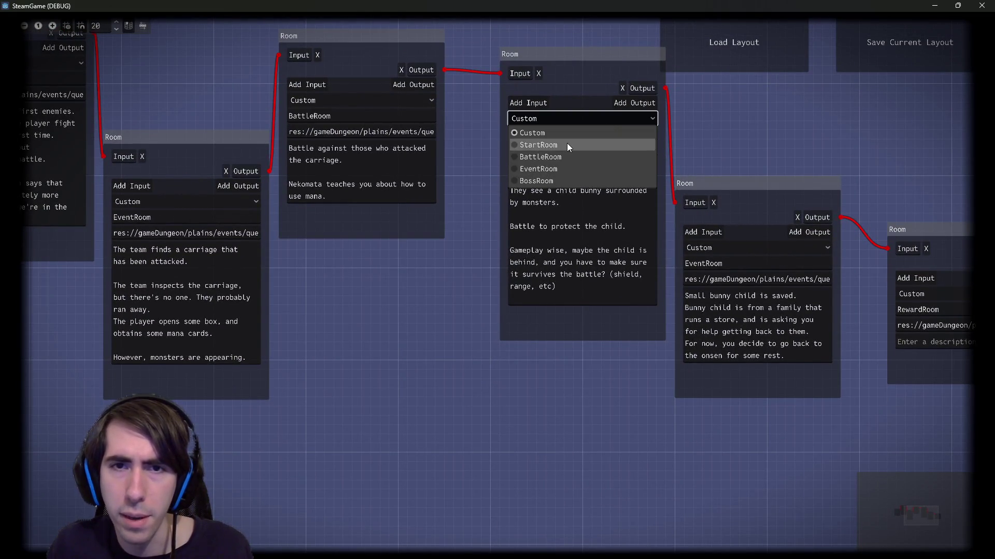
pyautogui.click(576, 113)
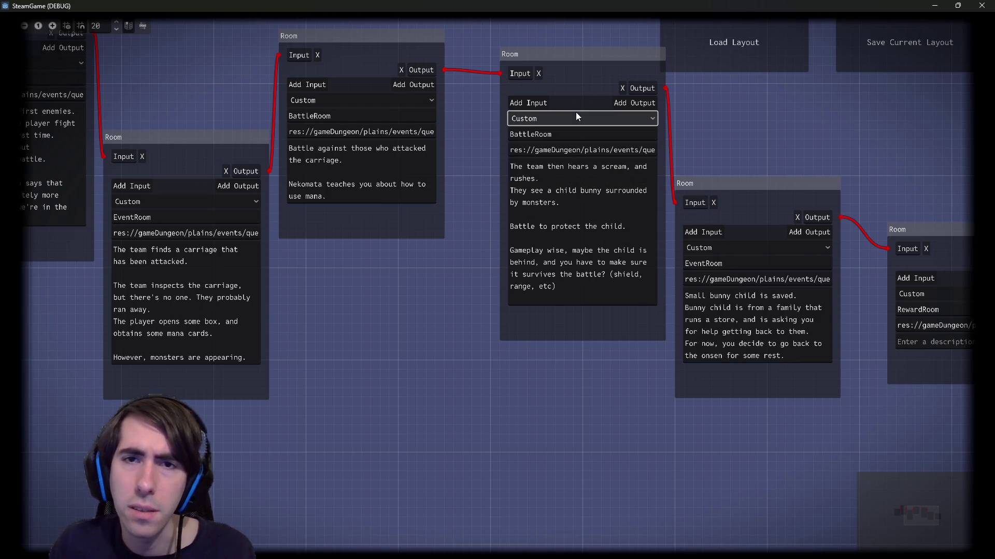
pyautogui.click(982, 6)
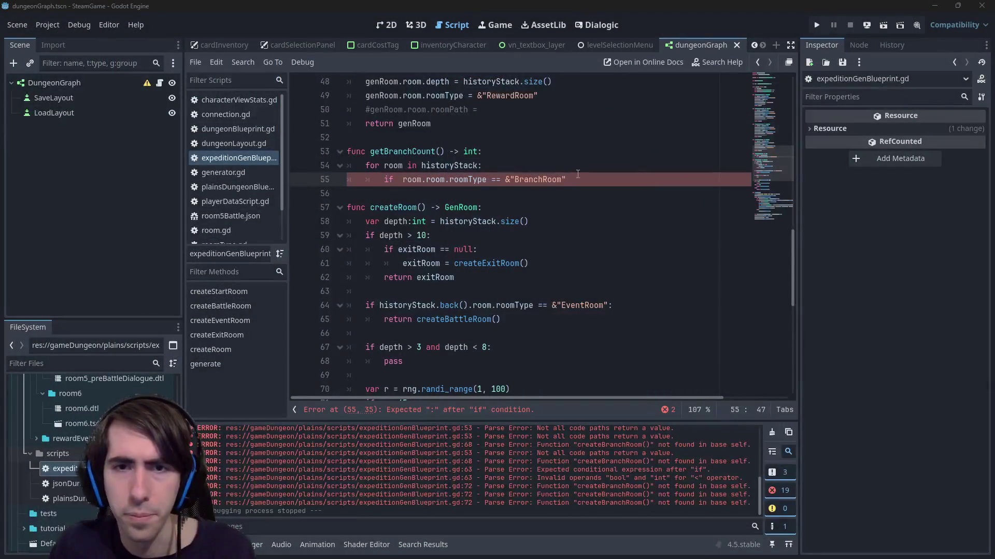
# - Give getBranchCount a 'var count:int = 0', increment it in the if block, and return count
pyautogui.scroll(1, 590, 197)
pyautogui.click(607, 222)
pyautogui.write(':')
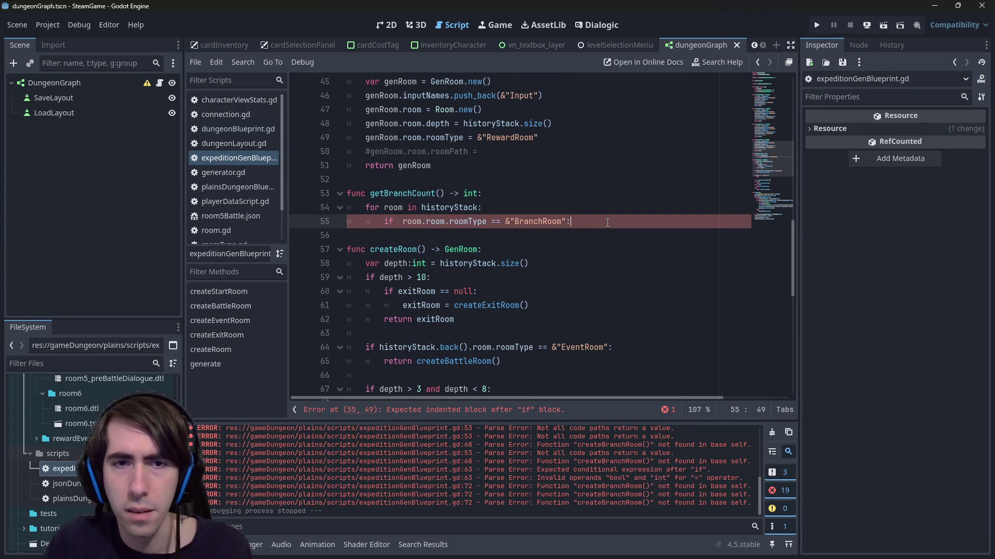
pyautogui.press('Return')
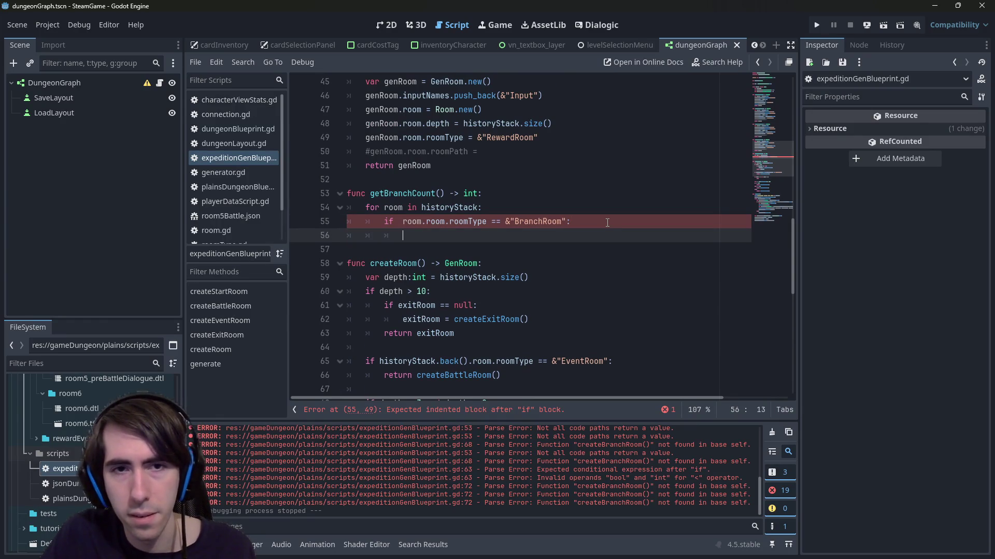
pyautogui.press('Up')
pyautogui.press('Up')
pyautogui.press('Up')
pyautogui.press('End')
pyautogui.press('Return')
pyautogui.write('var count:int = 0')
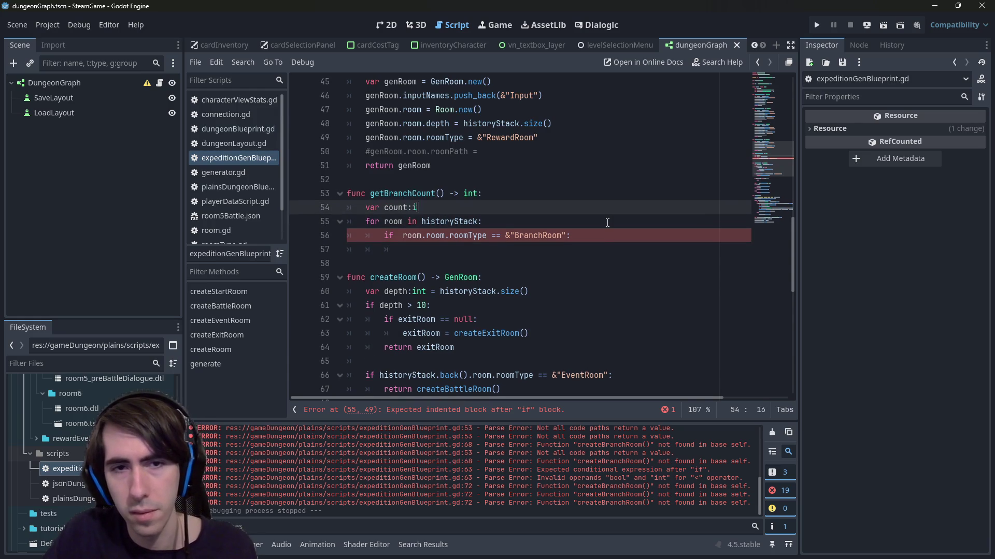
pyautogui.press('Down')
pyautogui.press('Down')
pyautogui.press('Down')
pyautogui.write('count ')
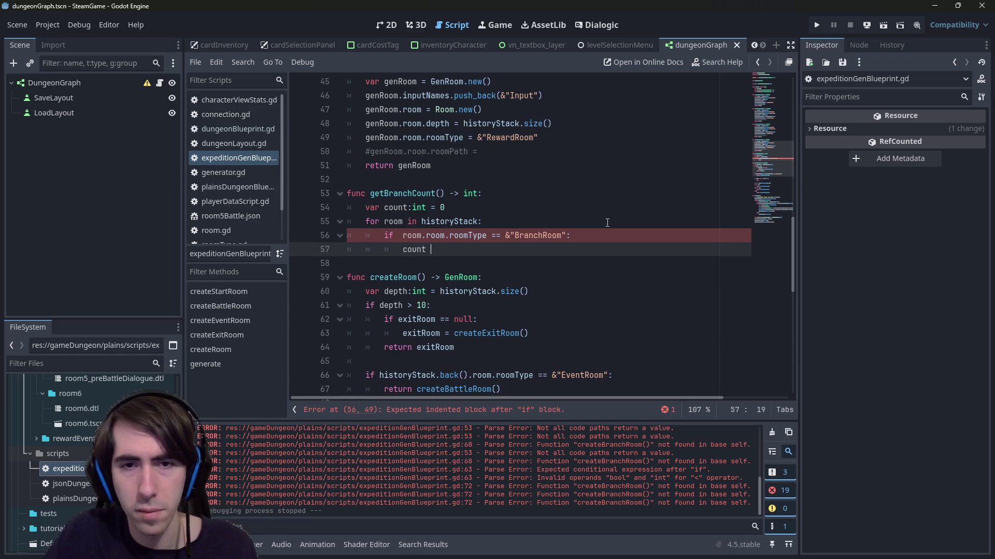
pyautogui.write('+= 1')
pyautogui.press('Return')
pyautogui.press('BackSpace')
pyautogui.press('BackSpace')
pyautogui.write('ret')
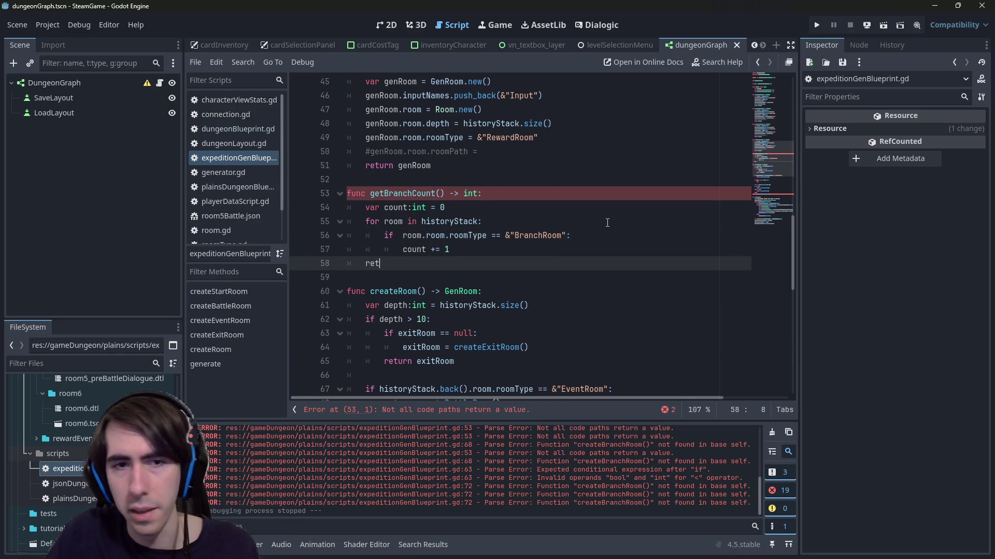
pyautogui.write('urn count')
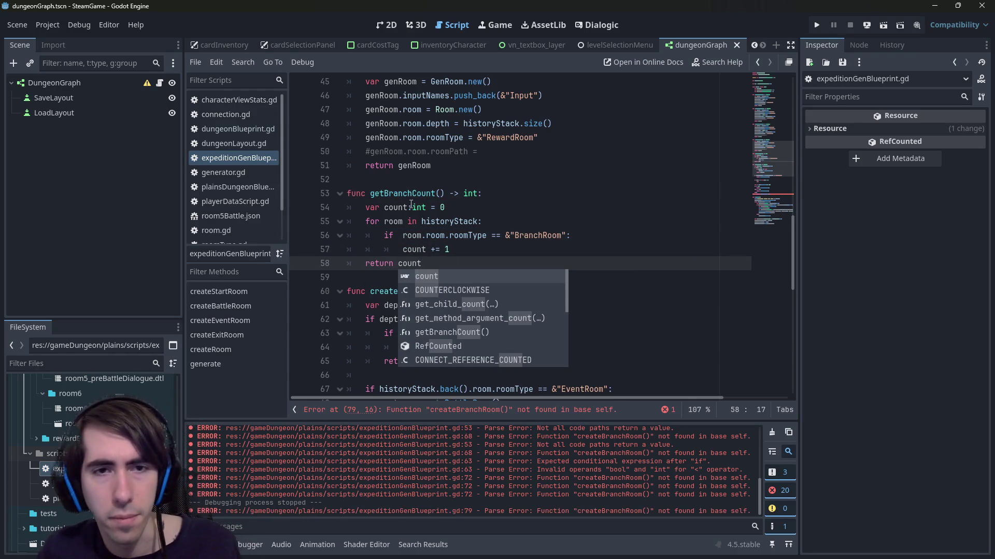
# - Inspect the getBranchCount name, the historyStack loop target and count's int type
pyautogui.doubleClick(404, 193)
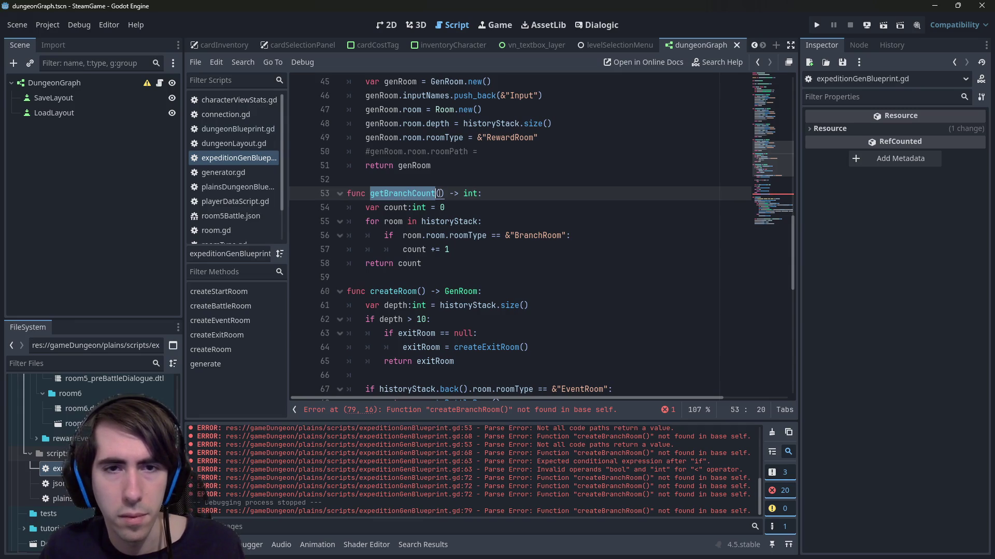
pyautogui.doubleClick(442, 222)
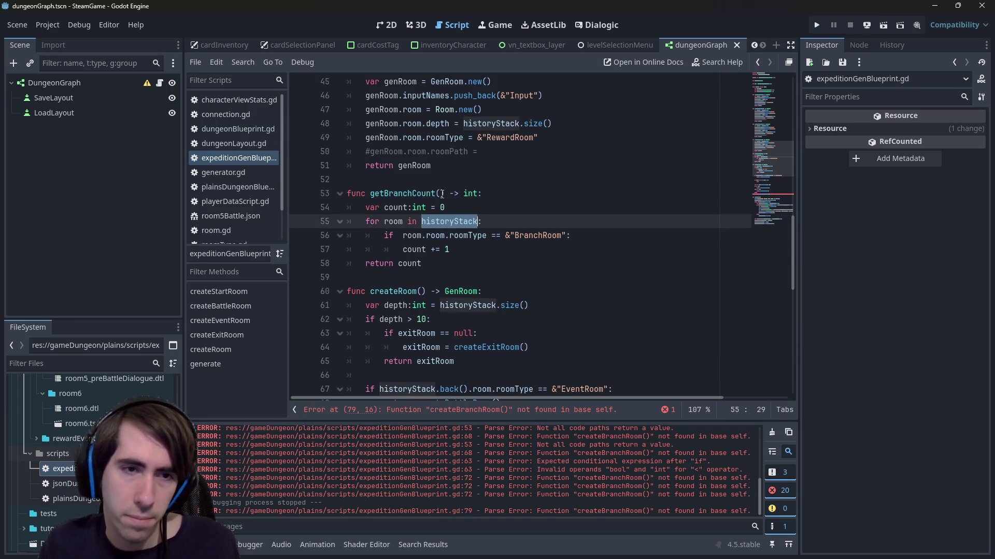
pyautogui.doubleClick(437, 193)
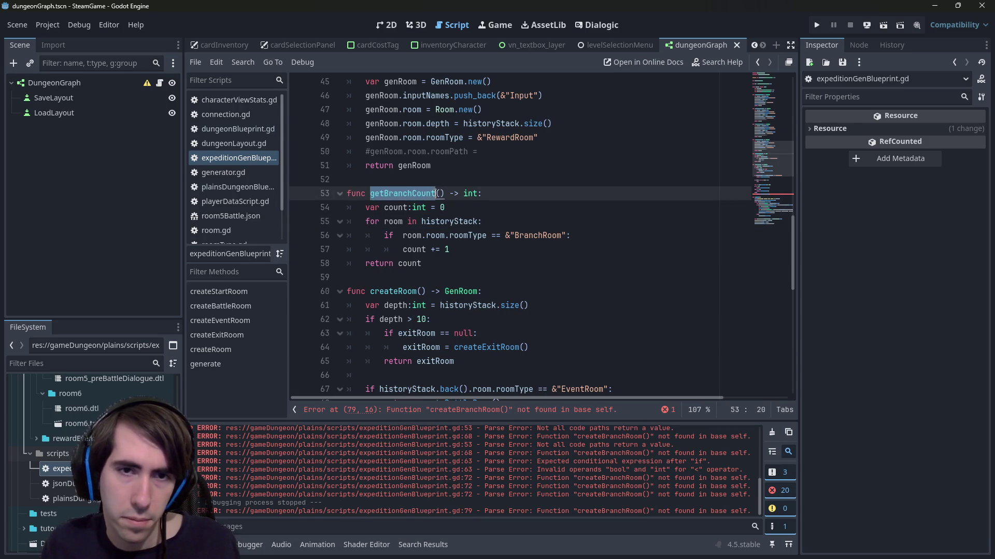
pyautogui.doubleClick(422, 202)
pyautogui.doubleClick(419, 193)
pyautogui.scroll(-3, 443, 208)
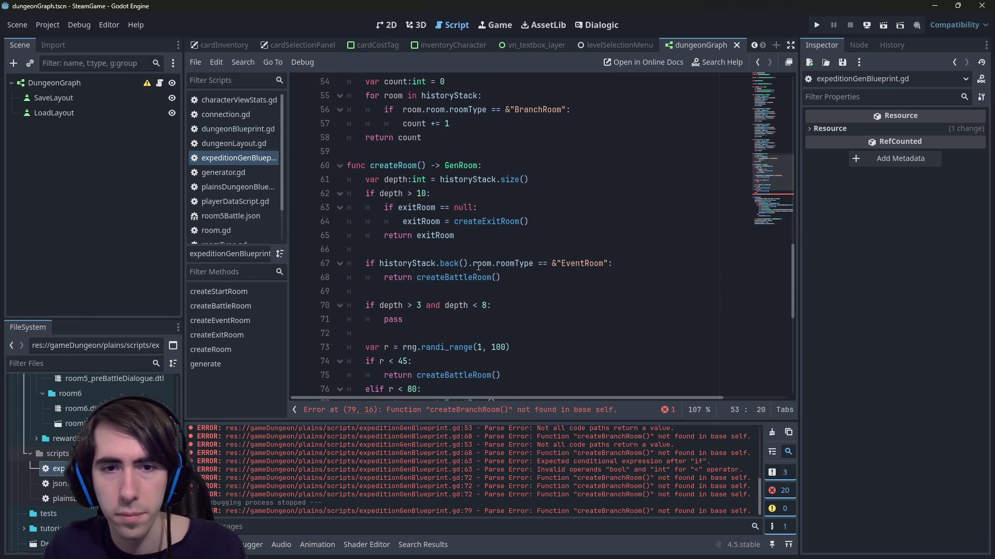
pyautogui.click(511, 297)
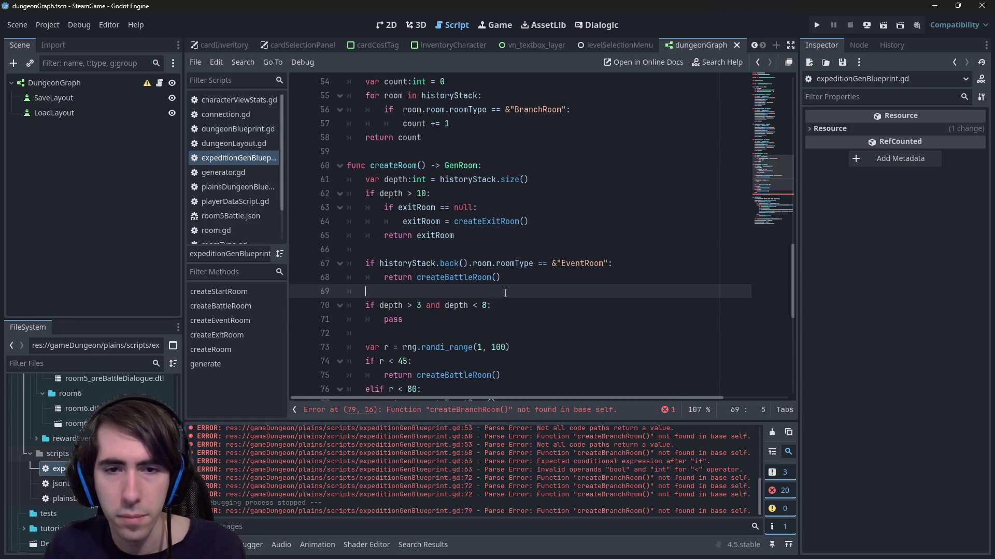
pyautogui.doubleClick(399, 324)
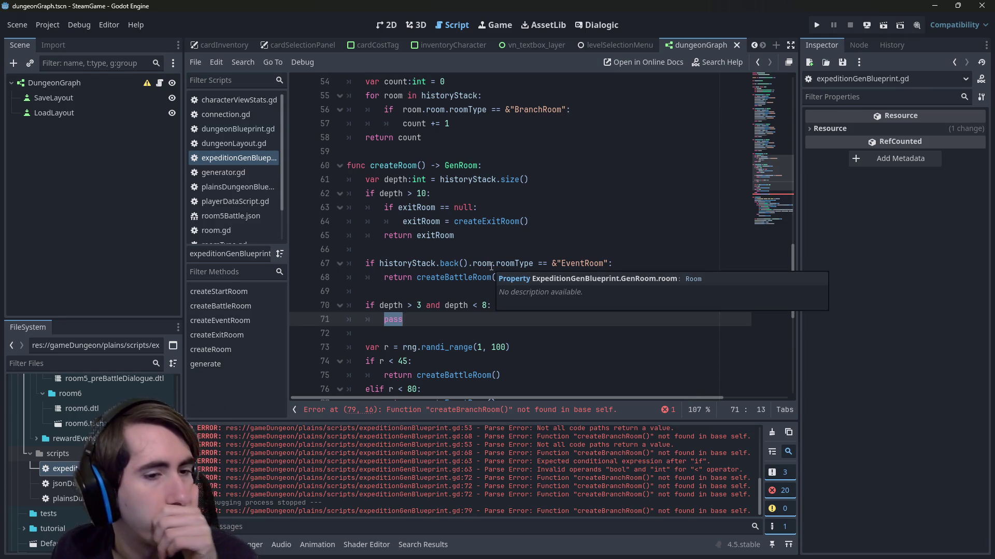
pyautogui.scroll(8, 491, 266)
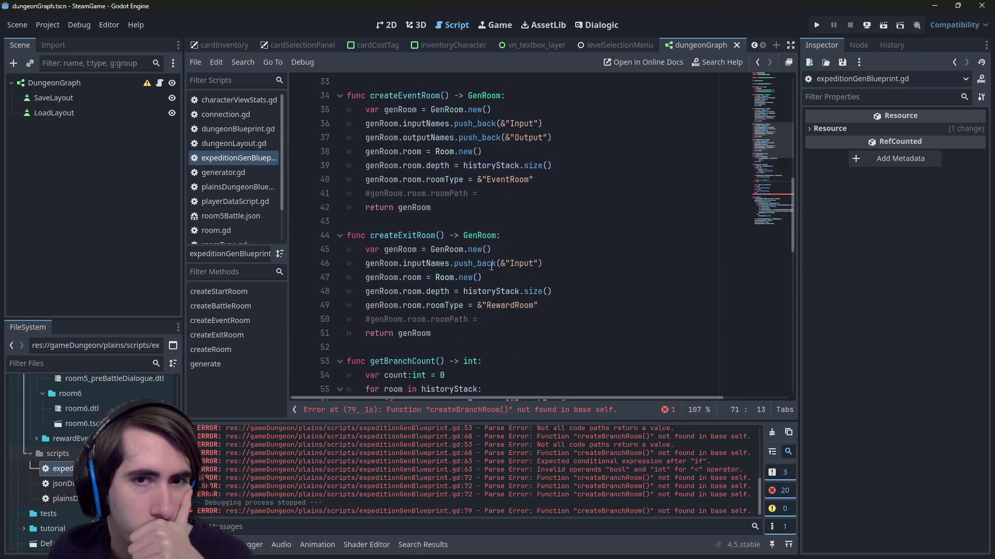
pyautogui.scroll(-8, 491, 267)
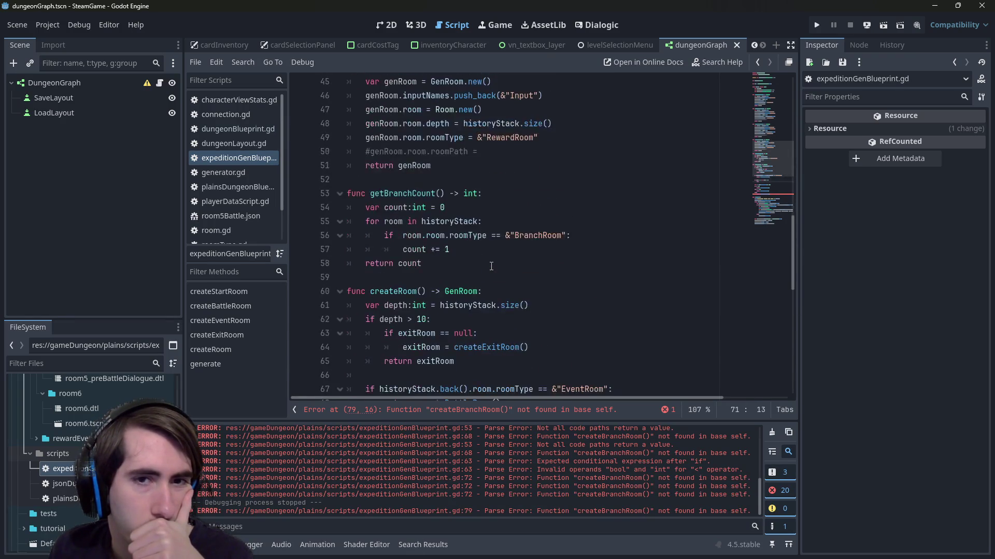
pyautogui.scroll(1, 491, 266)
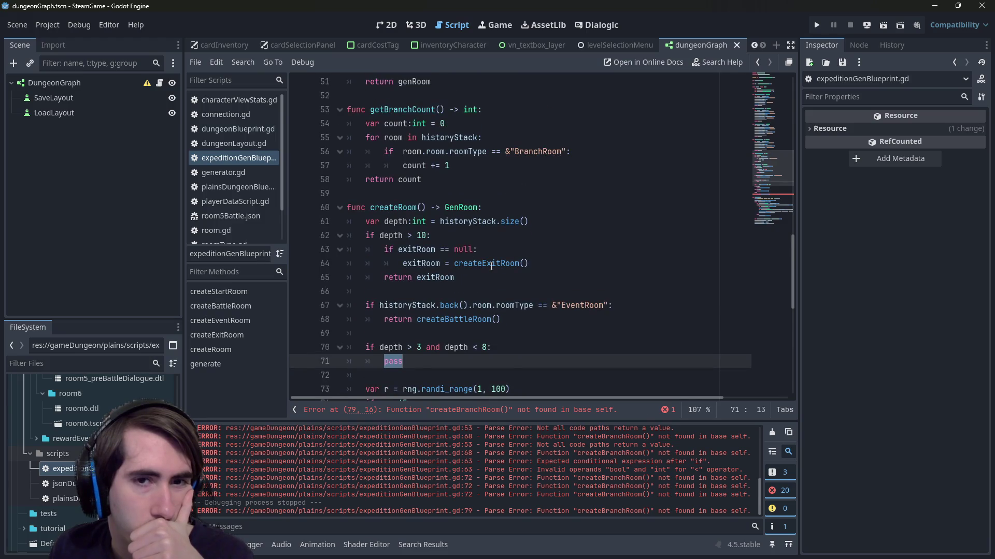
pyautogui.scroll(3, 491, 266)
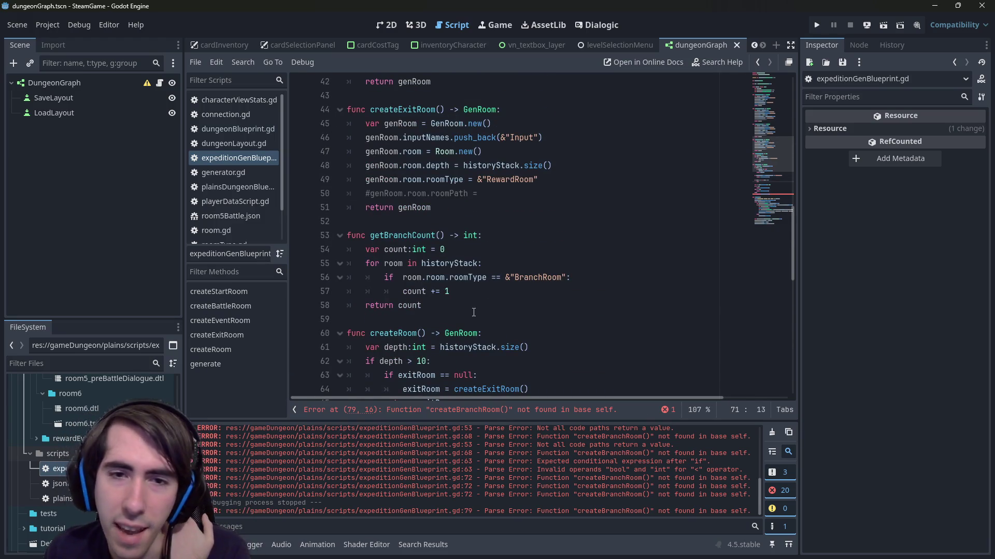
pyautogui.scroll(-1, 473, 312)
# - Duplicate getBranchCount below itself and rename the copy getLastBranchDepth
pyautogui.moveTo(430, 263)
pyautogui.mouseDown()
pyautogui.moveTo(394, 249)
pyautogui.moveTo(339, 195)
pyautogui.mouseUp()
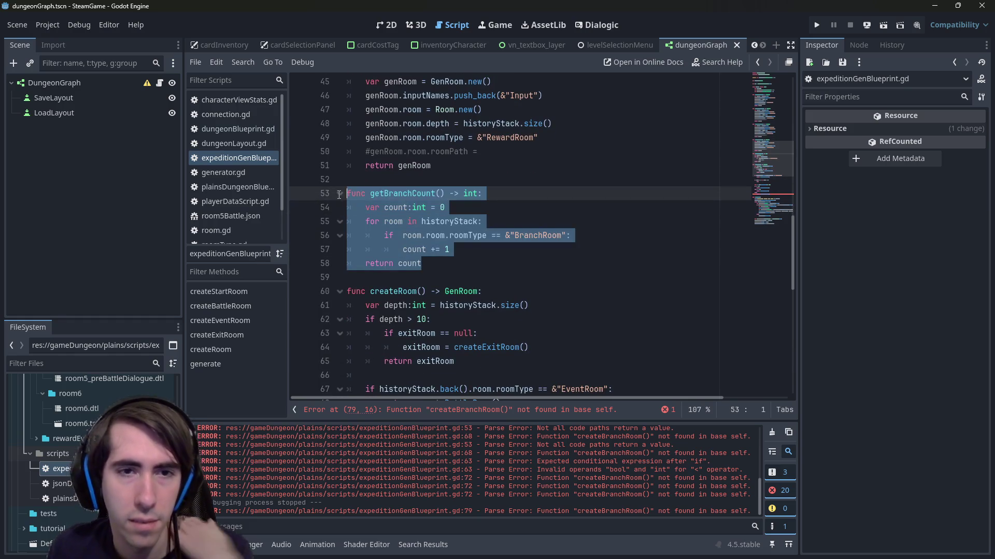
pyautogui.hotkey('ctrl', 'c')
pyautogui.click(410, 284)
pyautogui.press('Return')
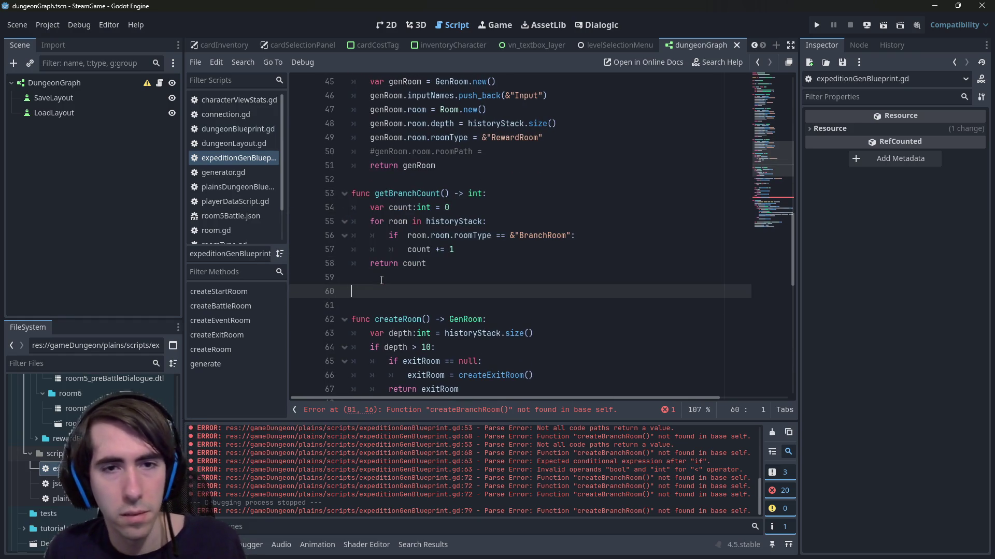
pyautogui.hotkey('ctrl', 'v')
pyautogui.doubleClick(409, 285)
pyautogui.write('getLastBran')
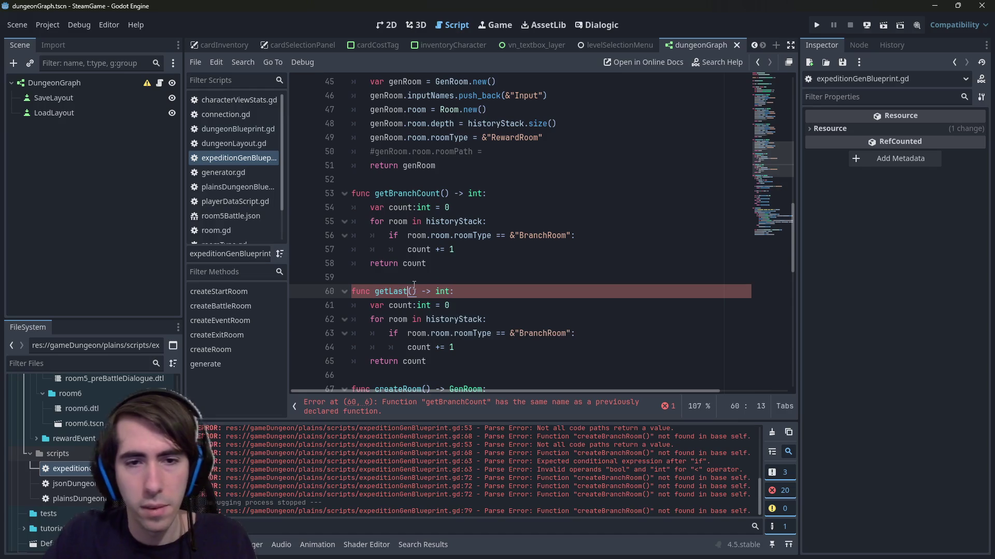
pyautogui.write('chDepth')
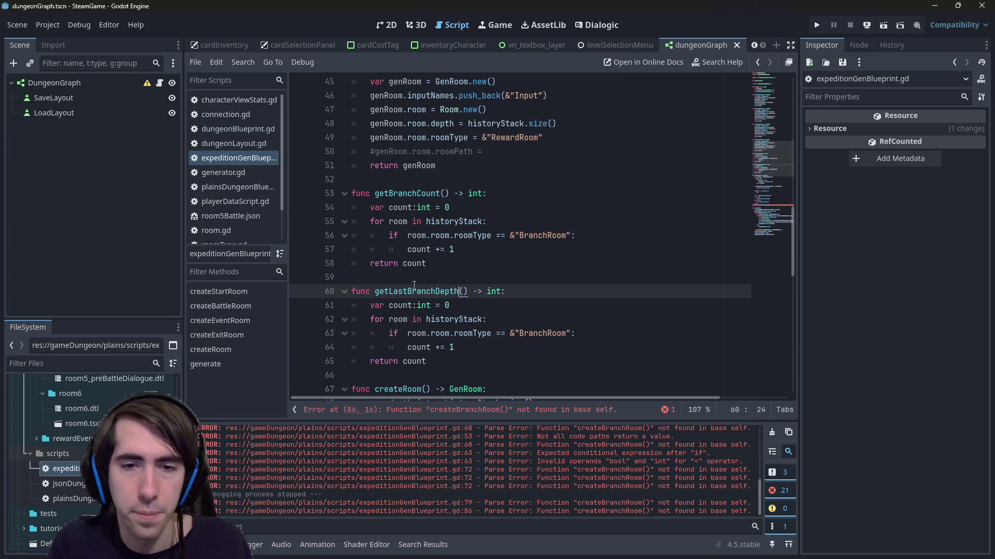
# - Try adding a historyStack line and a 'var index:int = 0' line, then undo them
pyautogui.doubleClick(453, 319)
pyautogui.hotkey('ctrl', 'c')
pyautogui.click(473, 303)
pyautogui.press('Return')
pyautogui.hotkey('ctrl', 'v')
pyautogui.write('.')
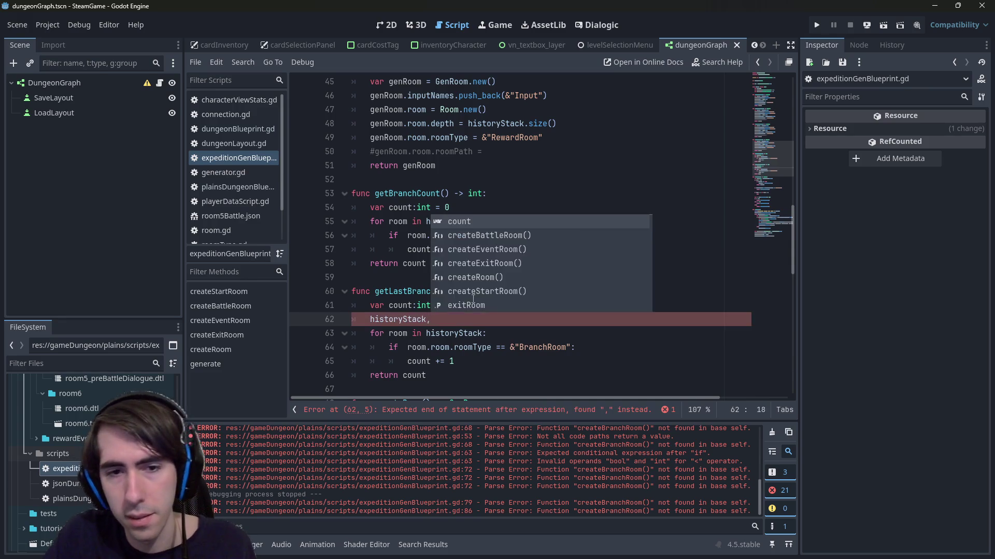
pyautogui.hotkey('ctrl', 'z')
pyautogui.hotkey('ctrl', 'z')
pyautogui.write('var index:int = 0')
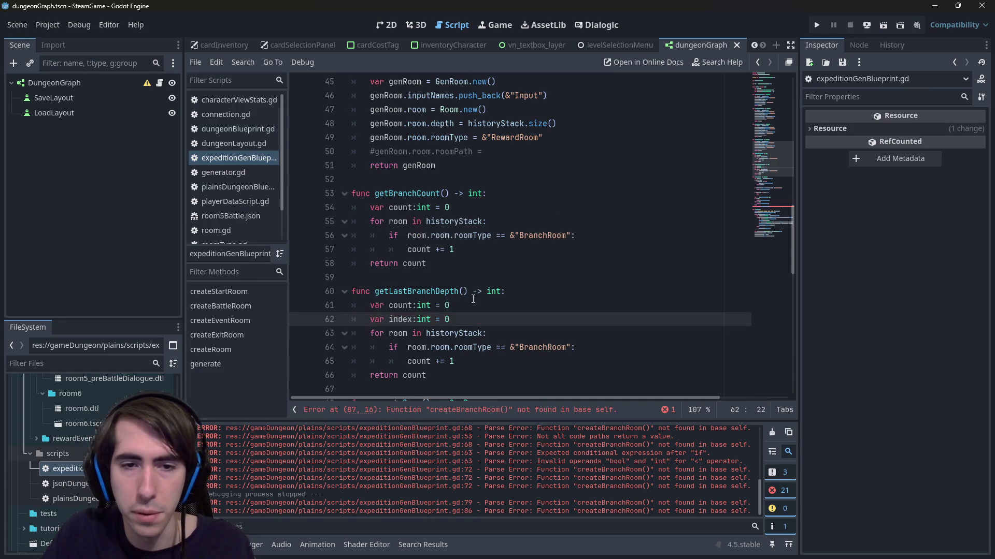
pyautogui.press('Return')
pyautogui.hotkey('ctrl', 'z')
pyautogui.hotkey('ctrl', 'z')
pyautogui.hotkey('ctrl', 'z')
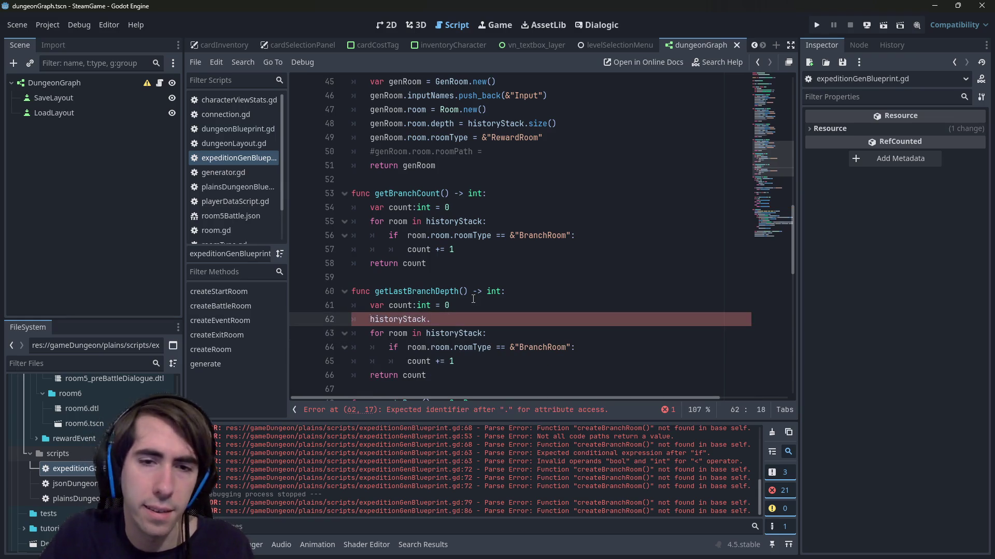
# - Change the first line to 'var depth:int = historyStack.size() - 1'
pyautogui.hotkey('ctrl', 'Left')
pyautogui.hotkey('ctrl', 'Left')
pyautogui.hotkey('ctrl', 'Left')
pyautogui.hotkey('ctrl', 'shift', 'Left')
pyautogui.write('depth')
pyautogui.press('End')
pyautogui.press('BackSpace')
pyautogui.write('historyStack.')
pyautogui.write('si')
pyautogui.press('Return')
pyautogui.write('- 1')
pyautogui.hotkey('ctrl', 'shift', 'Left')
pyautogui.press('BackSpace')
pyautogui.write('last')
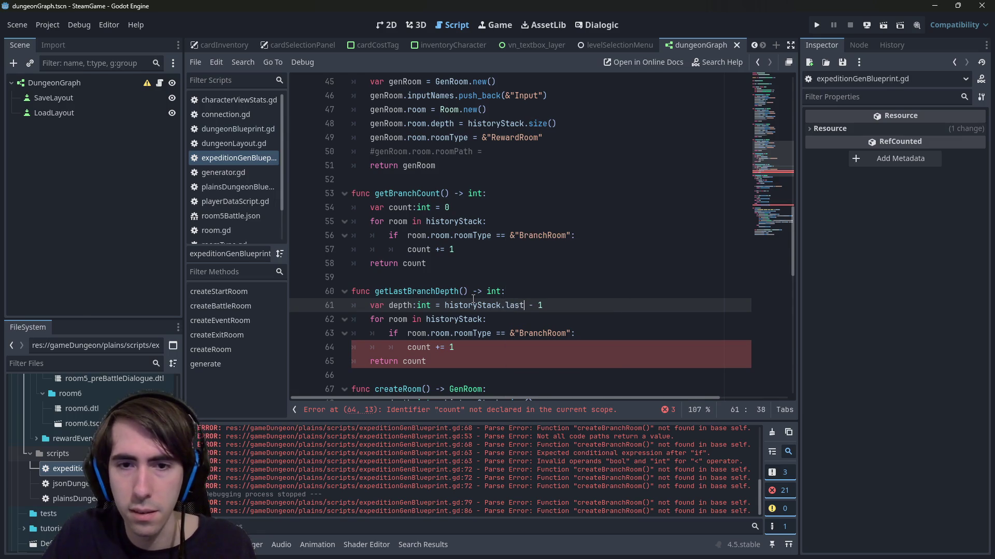
pyautogui.hotkey('ctrl', 'z')
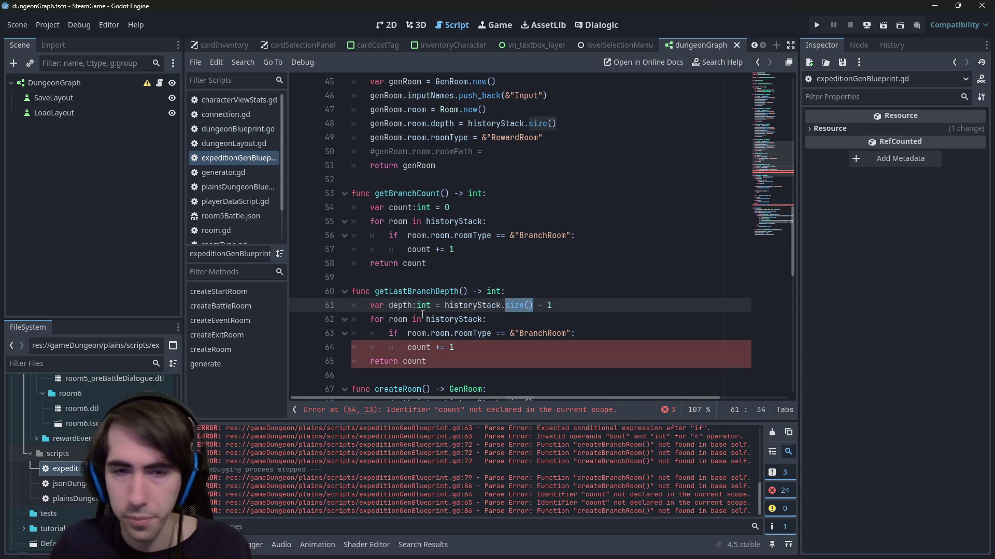
pyautogui.scroll(-2, 423, 315)
# - Replace the for loop with 'while depth >= 0' and add 'depth -= 1' inside it
pyautogui.doubleClick(399, 221)
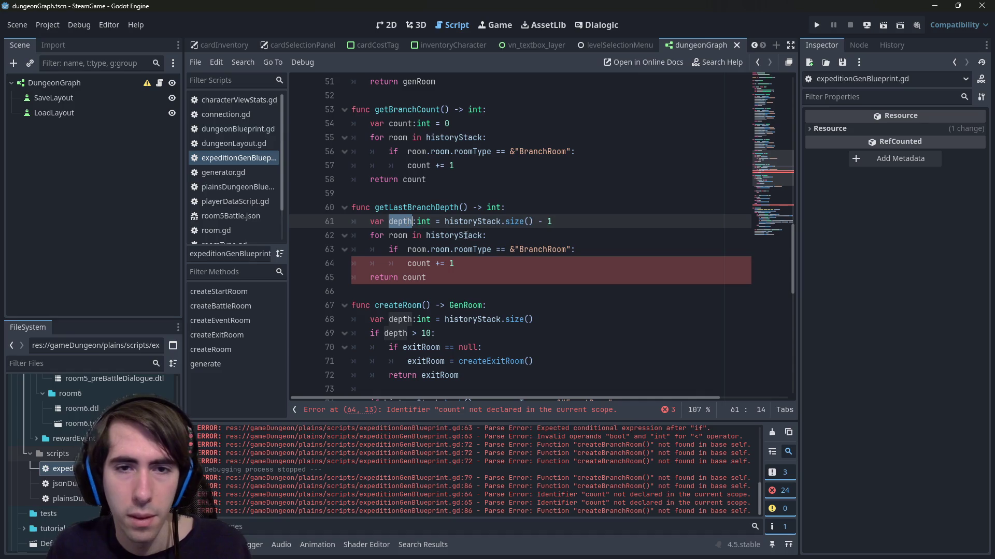
pyautogui.doubleClick(465, 236)
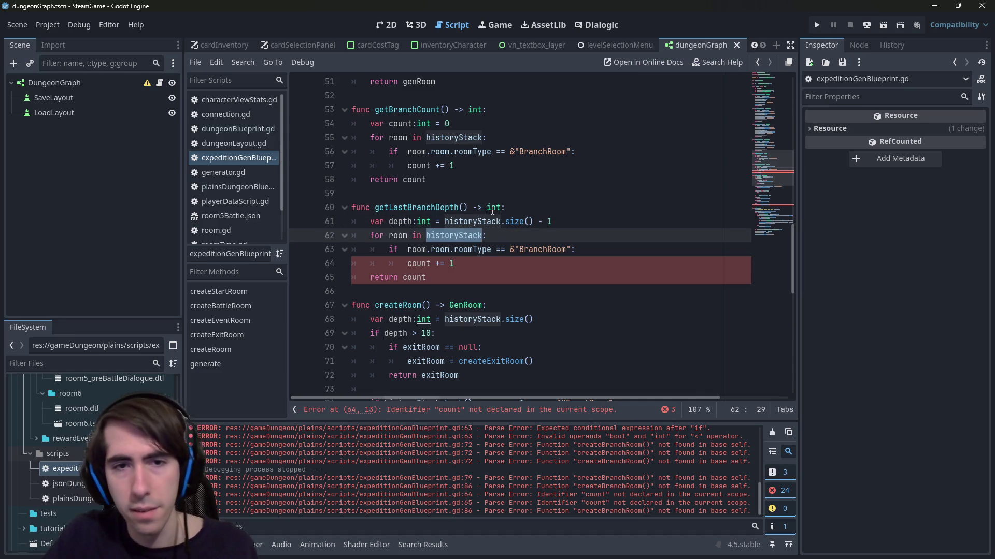
pyautogui.press('BackSpace')
pyautogui.hotkey('ctrl', 'BackSpace')
pyautogui.hotkey('ctrl', 'BackSpace')
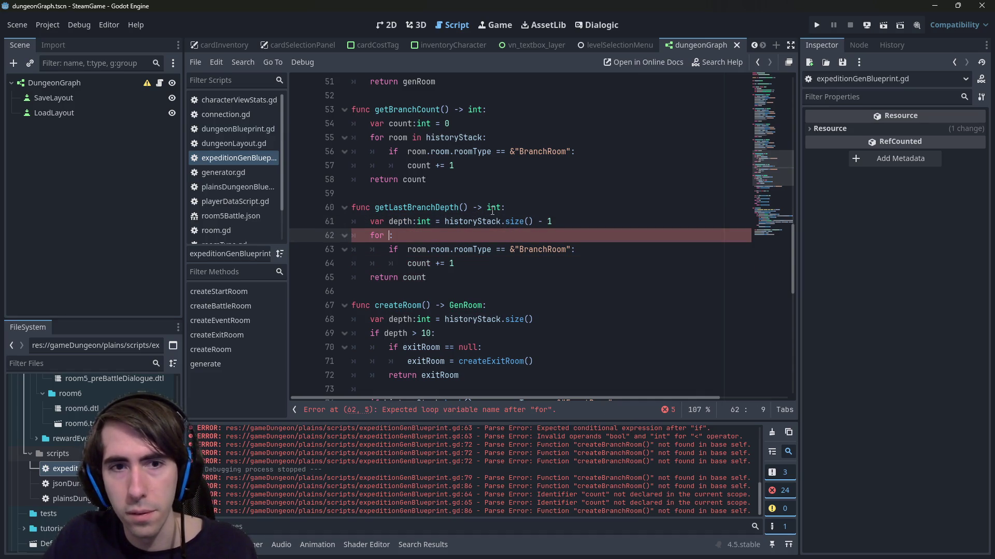
pyautogui.hotkey('ctrl', 'BackSpace')
pyautogui.write('while depth > :')
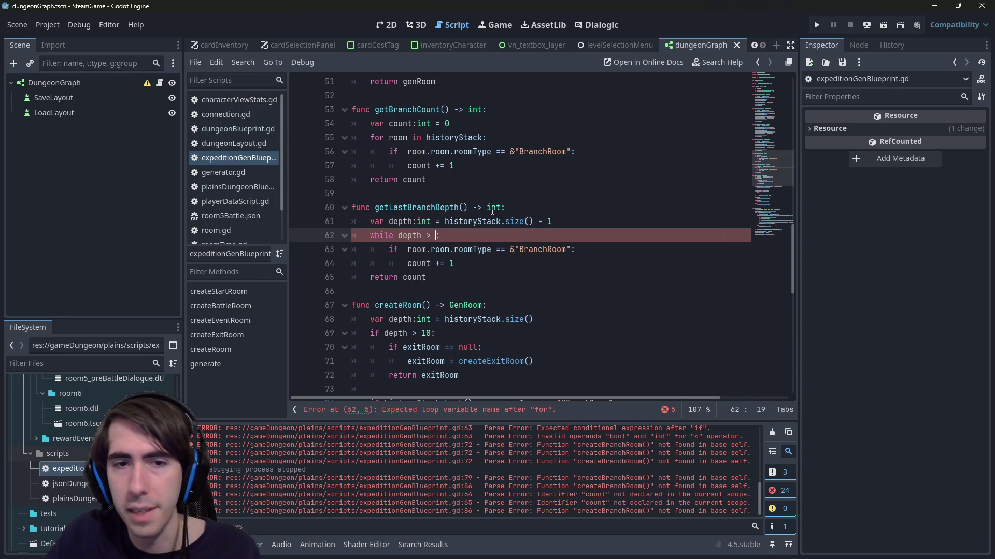
pyautogui.write('0')
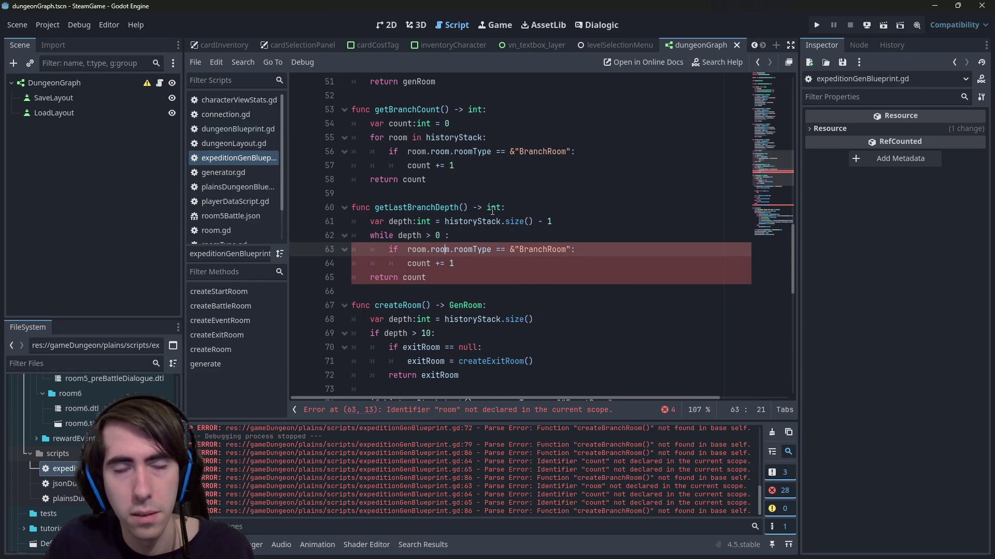
pyautogui.write('=')
pyautogui.press('Right')
pyautogui.press('Right')
pyautogui.press('Right')
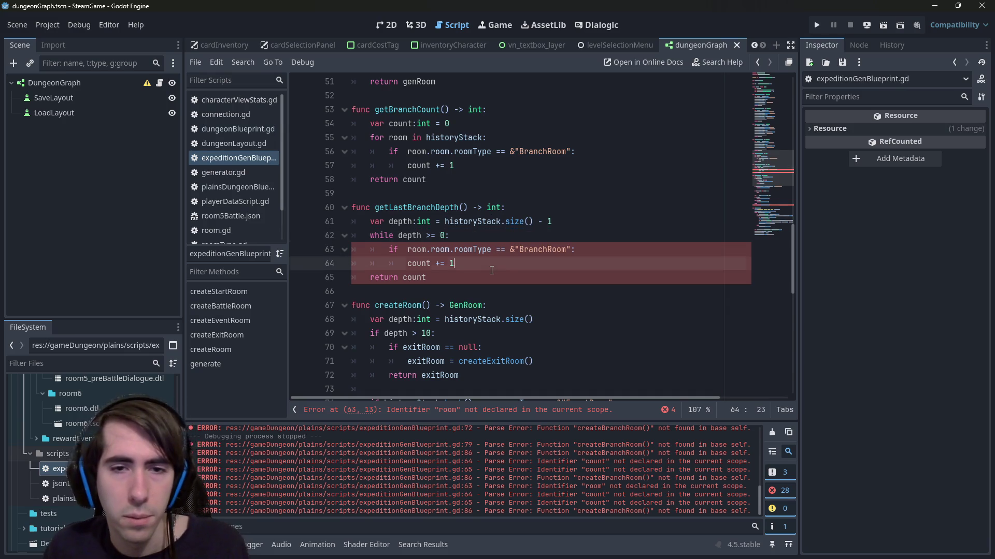
pyautogui.click(491, 270)
pyautogui.press('Return')
pyautogui.press('BackSpace')
pyautogui.write('depth -')
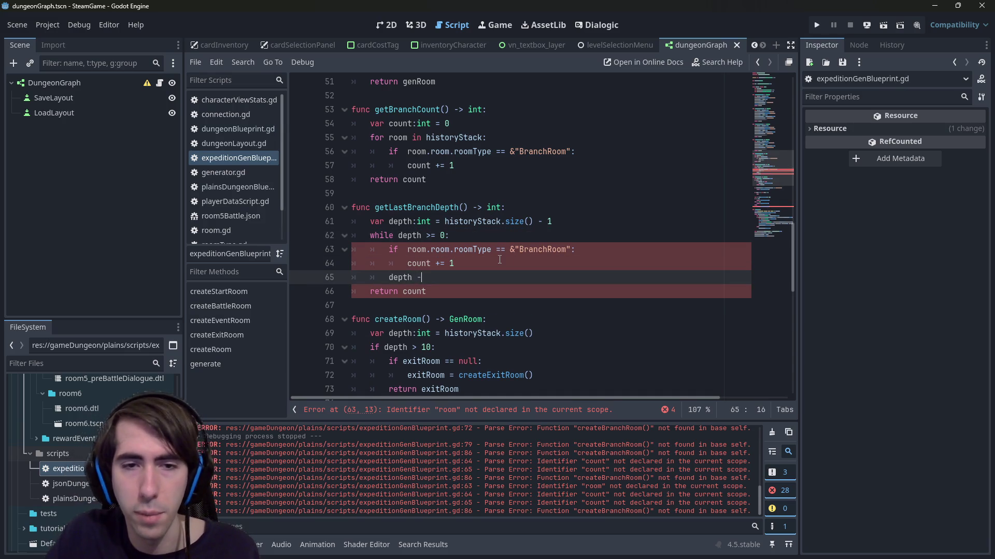
pyautogui.write('= 1')
# - Make the if condition check historyStack[depth] instead of room
pyautogui.click(499, 260)
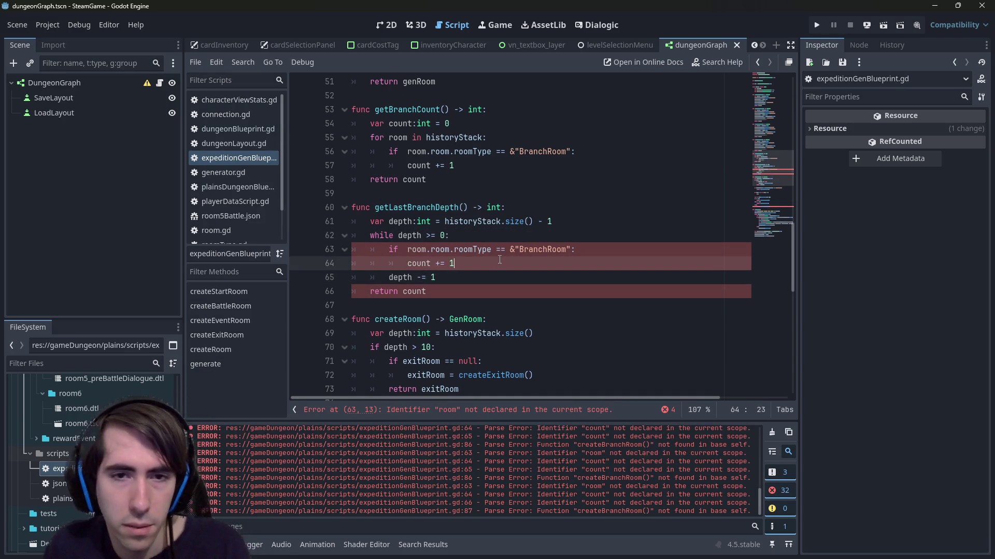
pyautogui.click(473, 249)
pyautogui.press('BackSpace')
pyautogui.doubleClick(472, 222)
pyautogui.hotkey('ctrl', 'x')
pyautogui.hotkey('ctrl', 'z')
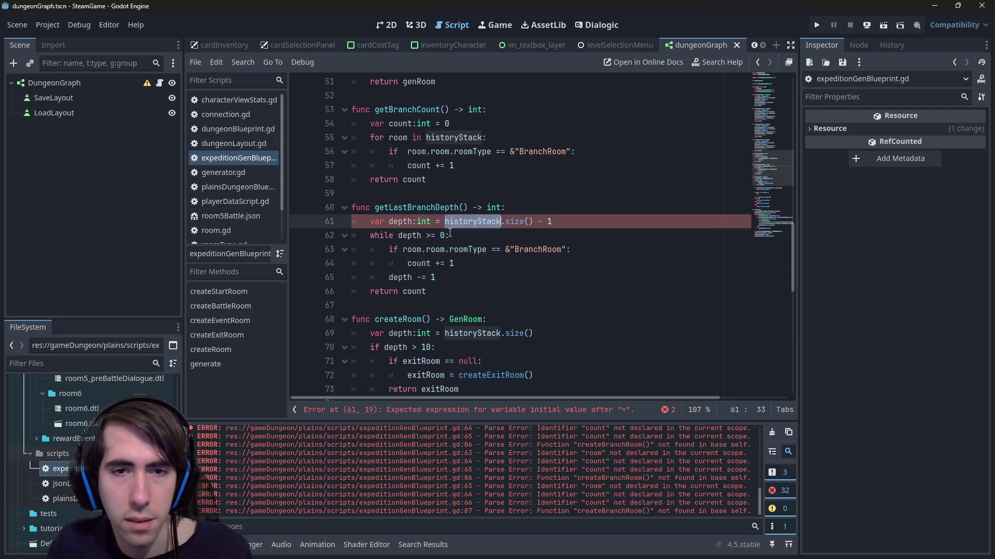
pyautogui.hotkey('ctrl', 'c')
pyautogui.doubleClick(412, 250)
pyautogui.hotkey('ctrl', 'v')
pyautogui.write('[depth]')
pyautogui.press('End')
pyautogui.press('Left')
pyautogui.press('Left')
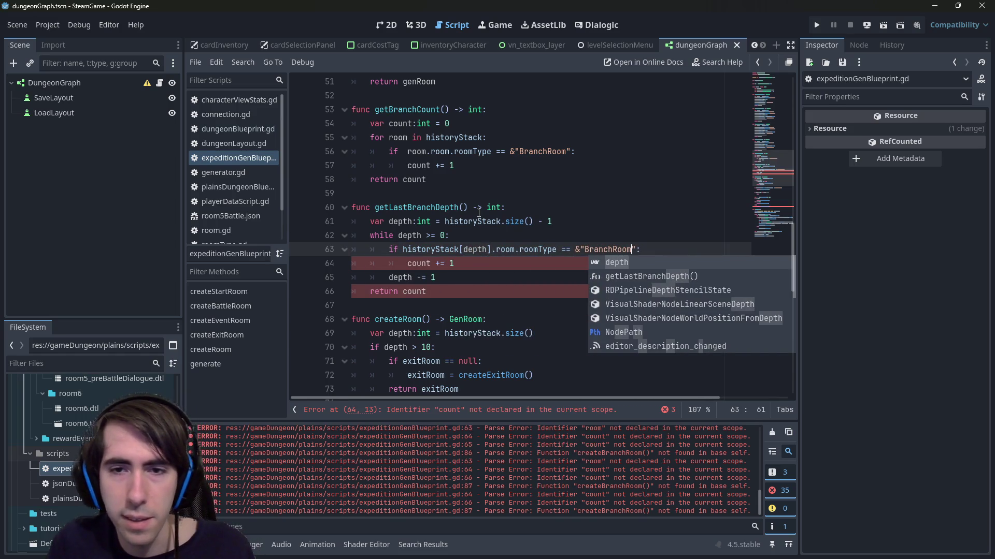
pyautogui.press('Escape')
# - Replace 'count += 1' with 'return depth' and make the final return give depth
pyautogui.press('Down')
pyautogui.press('BackSpace')
pyautogui.press('BackSpace')
pyautogui.press('BackSpace')
pyautogui.write('return depth')
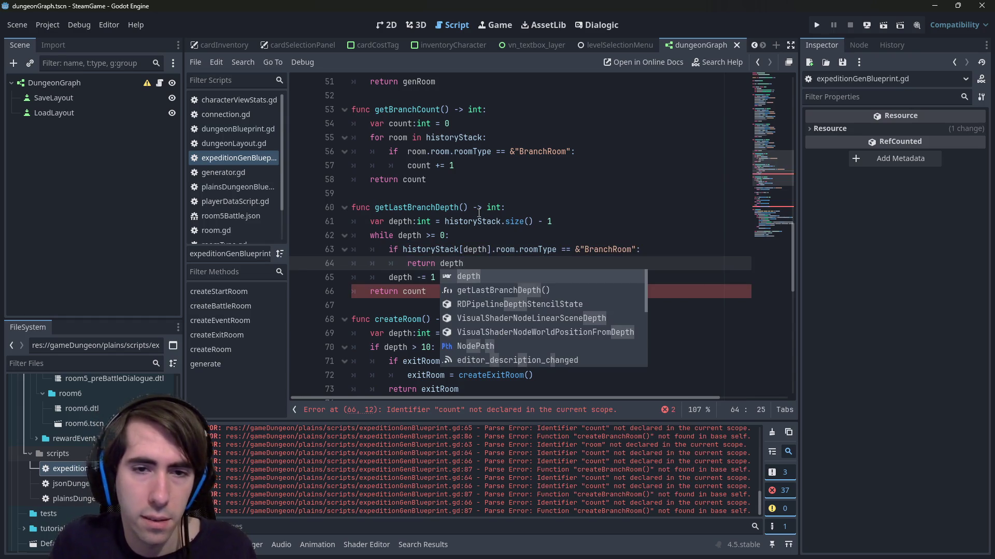
pyautogui.press('Escape')
pyautogui.press('Down')
pyautogui.press('Down')
pyautogui.press('BackSpace')
pyautogui.press('BackSpace')
pyautogui.press('BackSpace')
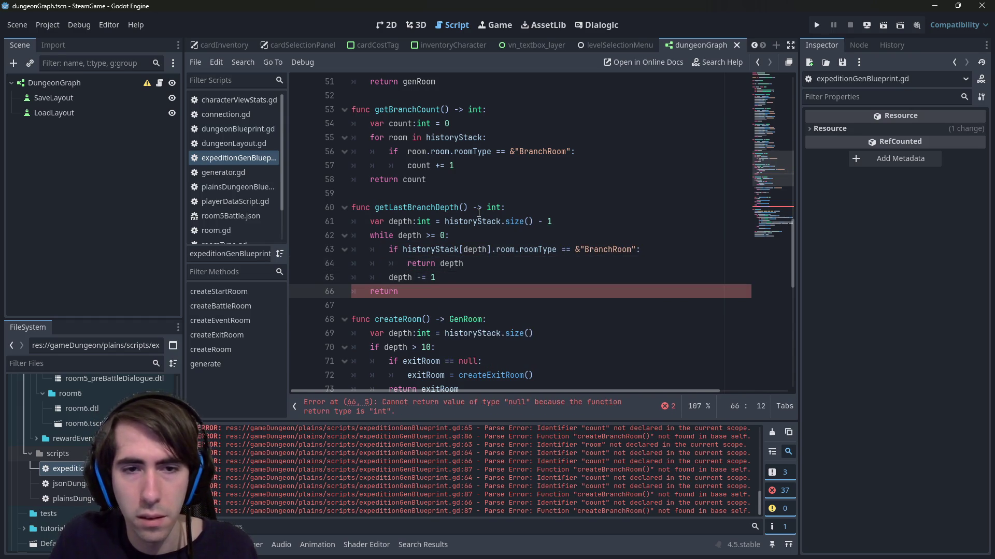
pyautogui.write('-1')
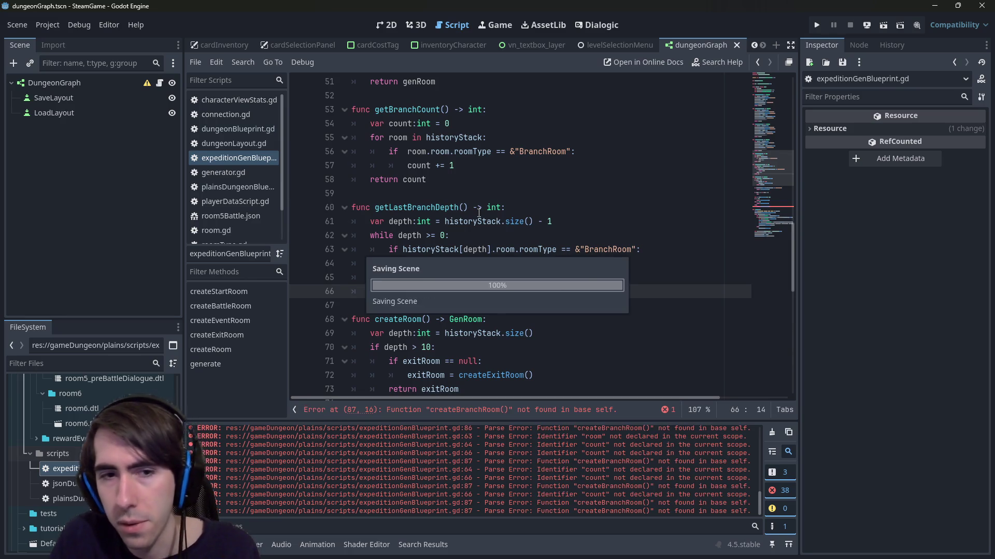
pyautogui.press('BackSpace')
pyautogui.press('BackSpace')
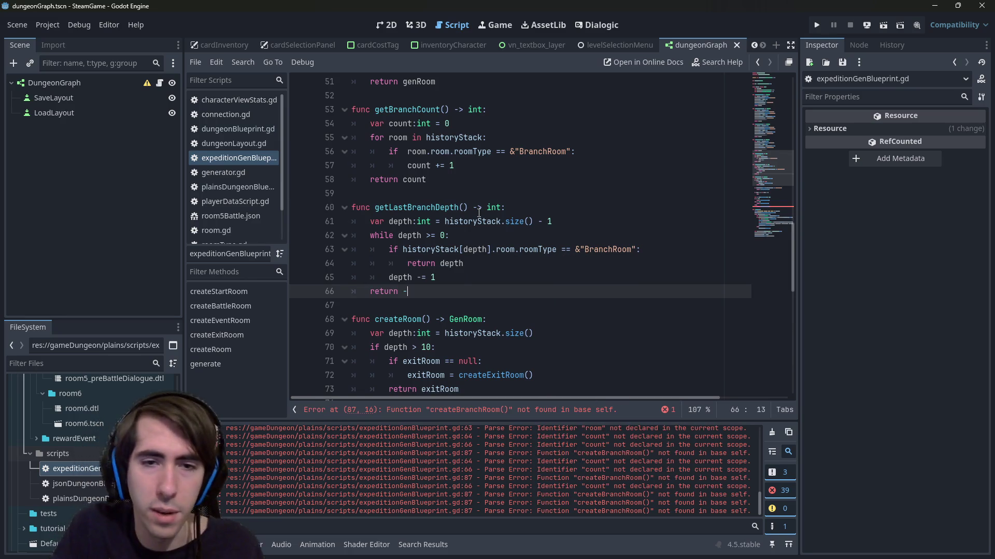
pyautogui.write('depth')
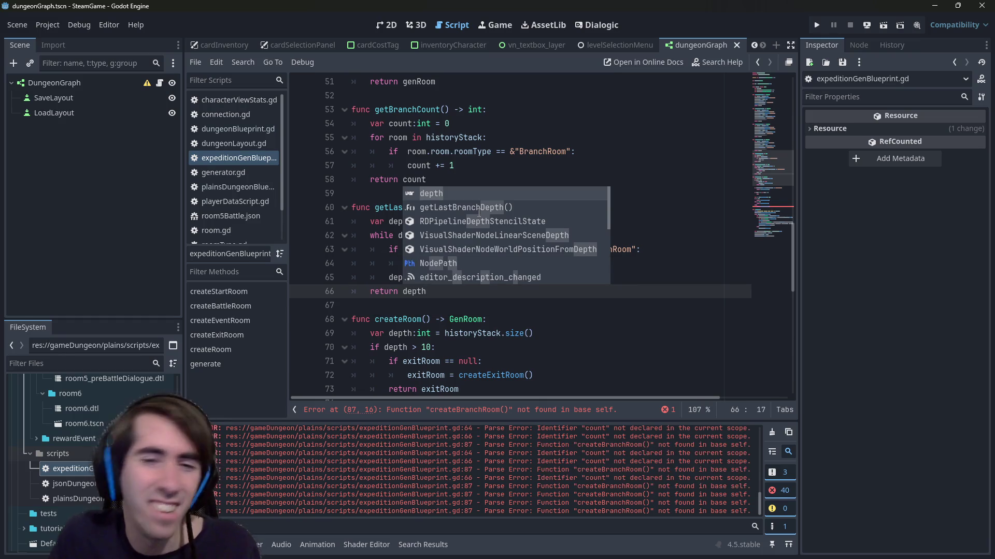
# - Swap the return inside the loop for break, then select the getLastBranchDepth name
pyautogui.press('Escape')
pyautogui.press('Up')
pyautogui.press('Up')
pyautogui.press('End')
pyautogui.press('BackSpace')
pyautogui.press('BackSpace')
pyautogui.press('BackSpace')
pyautogui.write('br')
pyautogui.hotkey('ctrl', 'BackSpace')
pyautogui.write('break')
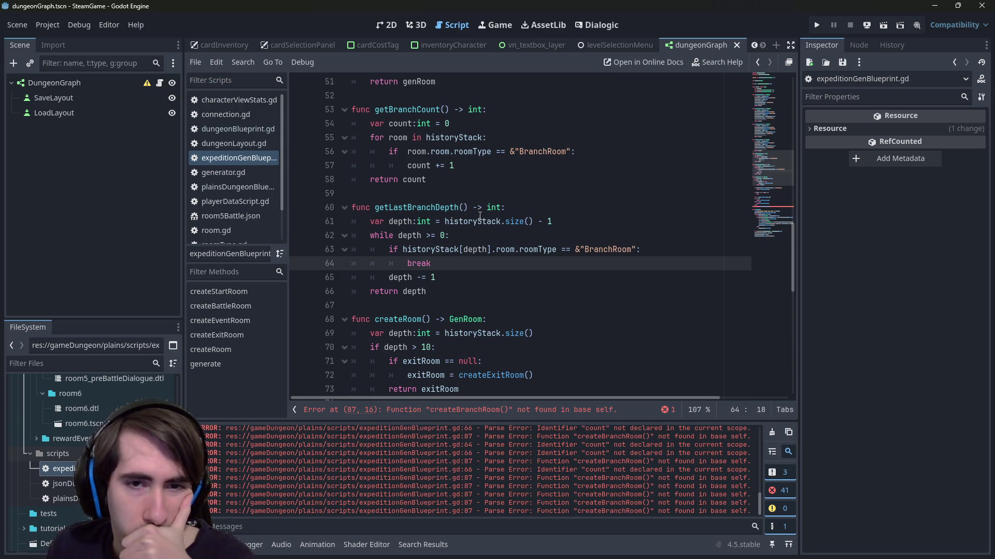
pyautogui.click(417, 249)
pyautogui.doubleClick(438, 207)
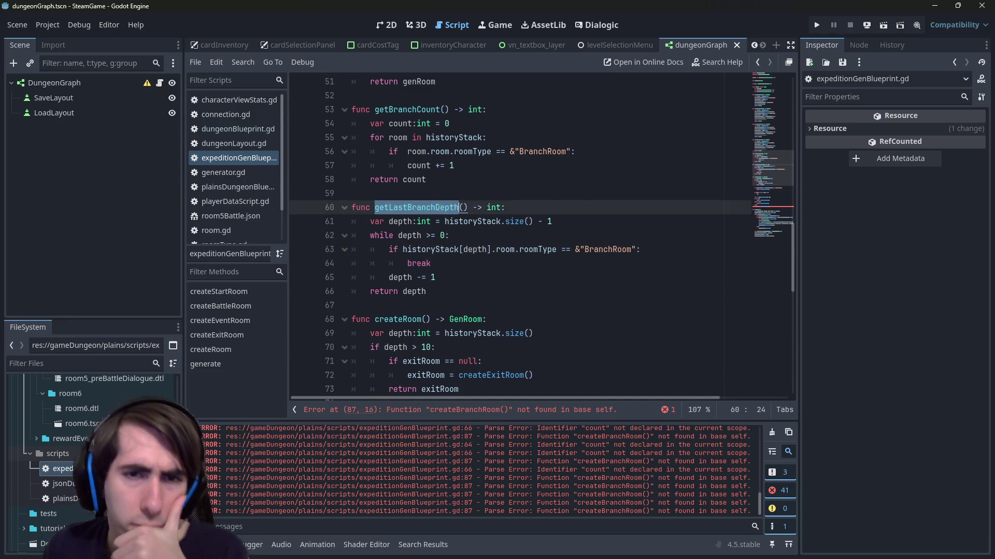
# - Add a new line in createRoom that declares var lastBranchDepth
pyautogui.scroll(-3, 450, 217)
pyautogui.scroll(-2, 461, 226)
pyautogui.click(499, 231)
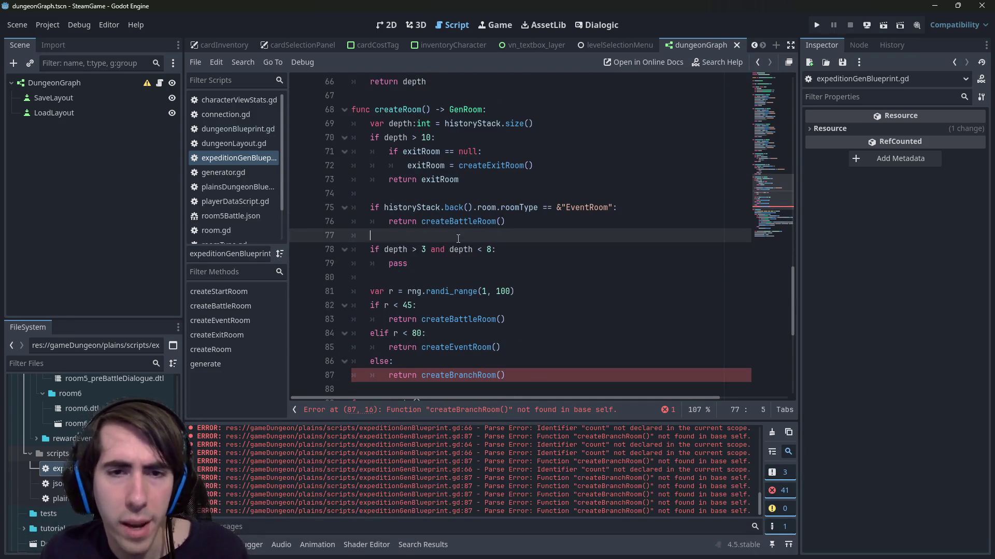
pyautogui.press('Return')
pyautogui.write('c')
pyautogui.press('BackSpace')
pyautogui.write('var ')
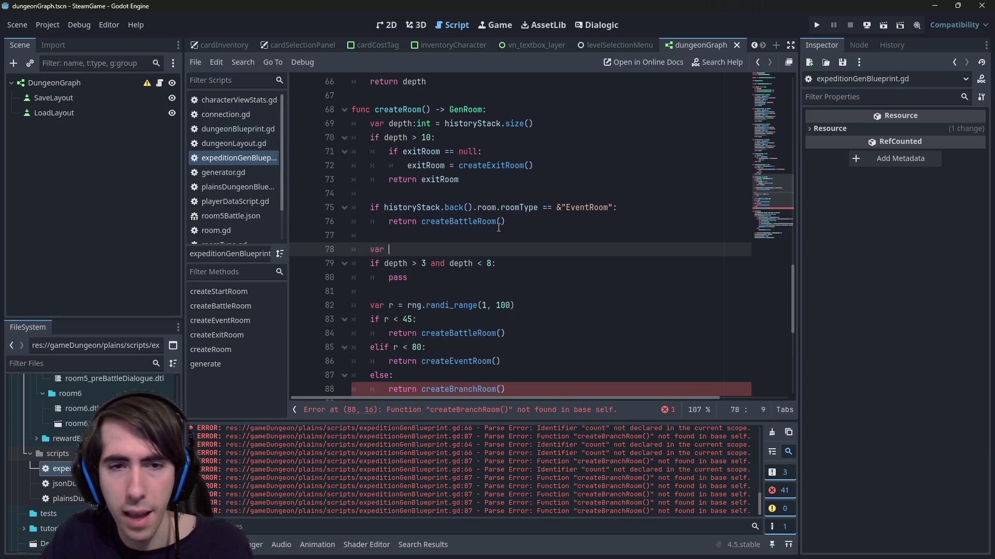
pyautogui.write('lastBranchDepth')
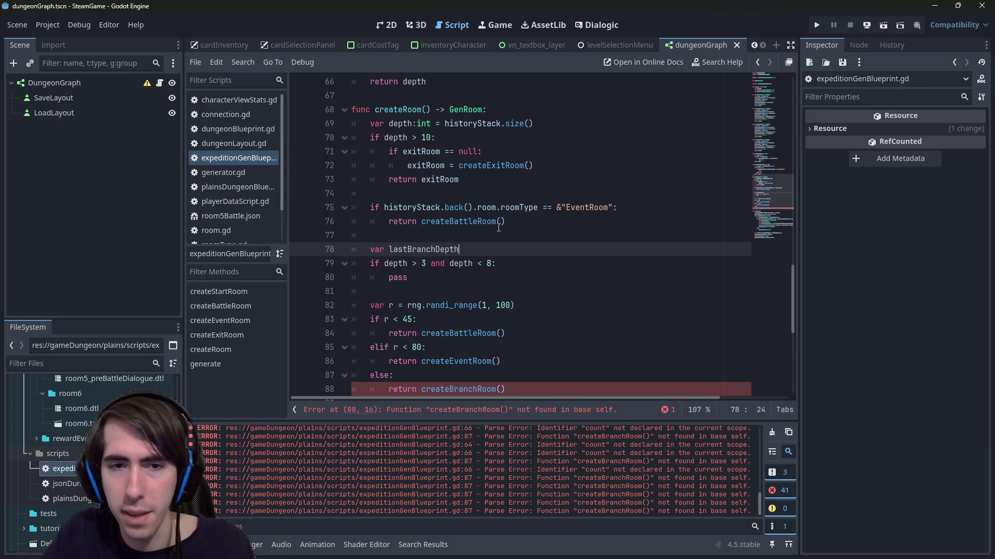
# - Move the declaration into the depth check as :int = getLastBranchDepth(), replacing pass
pyautogui.press('Home')
pyautogui.hotkey('alt', 'Down')
pyautogui.press('Tab')
pyautogui.press('End')
pyautogui.write(':')
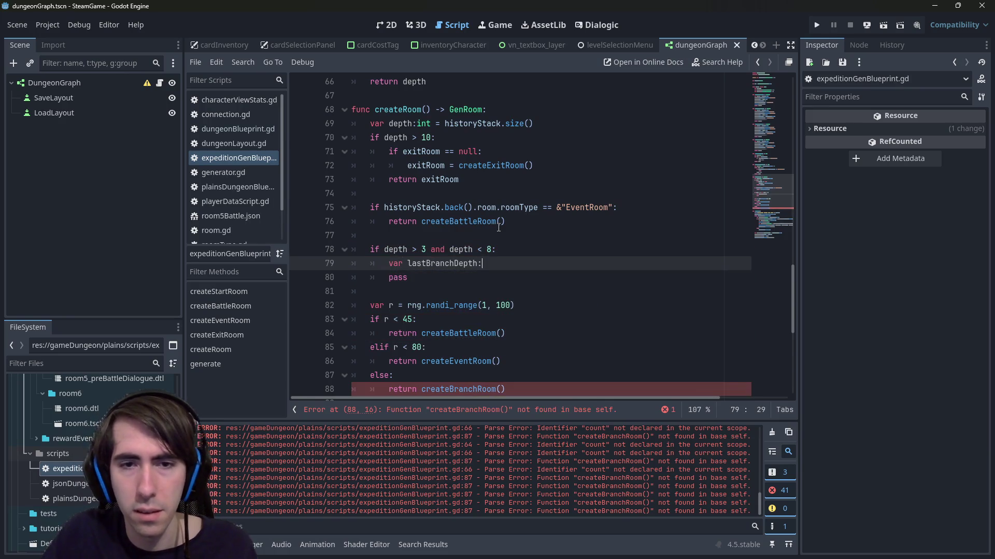
pyautogui.write('int = getLastBranchDepth')
pyautogui.press('Return')
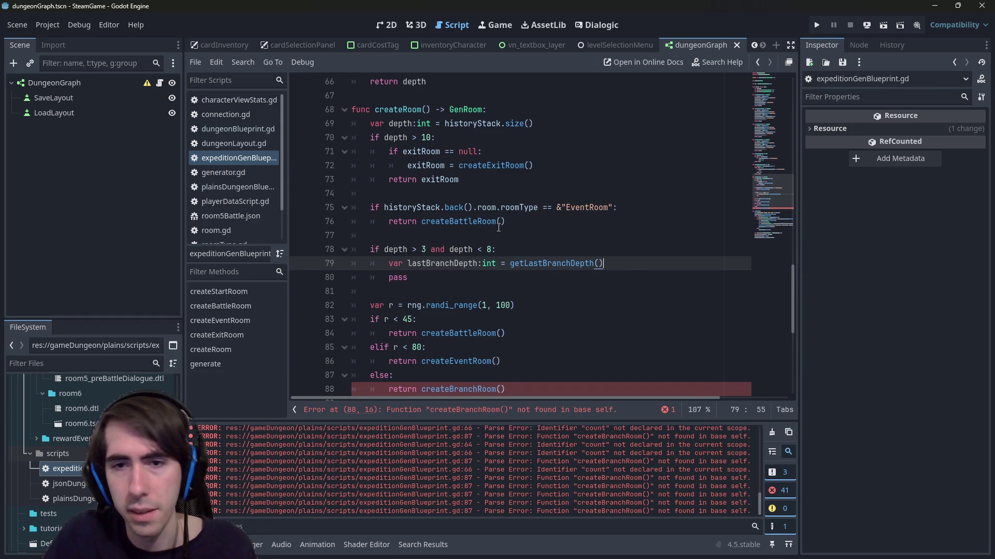
pyautogui.press('Down')
pyautogui.press('BackSpace')
pyautogui.press('BackSpace')
pyautogui.press('BackSpace')
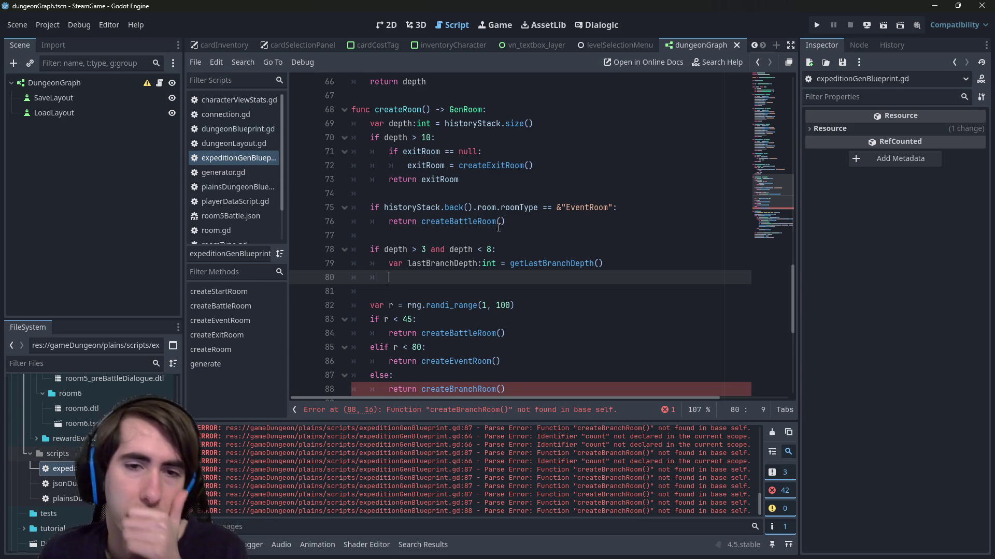
# - Add 'if depth - lastBranchDepth > 2:' returning createBranchRoom(), and save the script
pyautogui.write('if depth -')
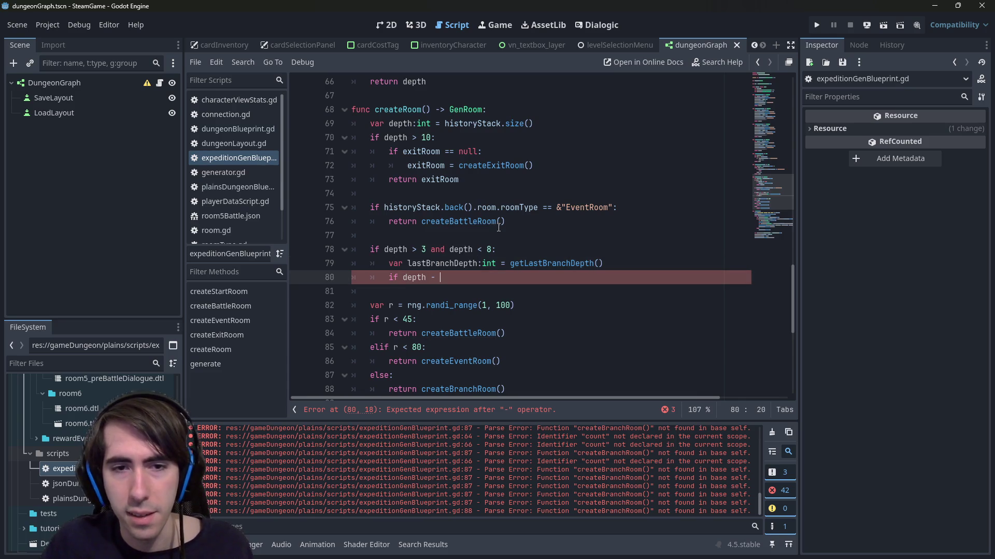
pyautogui.write(' lastBranchDepth >')
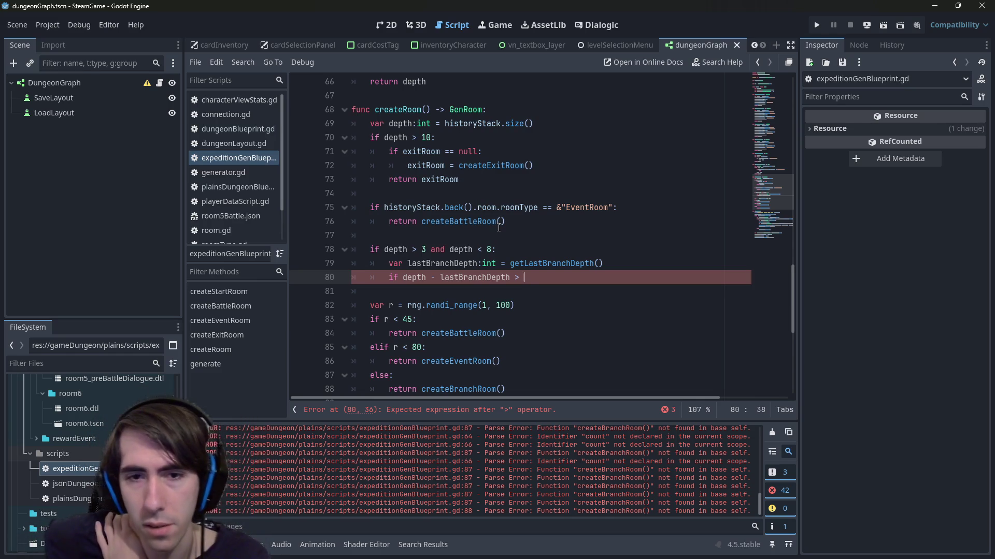
pyautogui.write('2')
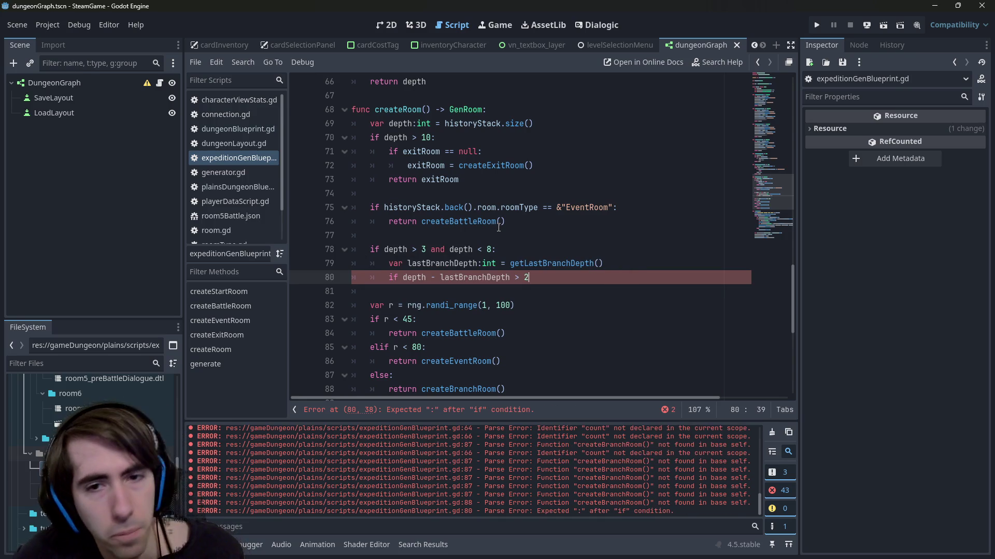
pyautogui.write(':')
pyautogui.press('Return')
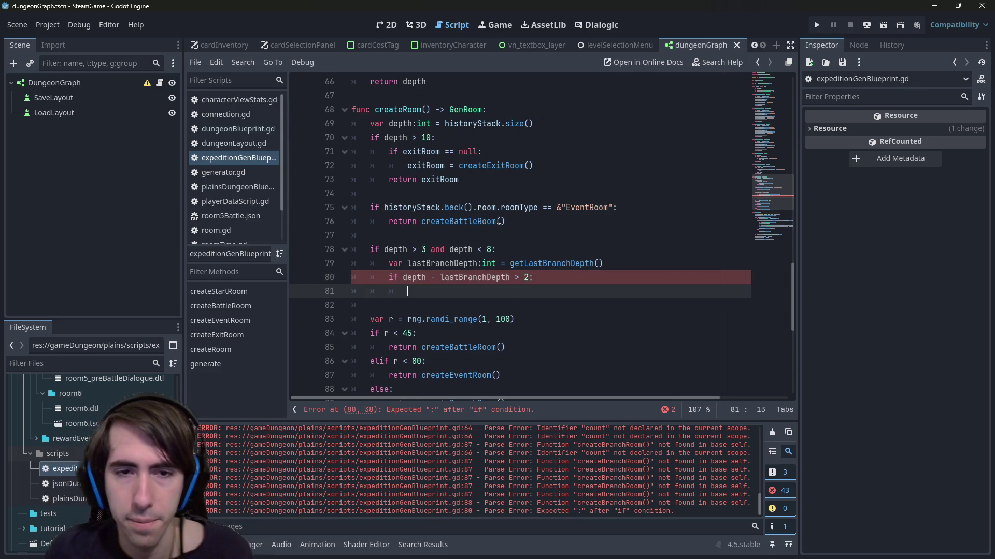
pyautogui.scroll(-1, 499, 228)
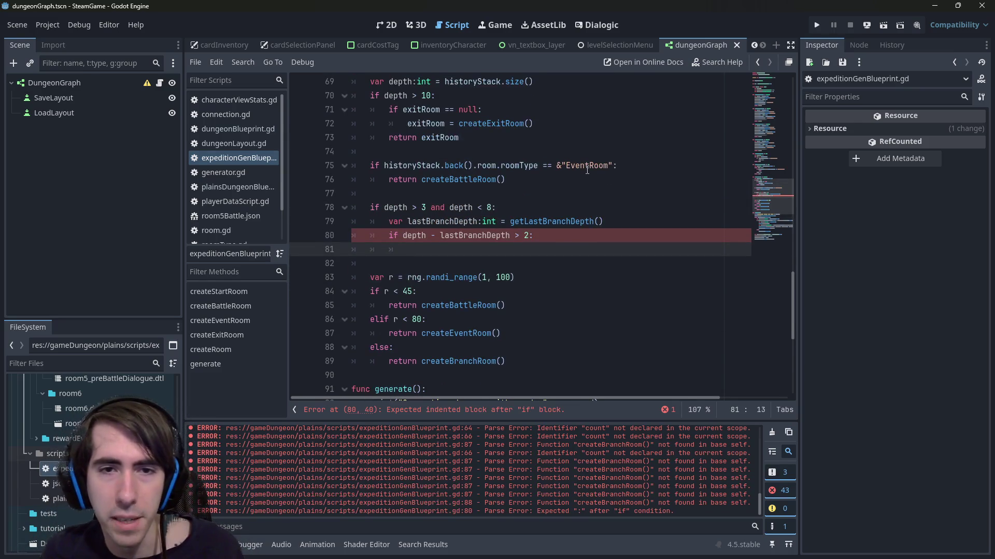
pyautogui.write('return')
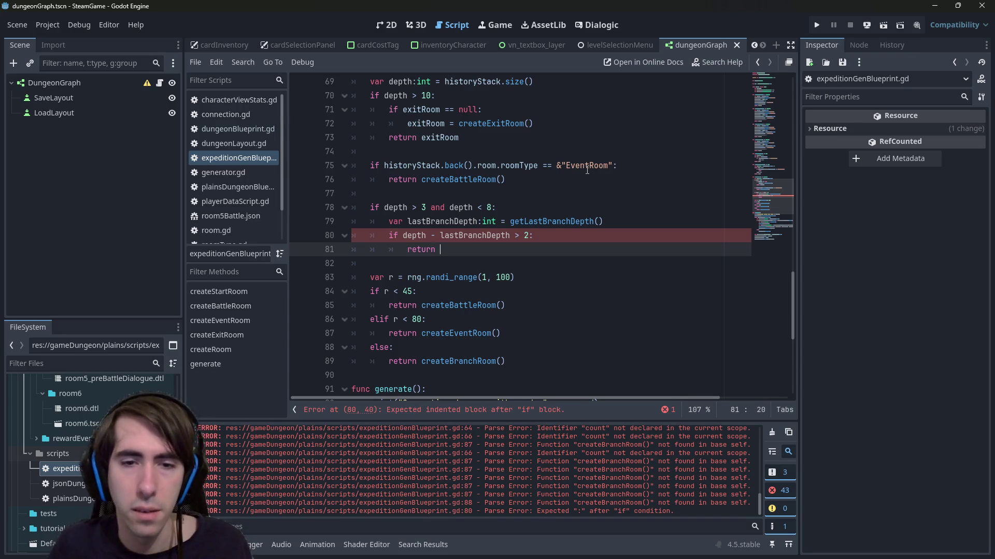
pyautogui.moveTo(505, 361); pyautogui.dragTo(388, 361)
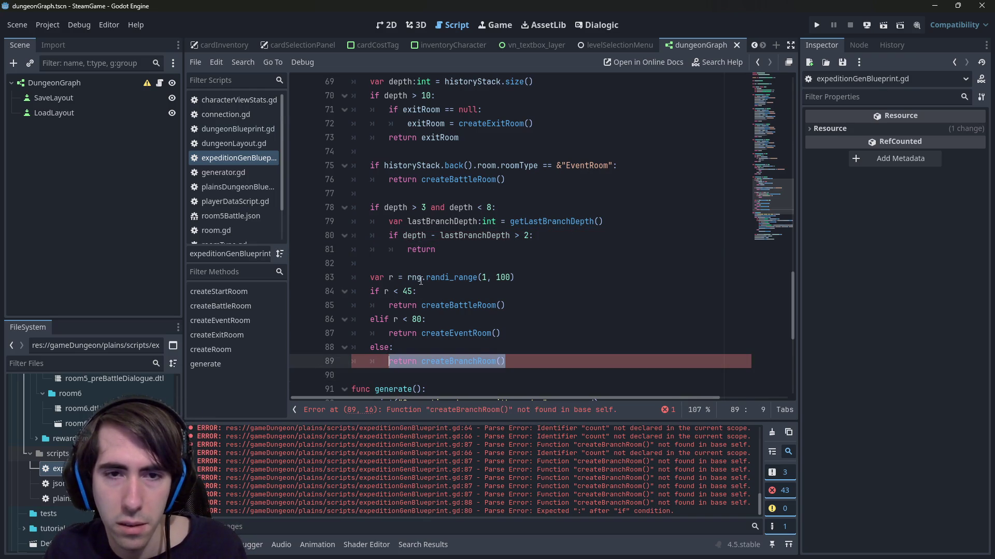
pyautogui.hotkey('ctrl', 'c')
pyautogui.doubleClick(421, 250)
pyautogui.hotkey('ctrl', 'v')
pyautogui.hotkey('ctrl', 's')
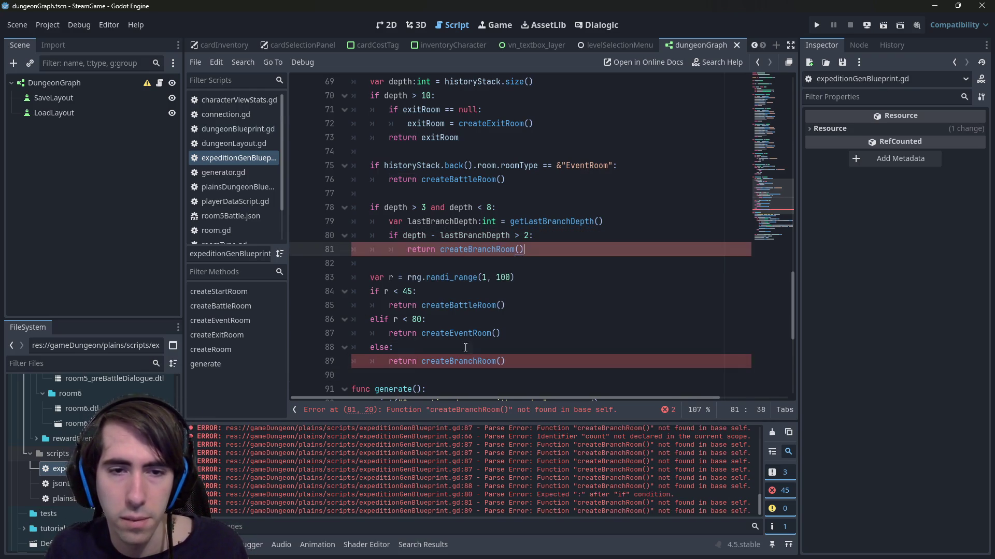
# - Delete the leftover else branch that returned a branch room, and turn the elif into else
pyautogui.moveTo(544, 347)
pyautogui.mouseDown()
pyautogui.moveTo(545, 366)
pyautogui.moveTo(513, 334)
pyautogui.mouseUp()
pyautogui.hotkey('shift', 'Home')
pyautogui.hotkey('shift', 'Home')
pyautogui.press('BackSpace')
pyautogui.moveTo(426, 319); pyautogui.dragTo(380, 319)
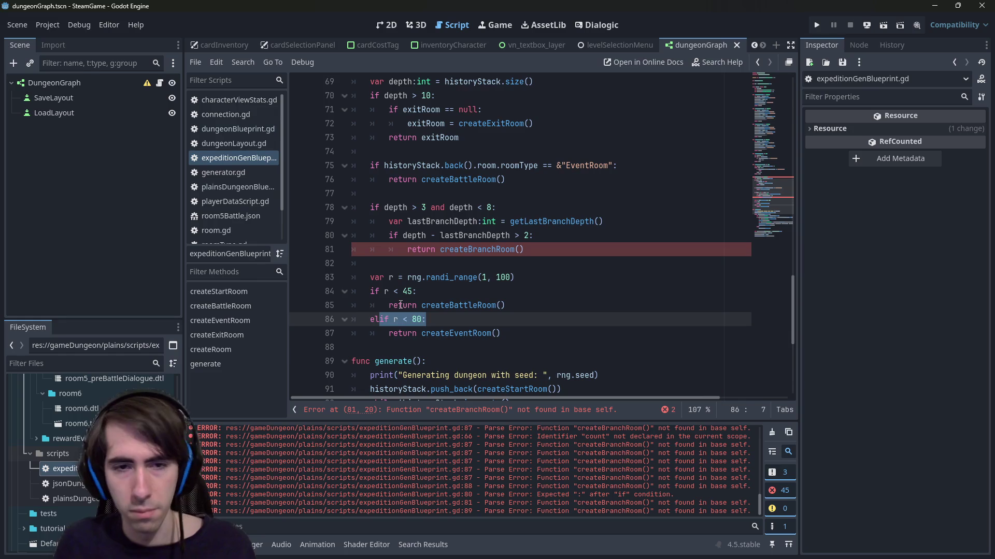
pyautogui.write('se:')
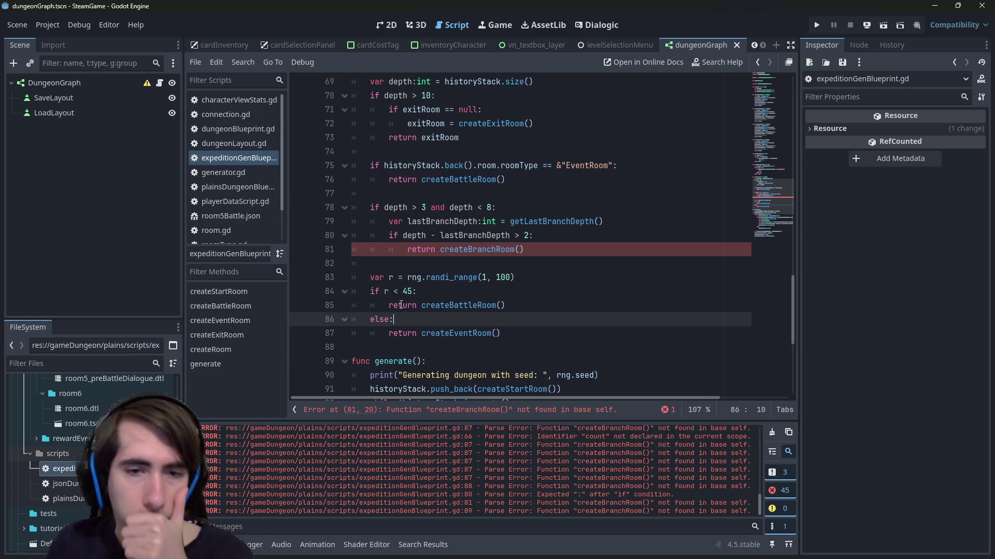
# - Change the battle-room threshold from 45 to 55
pyautogui.click(409, 291)
pyautogui.press('BackSpace')
pyautogui.write('6')
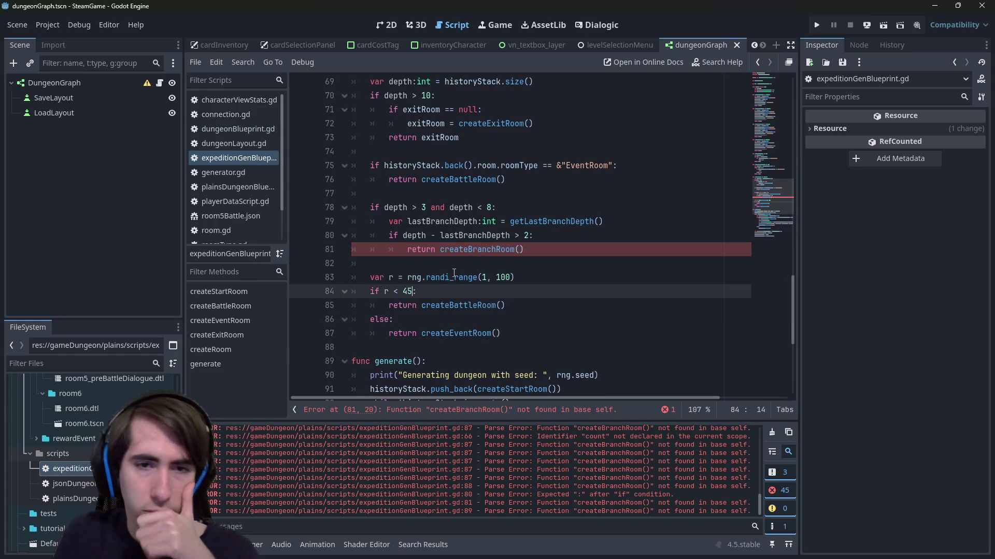
pyautogui.press('Delete')
pyautogui.press('BackSpace')
pyautogui.write('55')
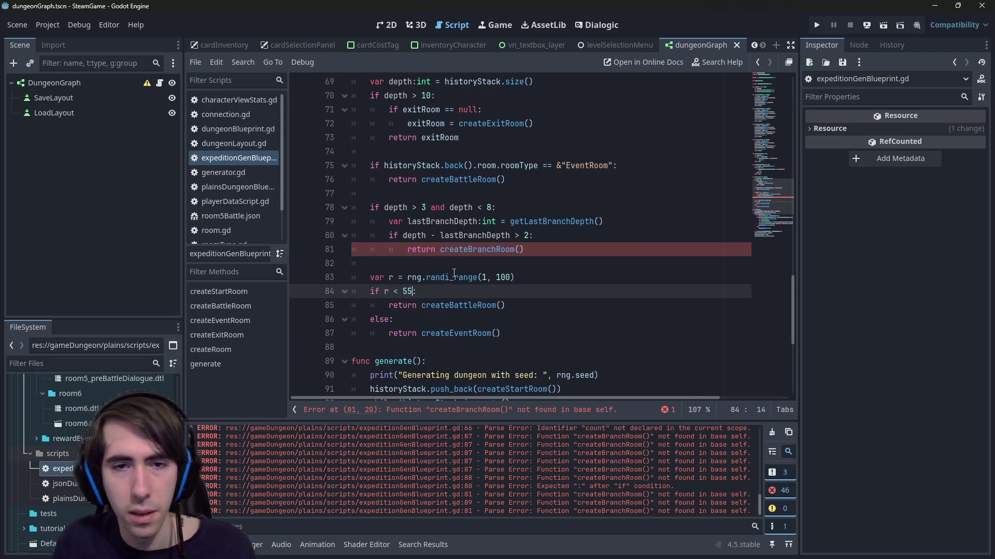
pyautogui.doubleClick(481, 250)
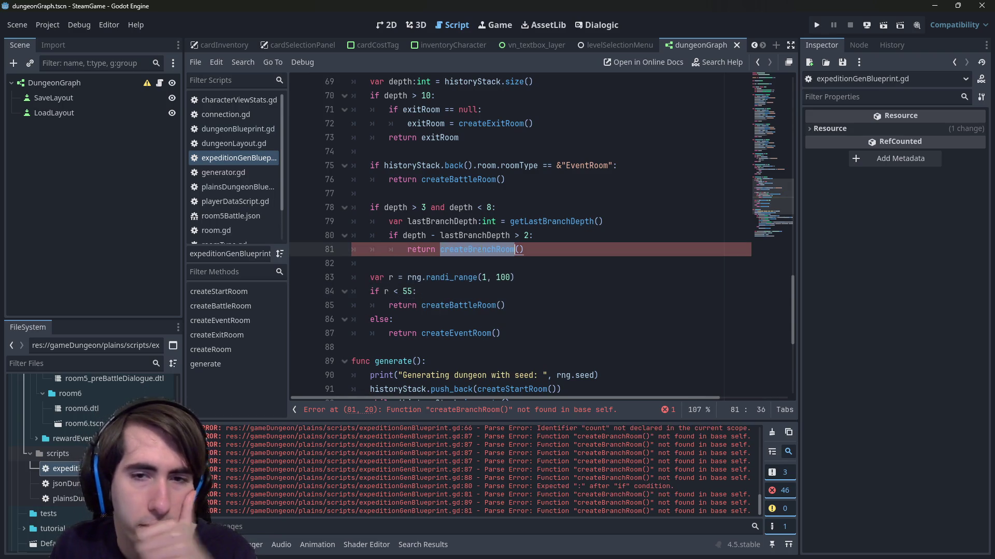
# - Paste a copy of createEventRoom below the original function
pyautogui.scroll(4, 481, 248)
pyautogui.scroll(5, 474, 250)
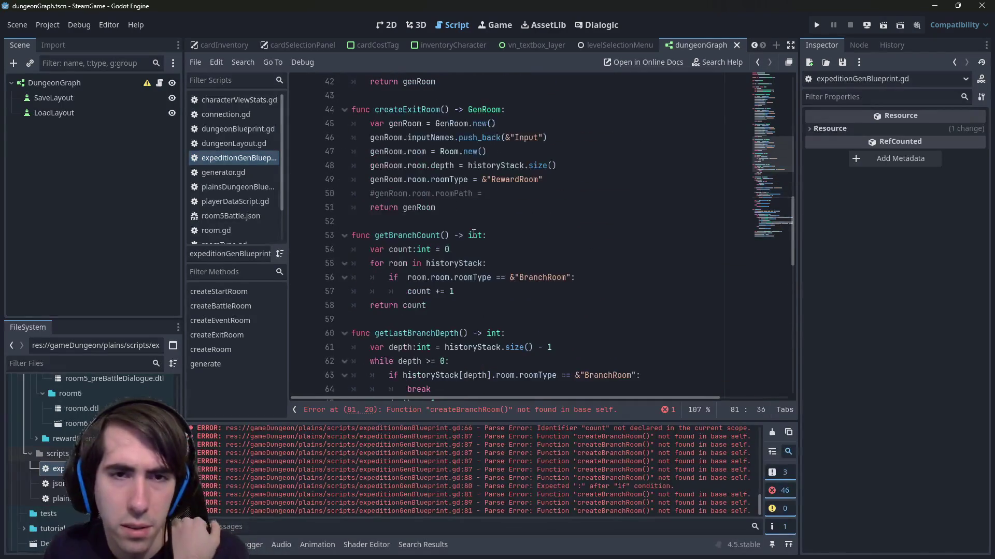
pyautogui.scroll(8, 474, 235)
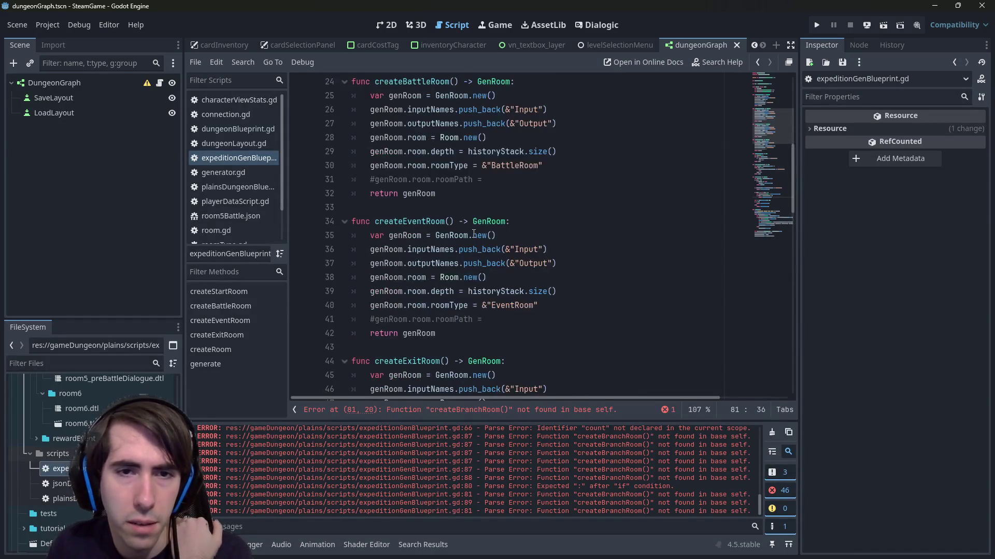
pyautogui.scroll(2, 473, 234)
pyautogui.scroll(-5, 474, 234)
pyautogui.moveTo(437, 292)
pyautogui.mouseDown()
pyautogui.moveTo(353, 207)
pyautogui.moveTo(342, 179)
pyautogui.mouseUp()
pyautogui.click(440, 291)
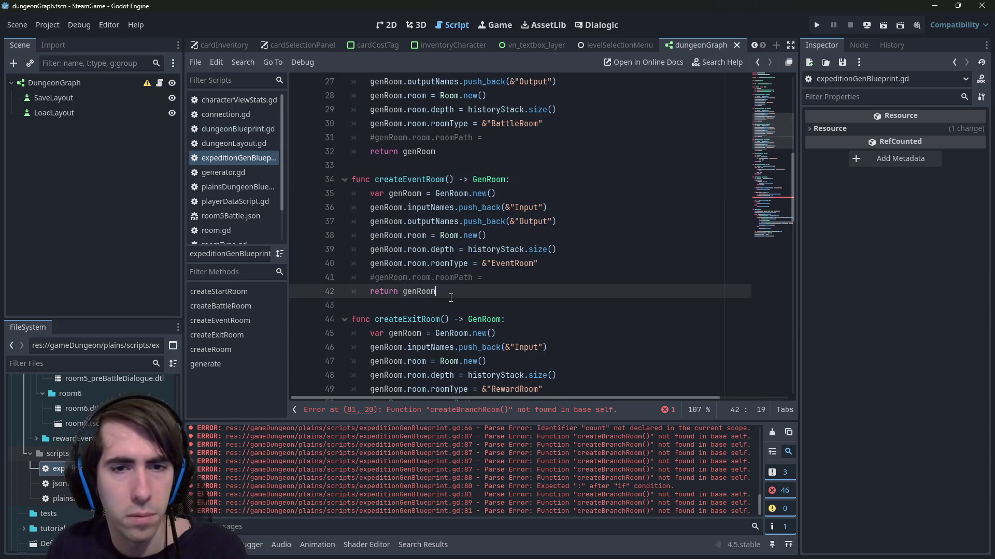
pyautogui.press('Return')
pyautogui.press('Return')
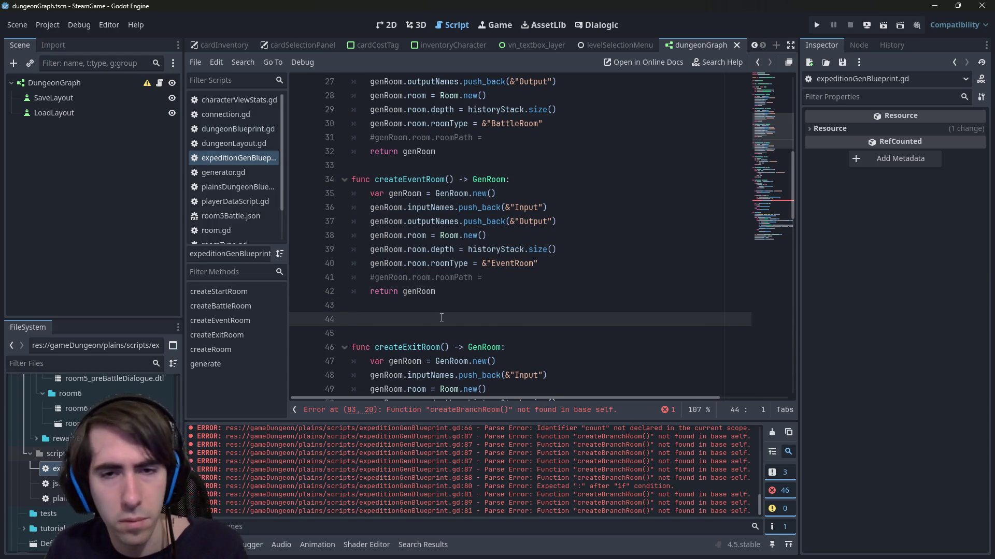
pyautogui.hotkey('ctrl', 'v')
# - Rename the copy to createBranchRoom with roomType &"BranchRoom"
pyautogui.click(517, 361)
pyautogui.doubleClick(516, 361)
pyautogui.write('BranchRoom')
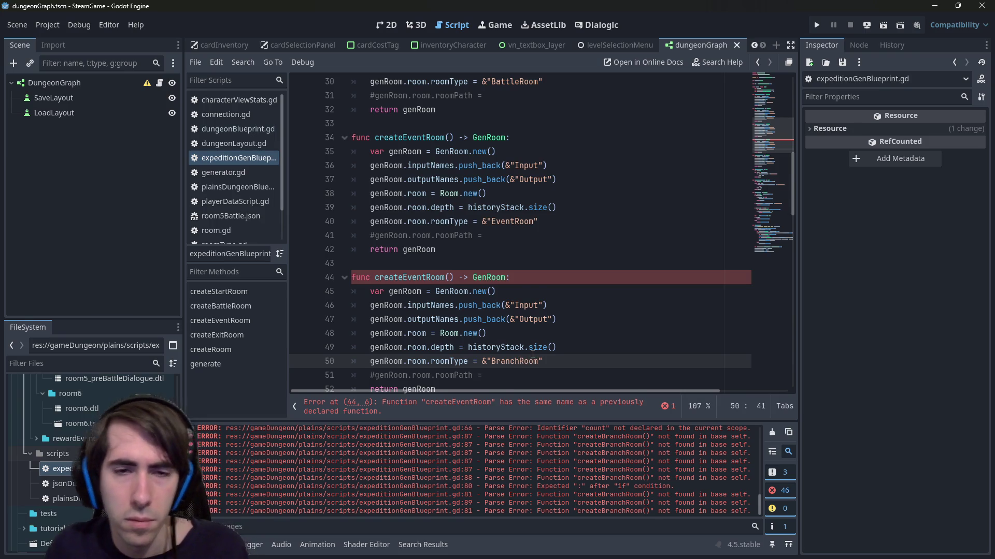
pyautogui.scroll(-1, 392, 254)
pyautogui.moveTo(403, 234); pyautogui.dragTo(426, 235)
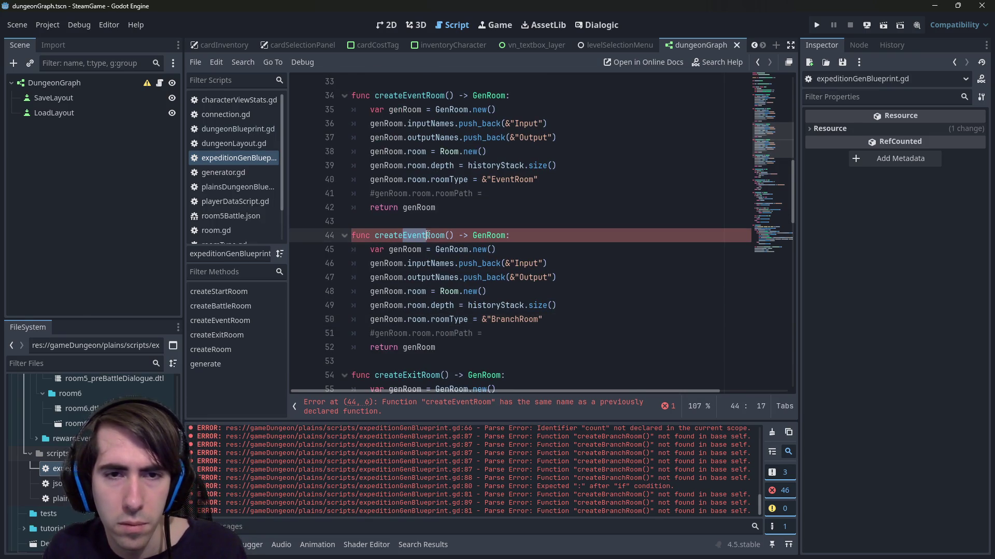
pyautogui.write('Branch')
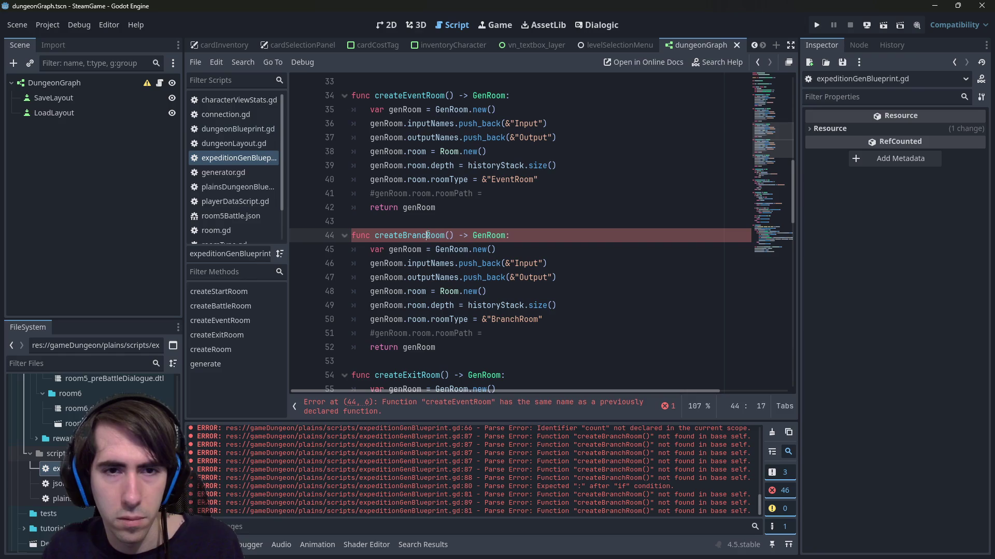
# - Duplicate the Output push_back line in createBranchRoom and name the copy Output2
pyautogui.click(500, 291)
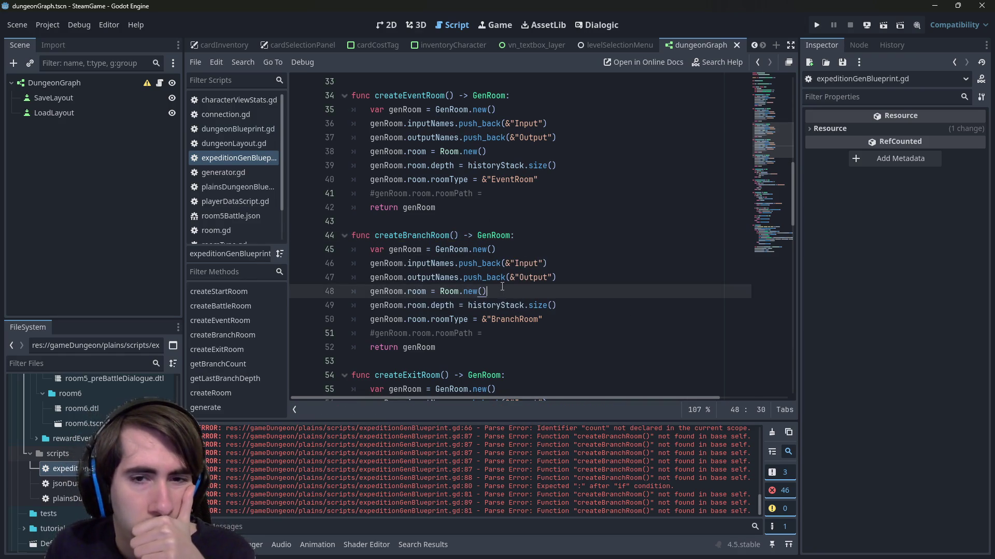
pyautogui.moveTo(605, 271)
pyautogui.mouseDown()
pyautogui.moveTo(373, 278)
pyautogui.moveTo(363, 293)
pyautogui.moveTo(352, 277)
pyautogui.mouseUp()
pyautogui.hotkey('ctrl', 'c')
pyautogui.click(580, 276)
pyautogui.press('Return')
pyautogui.hotkey('ctrl', 'v')
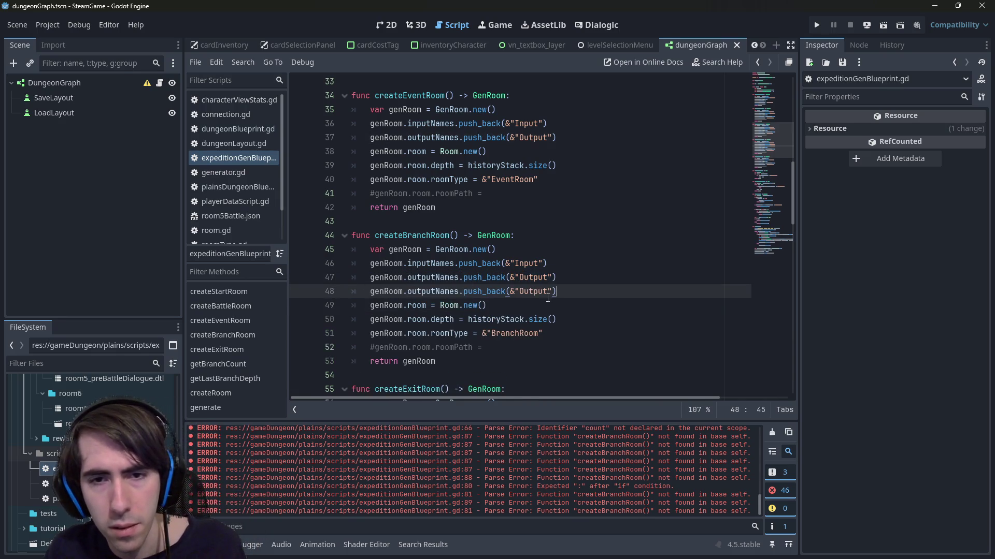
pyautogui.click(550, 293)
pyautogui.write('2')
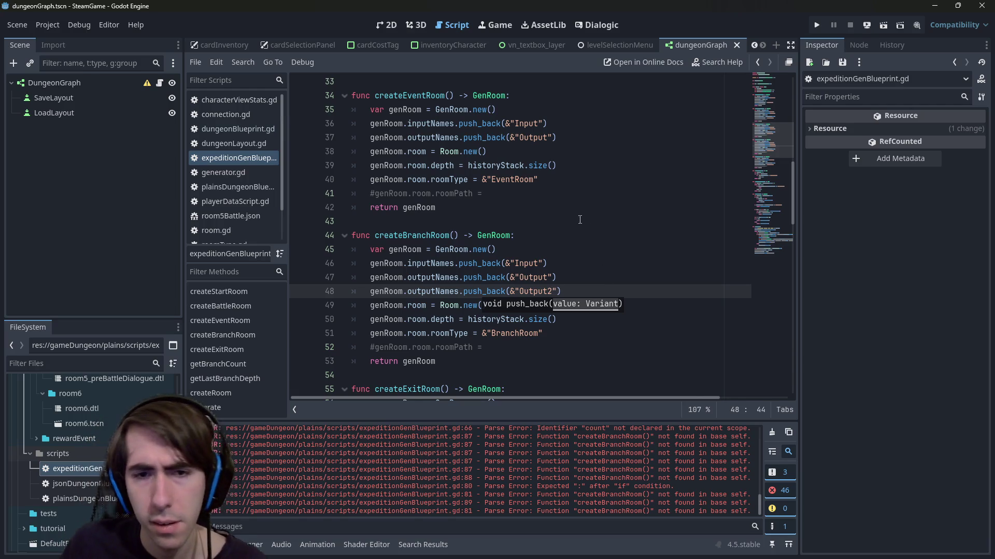
pyautogui.click(598, 219)
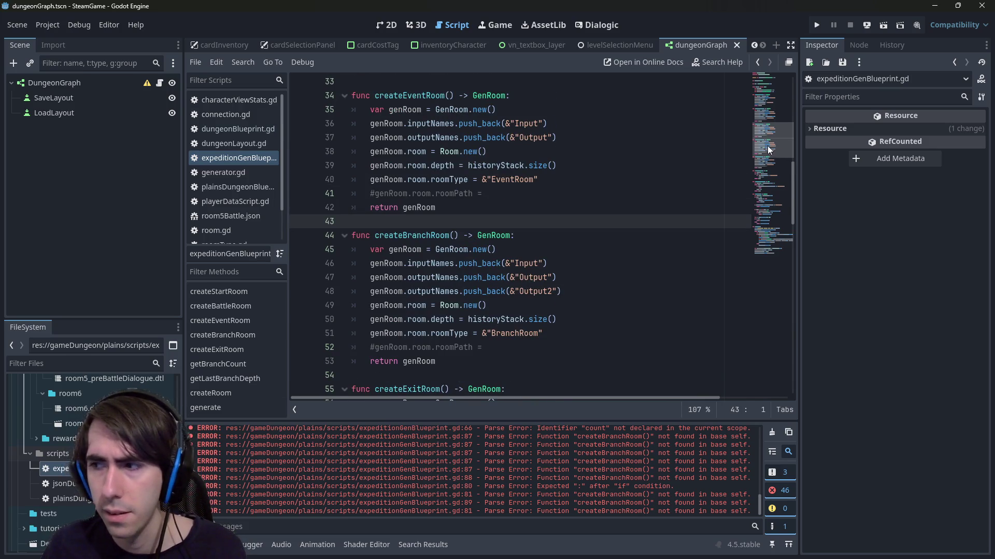
# - Open dungeonGraph.gd from the DungeonGraph scene's script icon
pyautogui.moveTo(763, 142)
pyautogui.mouseDown()
pyautogui.moveTo(773, 176)
pyautogui.moveTo(773, 148)
pyautogui.moveTo(763, 248)
pyautogui.moveTo(754, 243)
pyautogui.mouseUp()
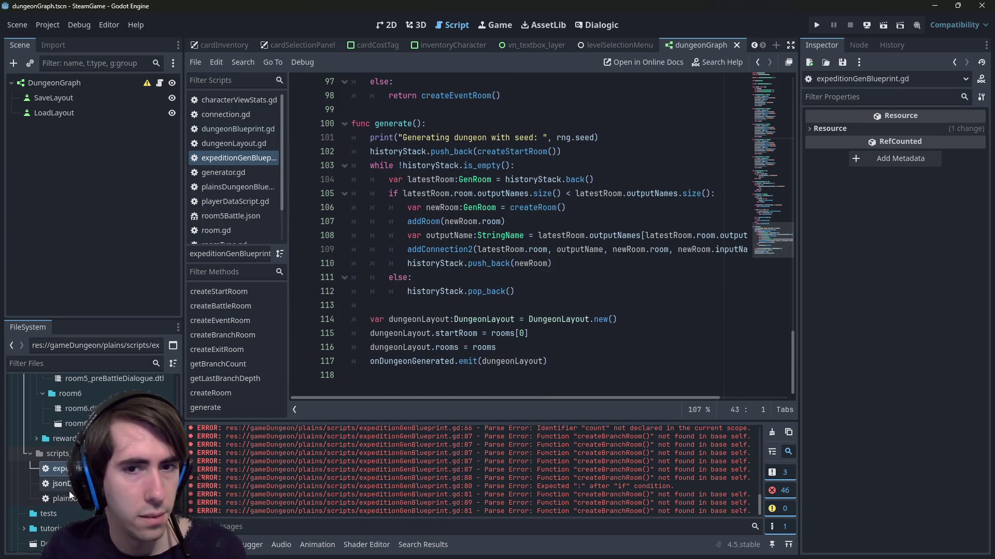
pyautogui.scroll(3, 93, 461)
pyautogui.scroll(-2, 94, 461)
pyautogui.click(518, 291)
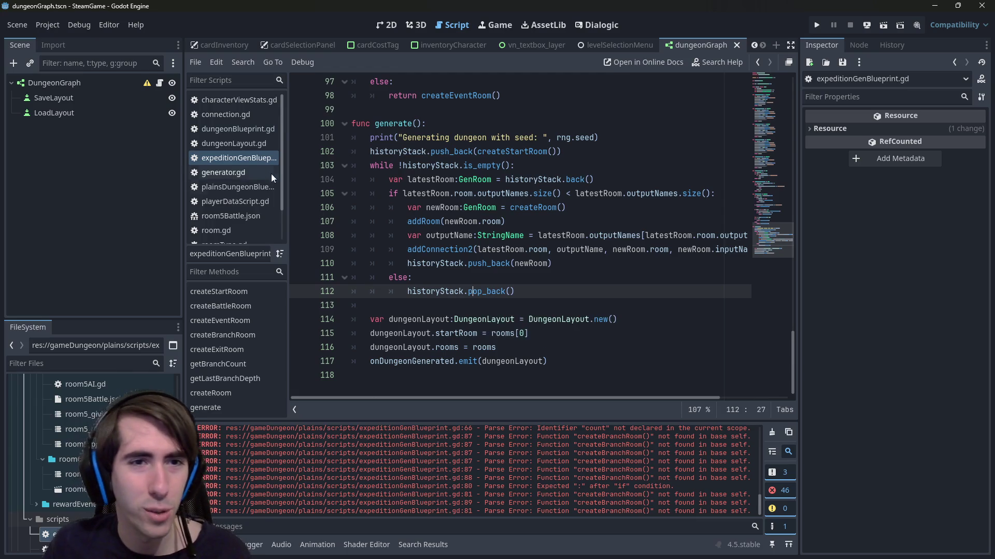
pyautogui.click(158, 78)
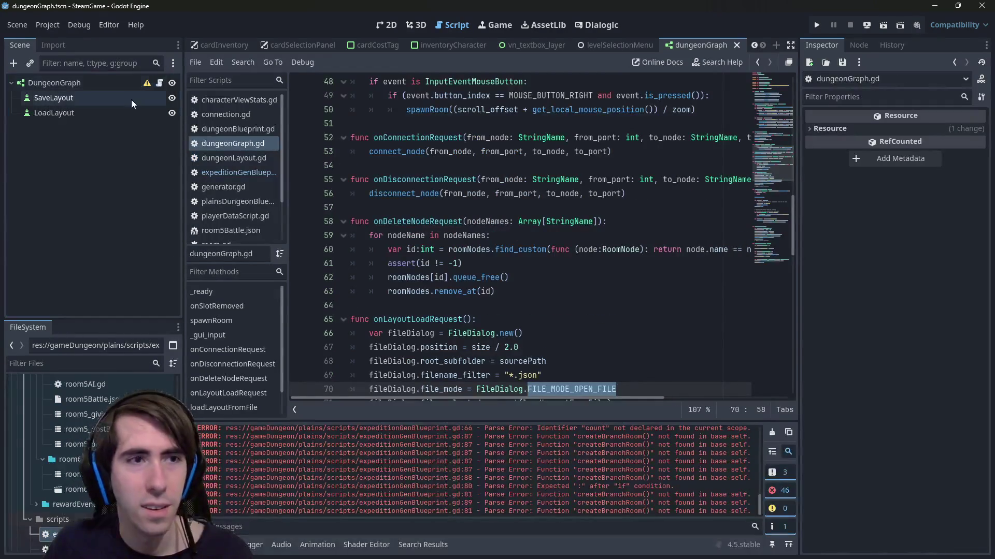
# - Search dungeonGraph.gd for 'save' and briefly check the DungeonGraph scene in 2D
pyautogui.click(600, 263)
pyautogui.hotkey('ctrl', 'f')
pyautogui.write('save')
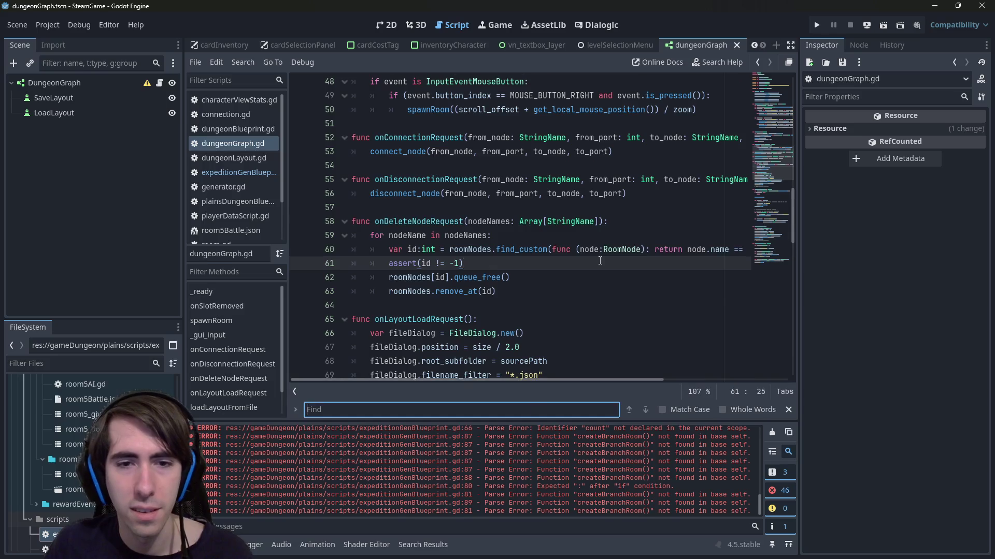
pyautogui.scroll(-1, 553, 269)
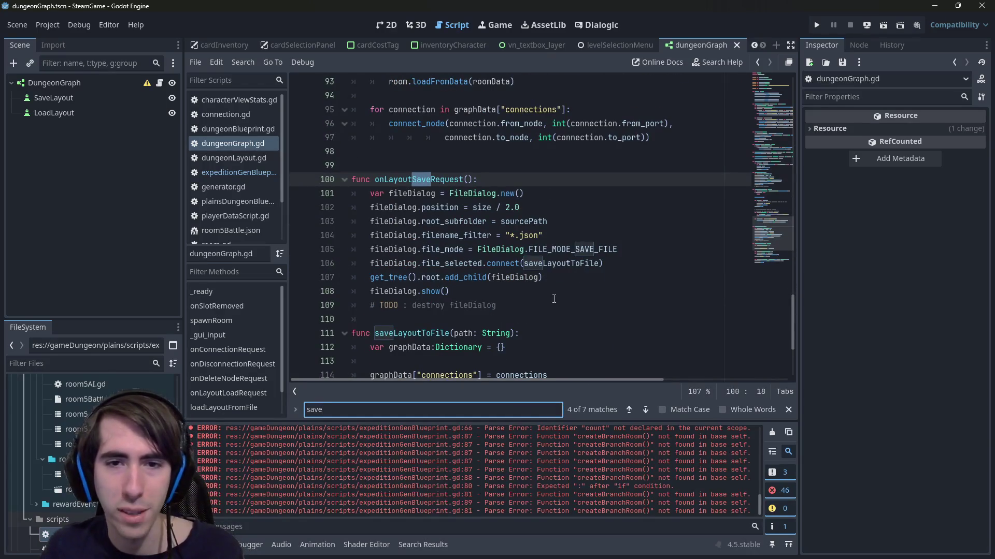
pyautogui.doubleClick(529, 235)
pyautogui.click(585, 280)
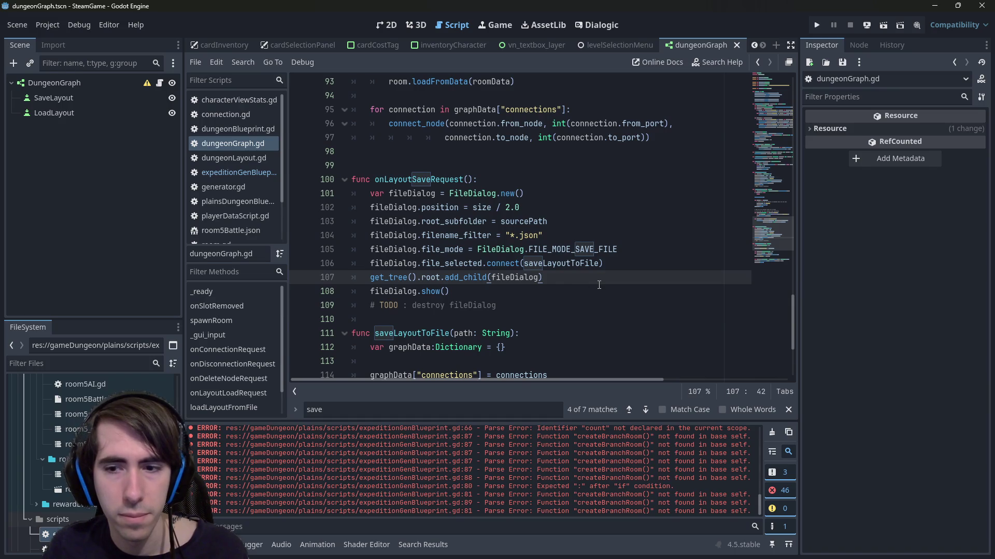
pyautogui.click(387, 25)
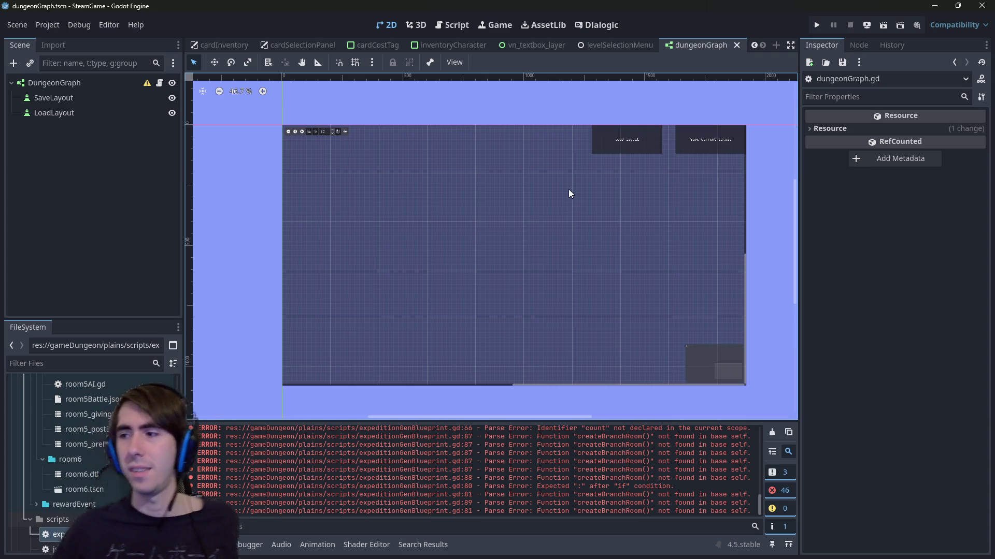
pyautogui.click(466, 24)
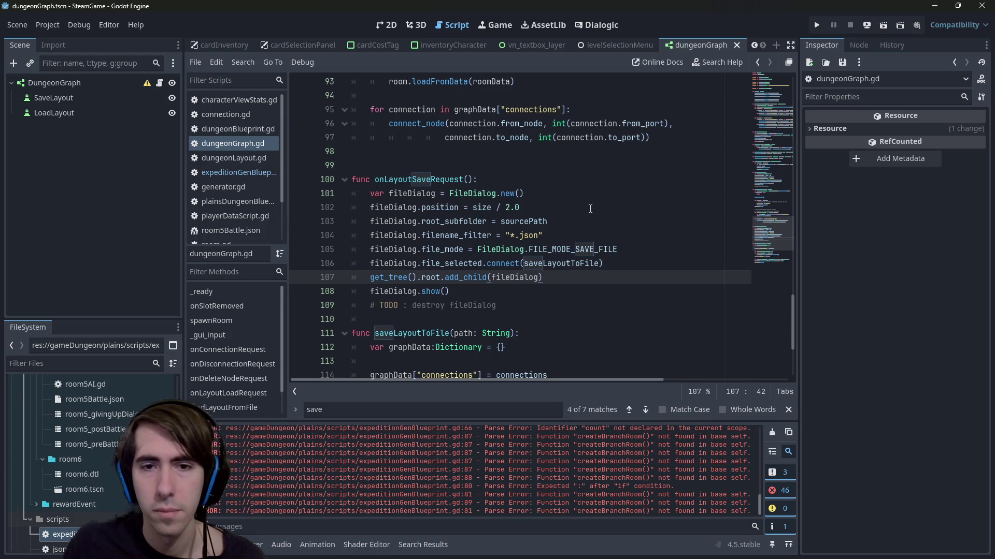
# - Remove the extra blank line 99 above onLayoutSaveRequest and save
pyautogui.scroll(-2, 590, 209)
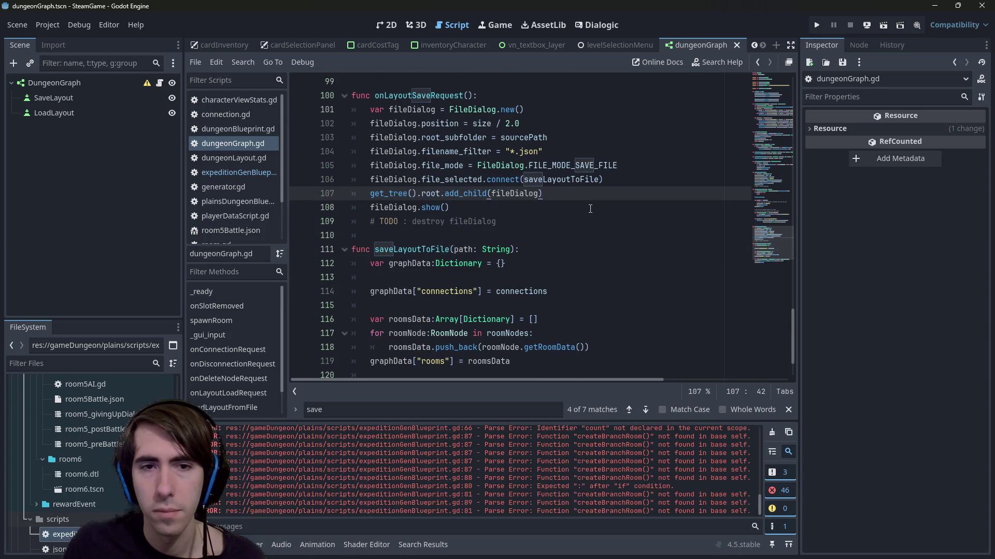
pyautogui.scroll(2, 590, 209)
pyautogui.doubleClick(409, 179)
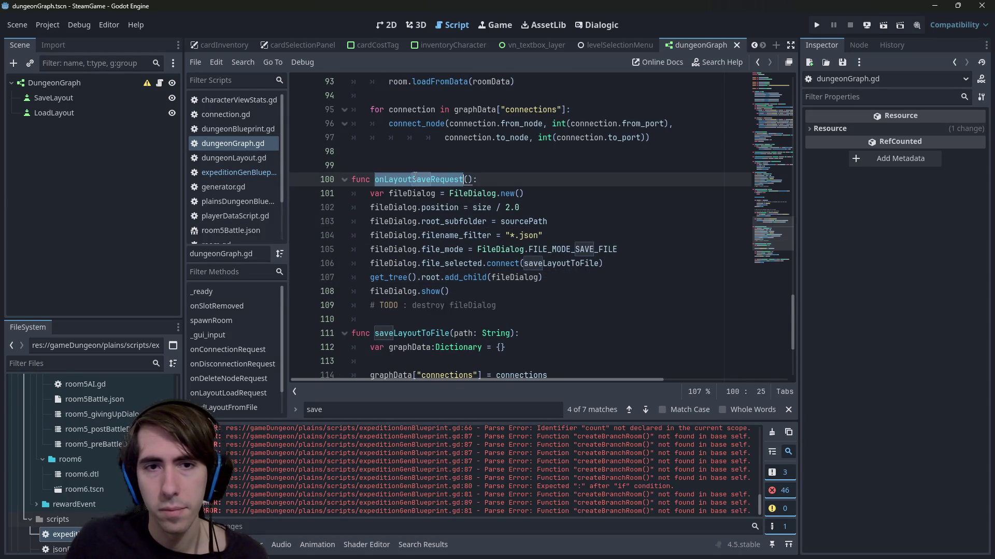
pyautogui.click(409, 165)
pyautogui.press('BackSpace')
pyautogui.hotkey('ctrl', 's')
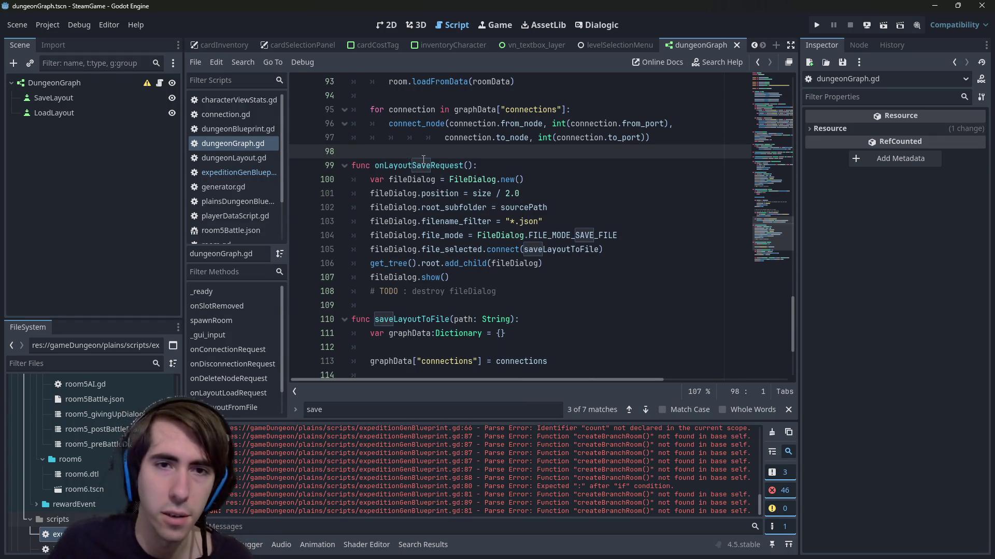
# - Review saveLayoutToFile and the surrounding layout code
pyautogui.scroll(-3, 480, 157)
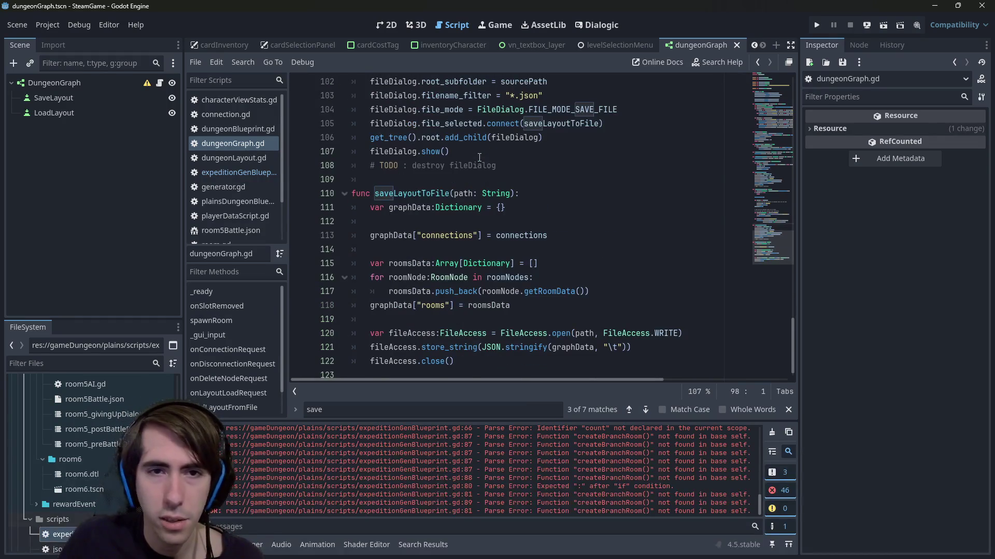
pyautogui.doubleClick(418, 193)
pyautogui.scroll(3, 418, 194)
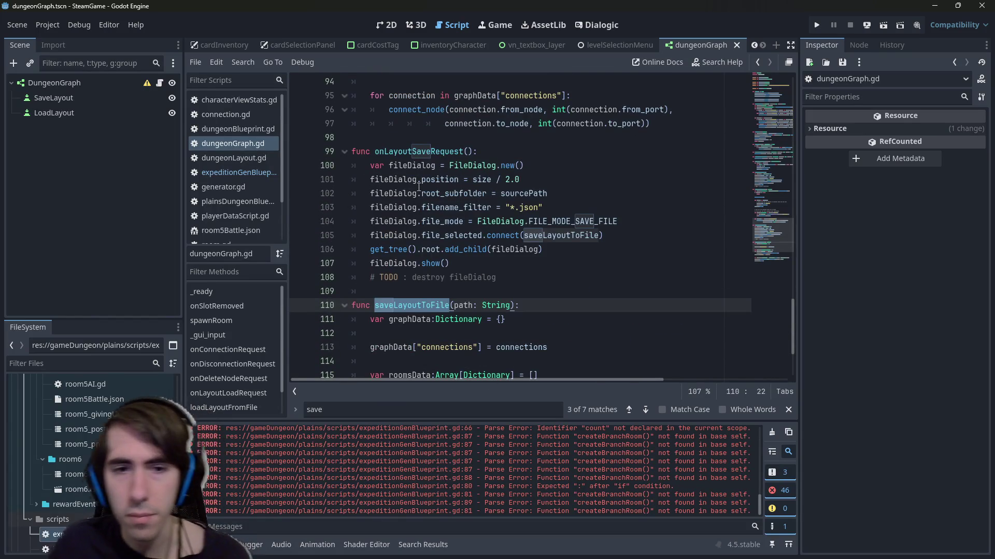
pyautogui.scroll(1, 418, 189)
pyautogui.scroll(-1, 419, 181)
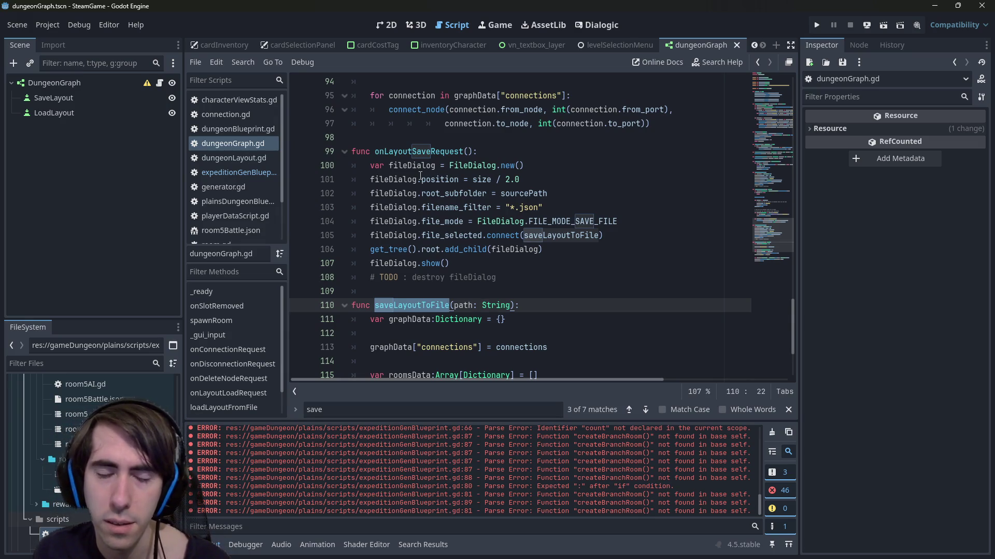
pyautogui.scroll(-3, 421, 175)
pyautogui.scroll(7, 433, 161)
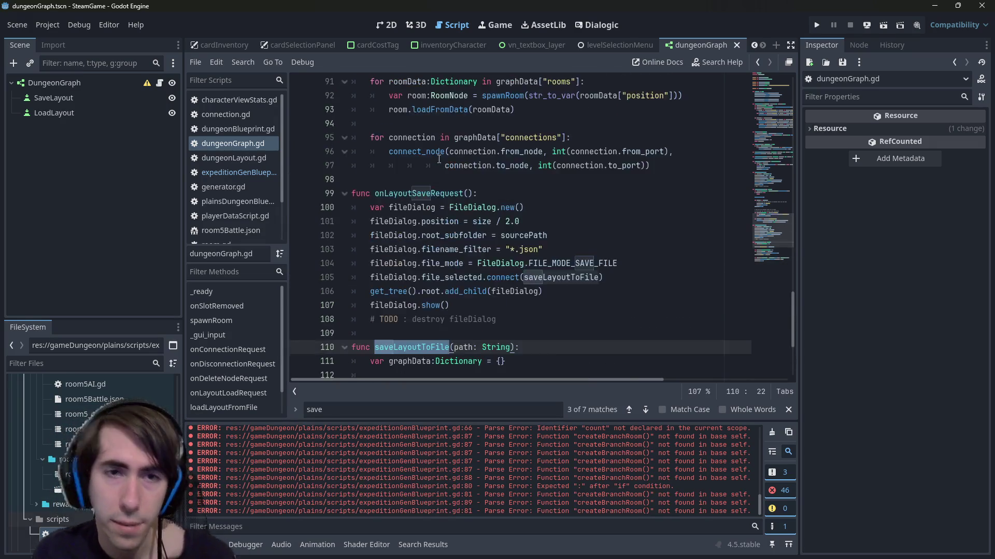
pyautogui.scroll(4, 438, 159)
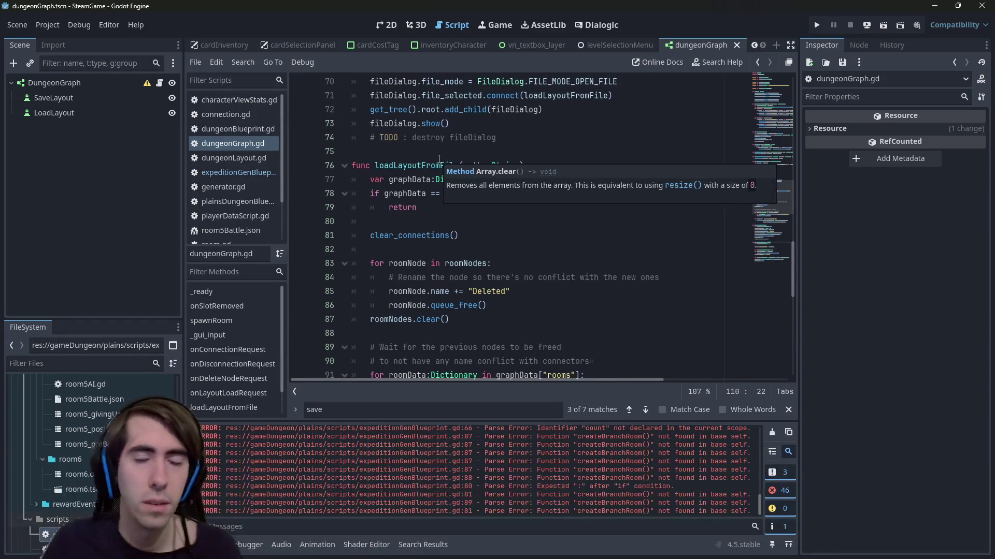
# - Inspect loadLayoutFromFile and its uses of graphData["rooms"]
pyautogui.keyDown('ctrl'); pyautogui.click(440, 161); pyautogui.keyUp('ctrl')
pyautogui.click(440, 162)
pyautogui.scroll(-1, 440, 164)
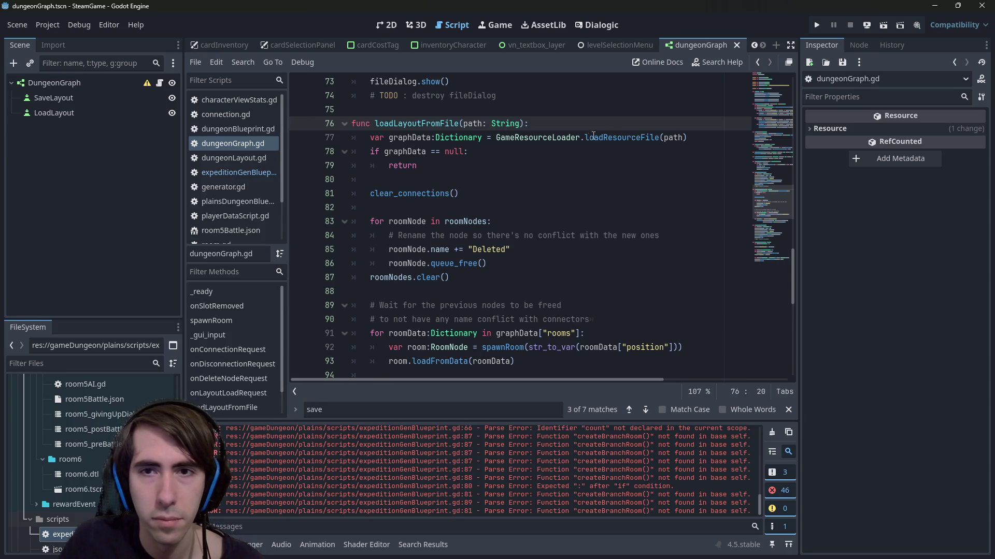
pyautogui.doubleClick(419, 134)
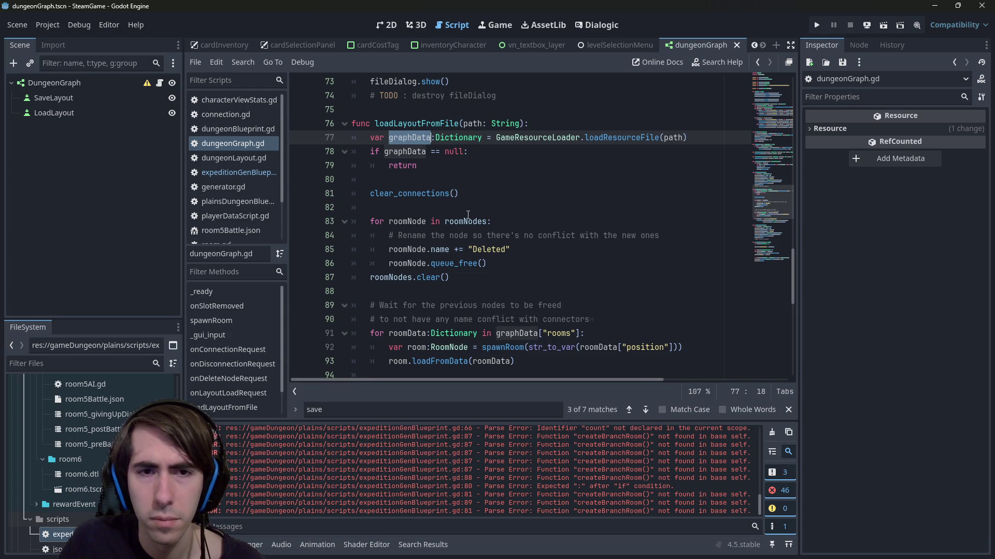
pyautogui.scroll(-2, 475, 236)
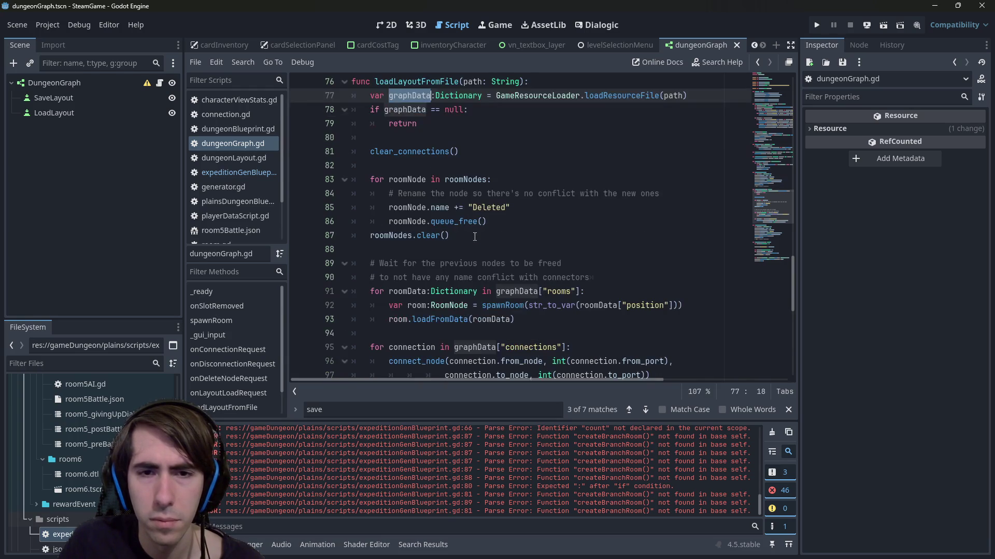
pyautogui.moveTo(601, 265); pyautogui.dragTo(365, 221)
pyautogui.click(482, 235)
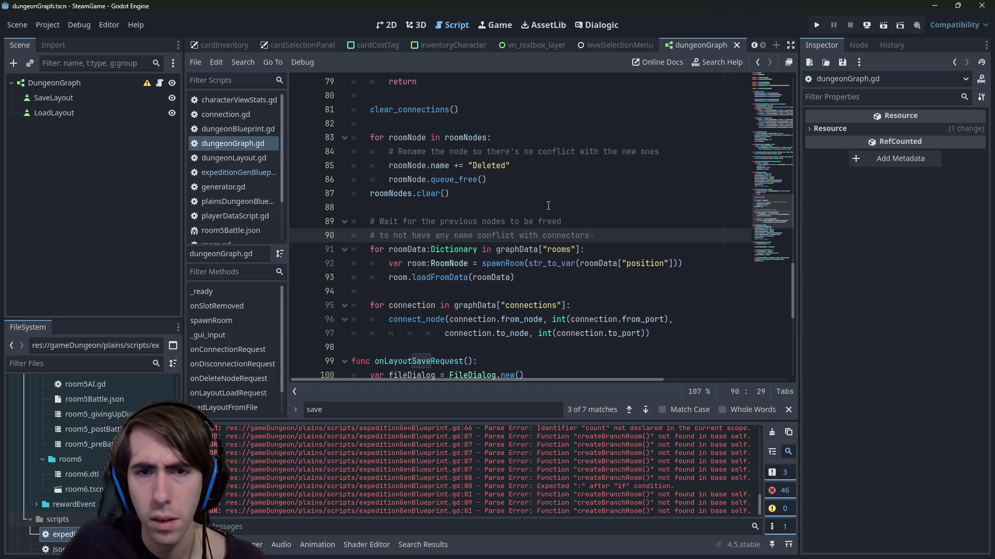
pyautogui.moveTo(496, 249); pyautogui.dragTo(580, 250)
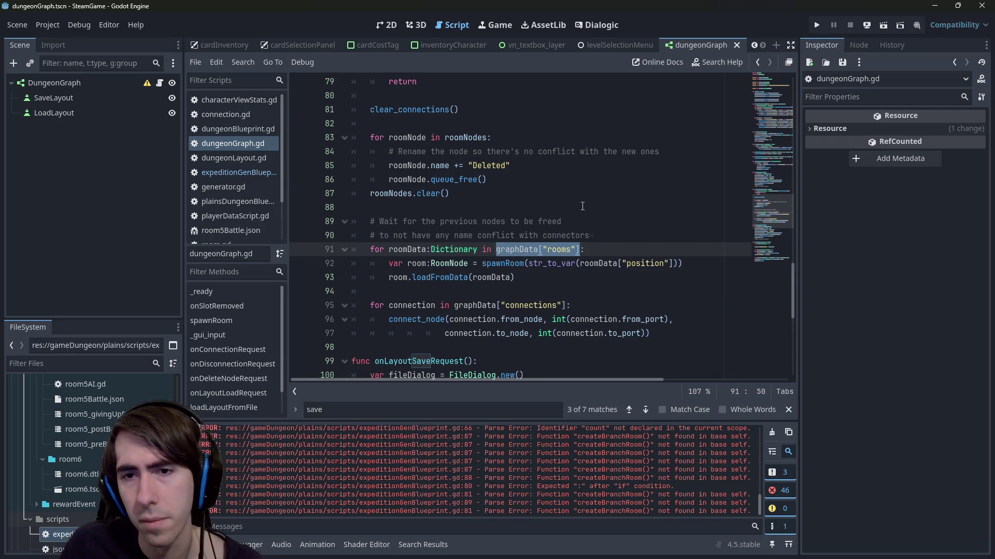
# - Replace roomData["position"] with roomData.get("position") on line 92
pyautogui.click(624, 263)
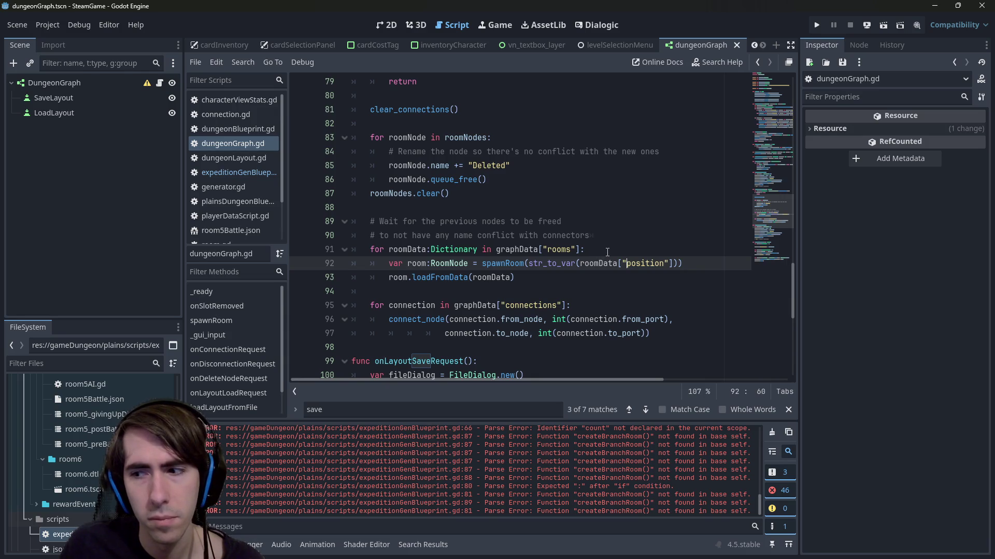
pyautogui.press('Left')
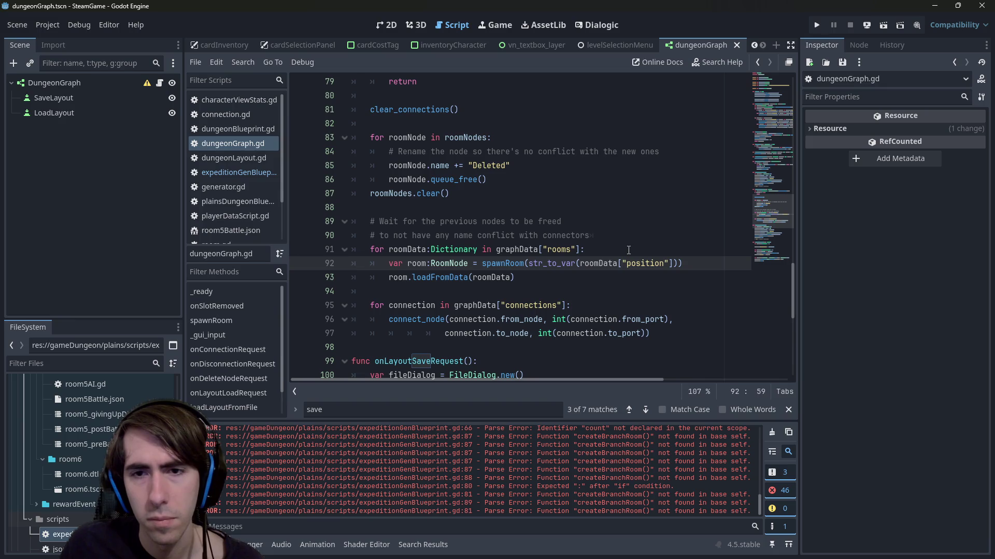
pyautogui.press('BackSpace')
pyautogui.write('.get(')
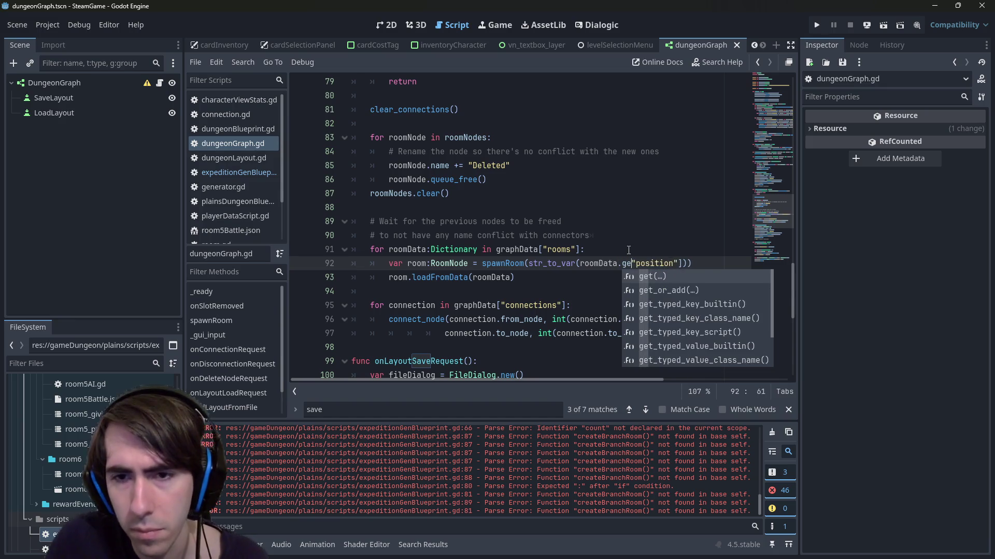
pyautogui.press('Delete')
pyautogui.hotkey('ctrl', 'Right')
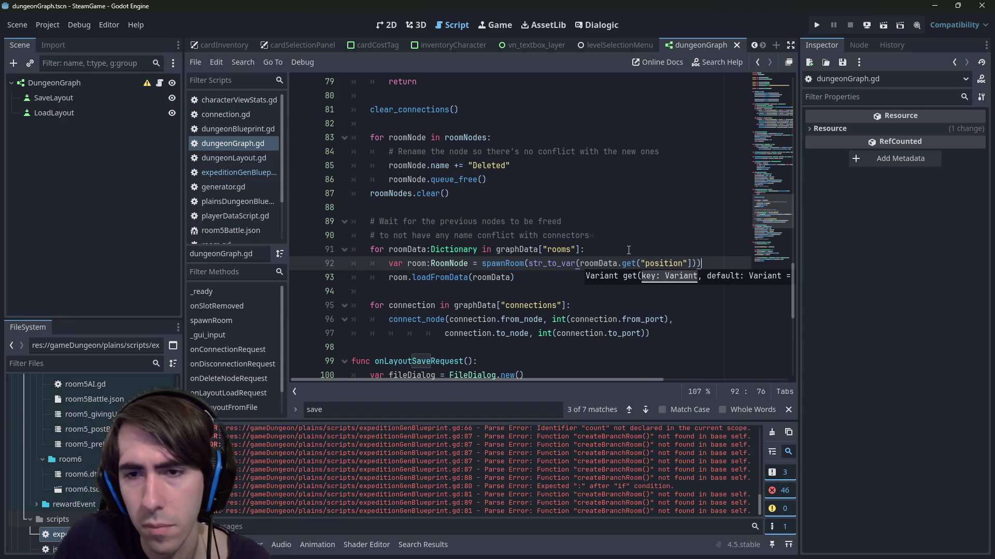
pyautogui.press('BackSpace')
pyautogui.write(')))')
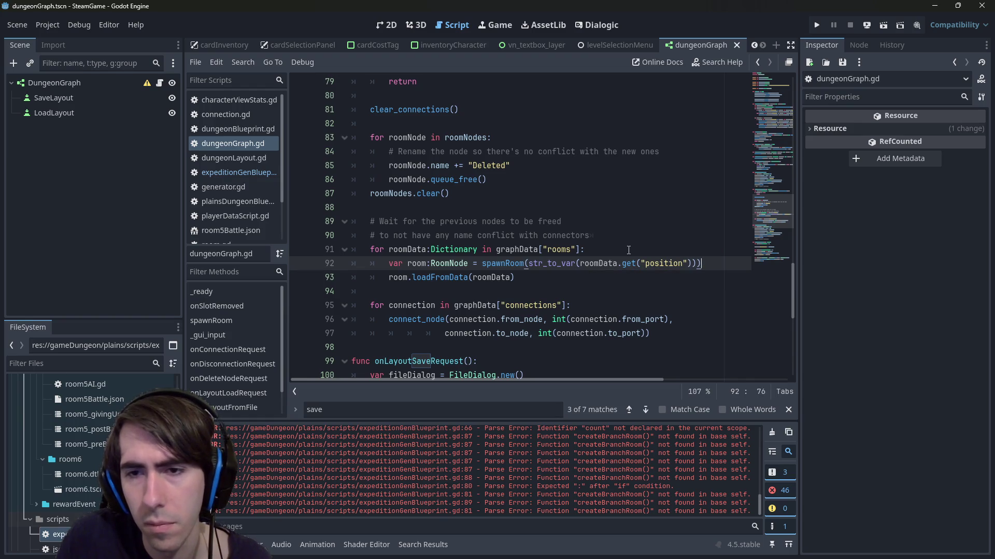
pyautogui.write(')))')
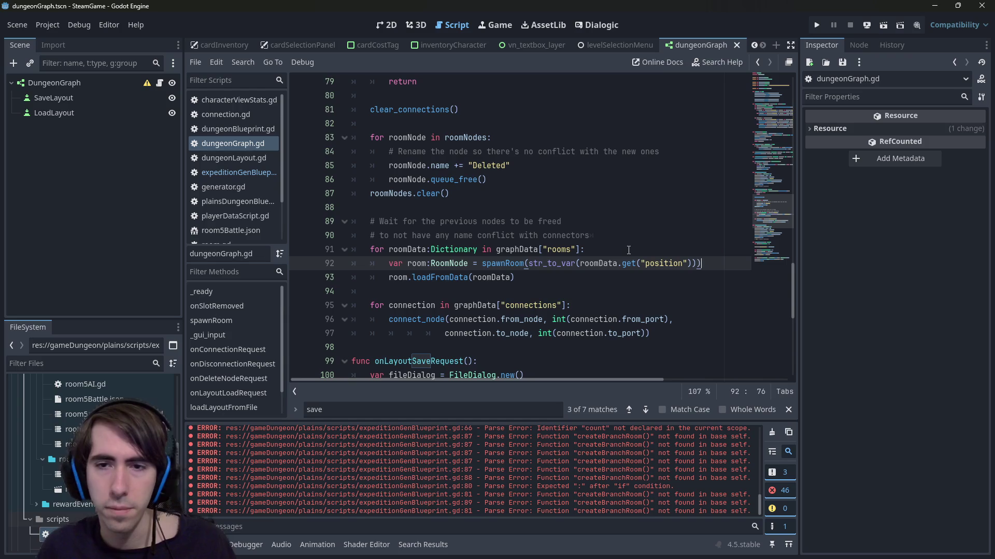
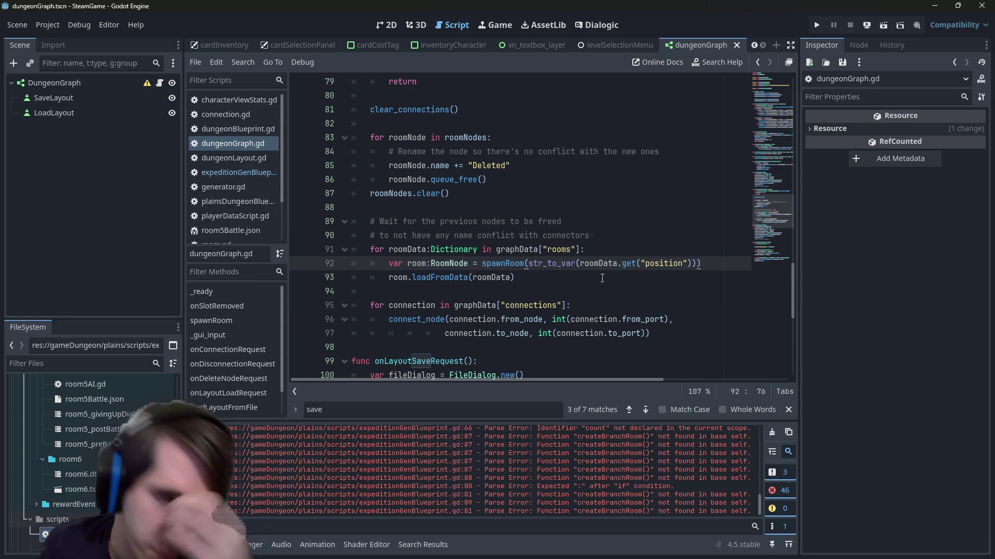
# - Duplicate the LoadLayout button and drag the copy to the left of Load Layout
pyautogui.moveTo(595, 269)
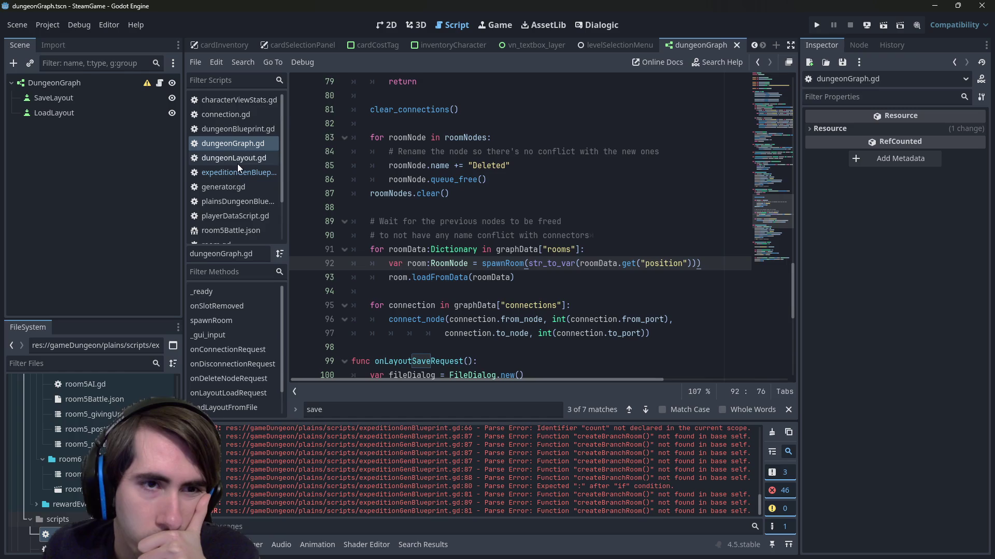
pyautogui.scroll(1, 437, 198)
pyautogui.click(393, 25)
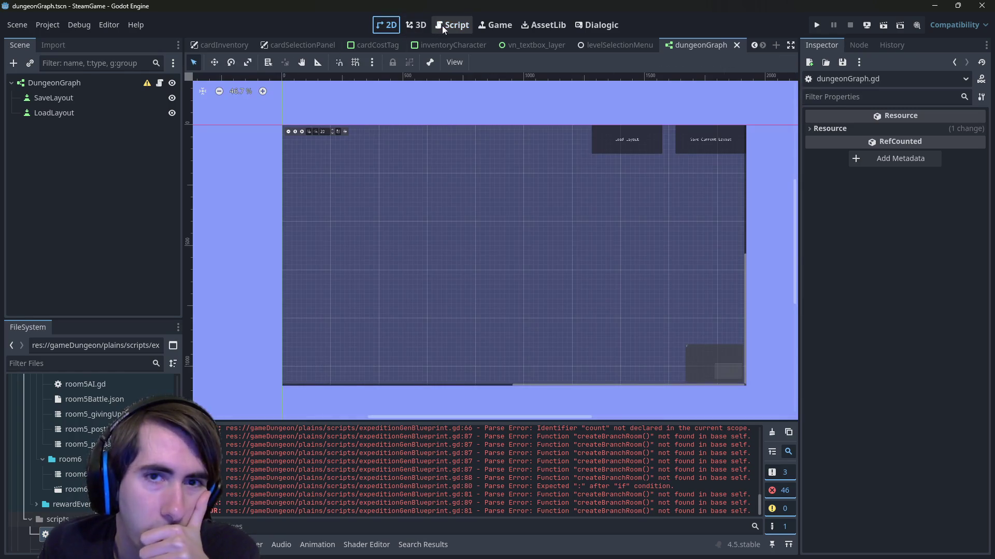
pyautogui.click(98, 108)
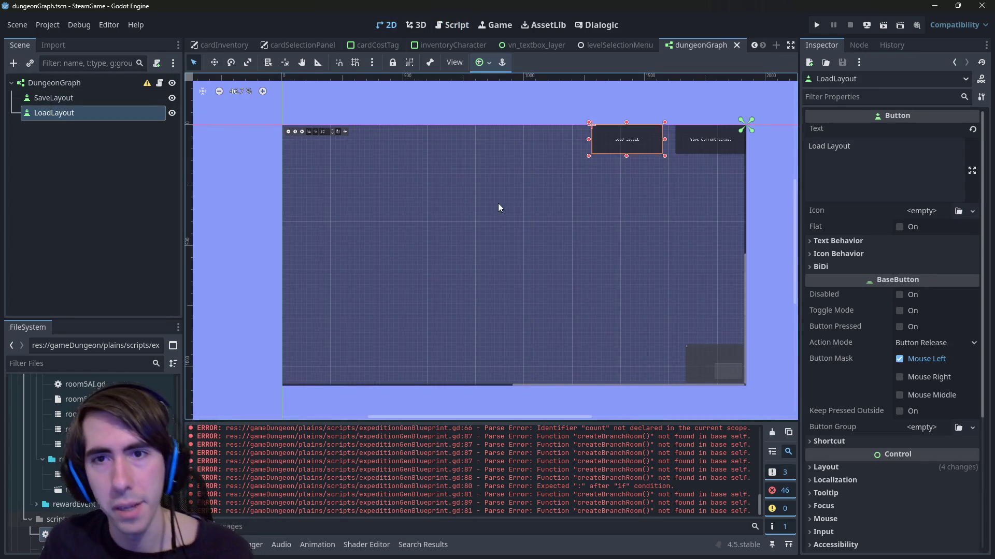
pyautogui.hotkey('ctrl', 'd')
pyautogui.moveTo(593, 154); pyautogui.dragTo(516, 140)
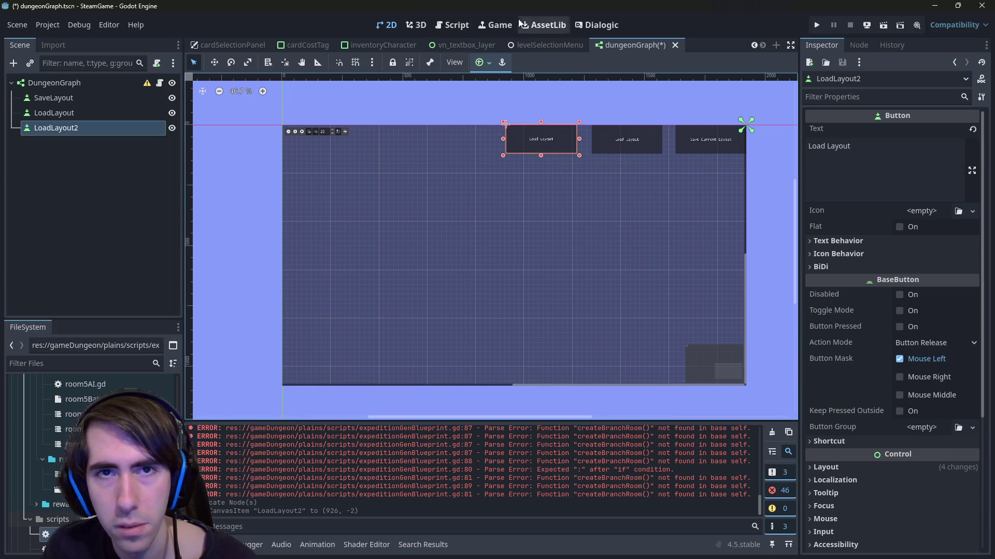
# - Check generate() in expeditionGenBlueprint.gd and save the scene
pyautogui.click(466, 24)
pyautogui.click(238, 172)
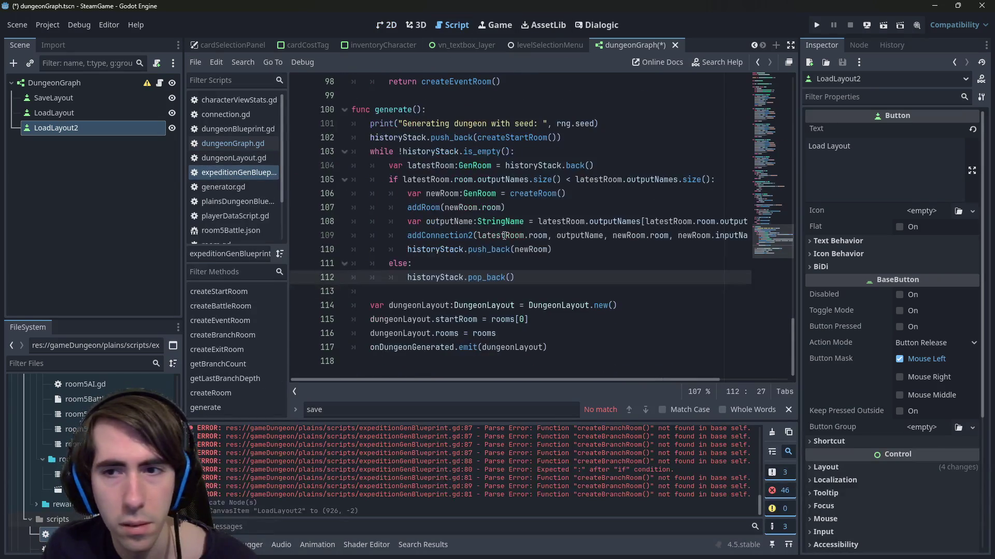
pyautogui.click(503, 236)
pyautogui.hotkey('ctrl', 's')
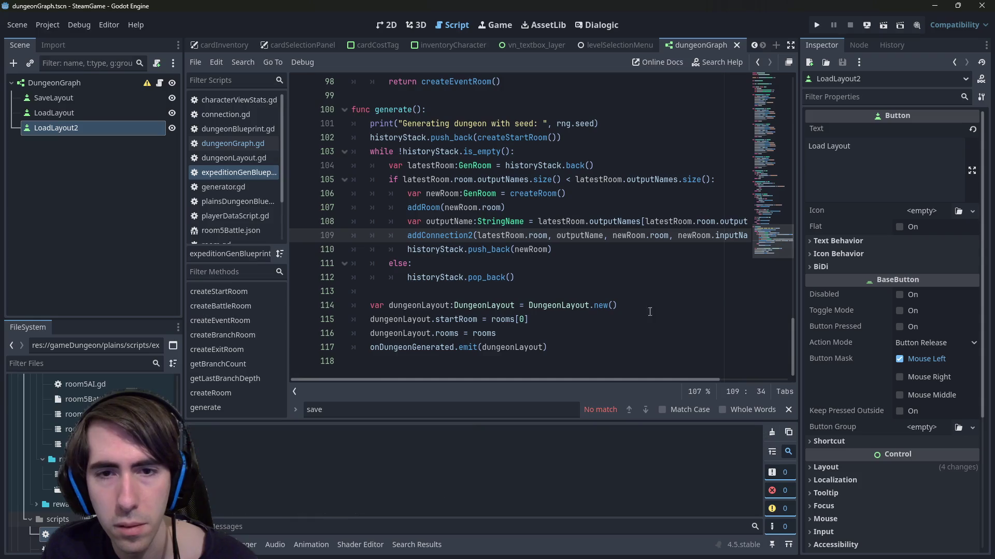
pyautogui.click(660, 291)
pyautogui.hotkey('ctrl', 's')
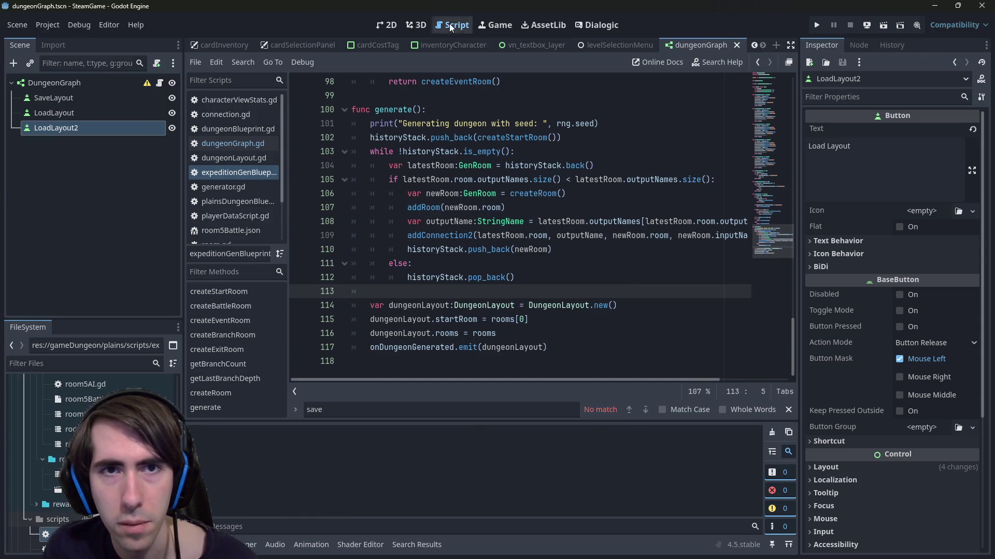
pyautogui.hotkey('ctrl', 'F1')
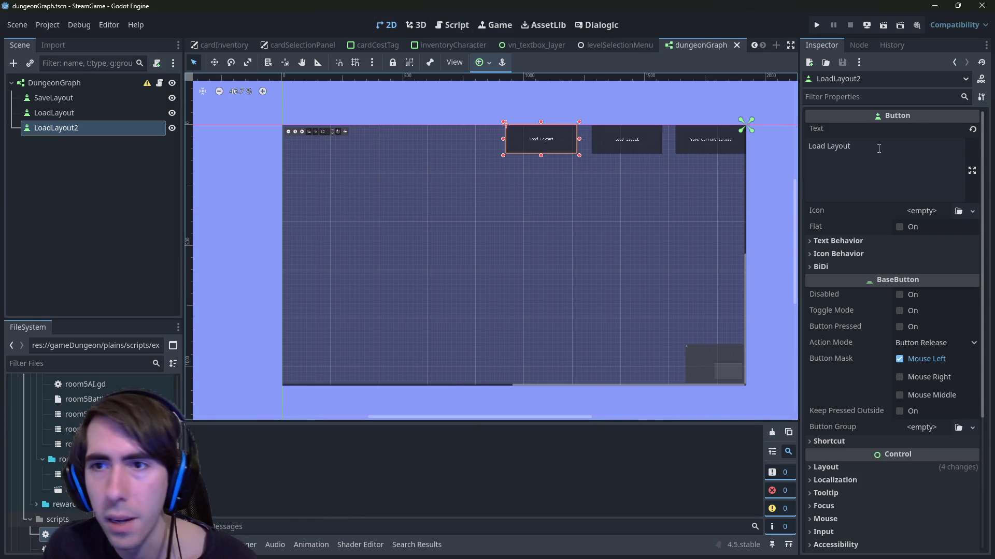
# - Label the copied button 'Generate' and rename its node to GenerateButton
pyautogui.doubleClick(572, 133)
pyautogui.write('Generate')
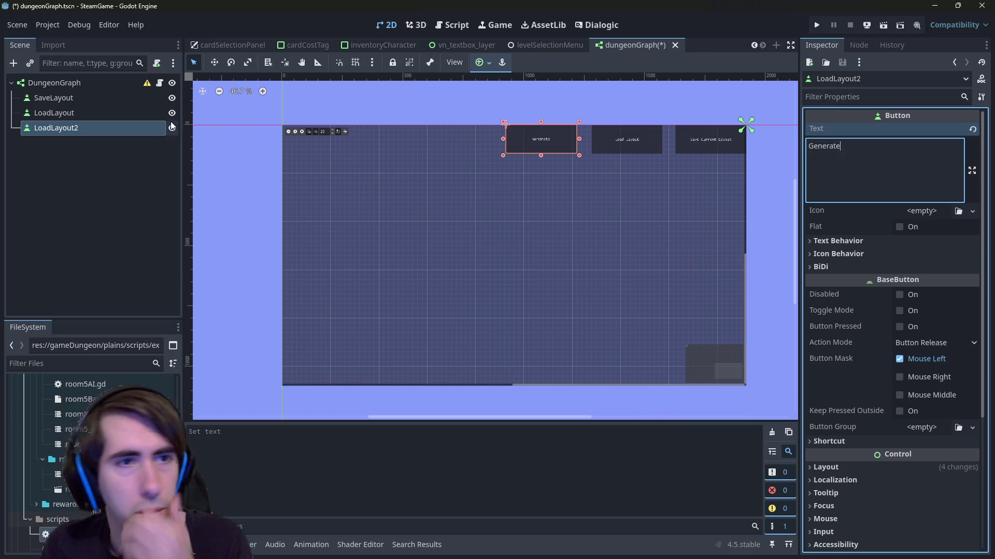
pyautogui.hotkey('ctrl', 'F3')
pyautogui.click(117, 128)
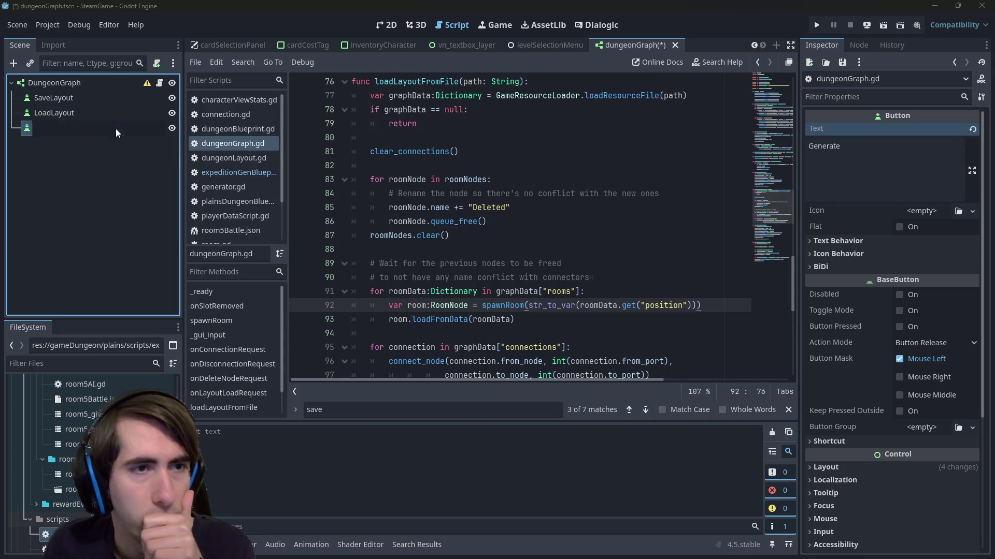
pyautogui.write('GenerateButton')
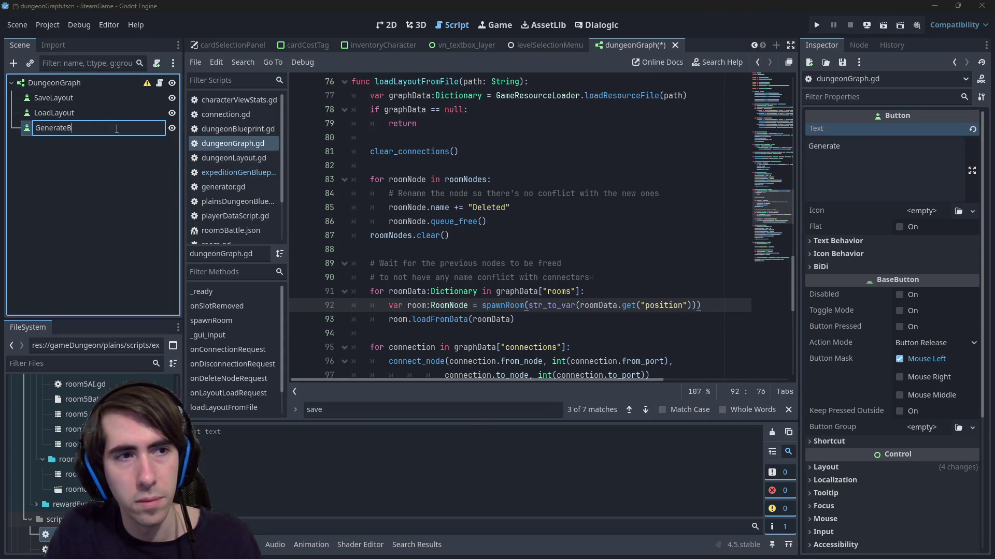
pyautogui.press('Return')
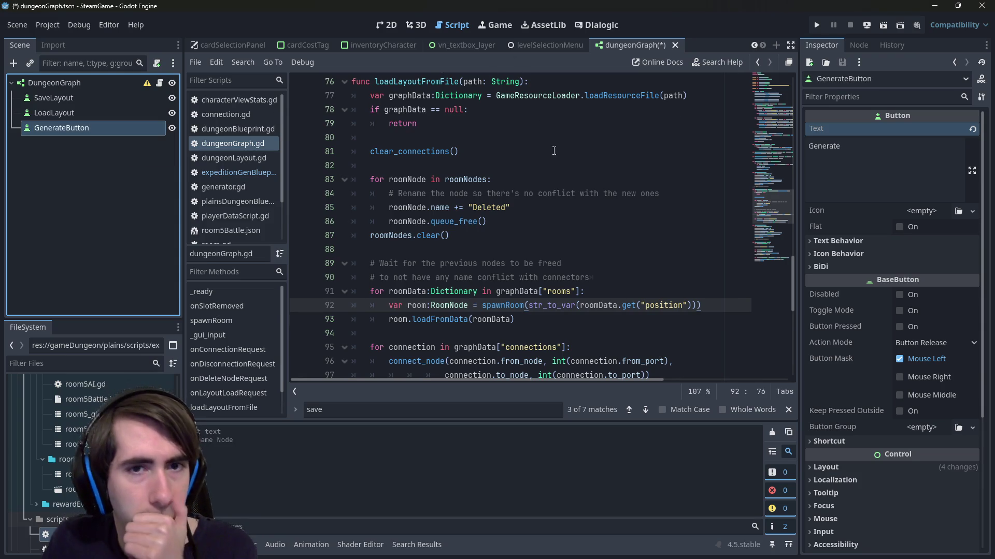
# - Duplicate the saveLayout export line as a generateButton export and save the script
pyautogui.scroll(20, 524, 187)
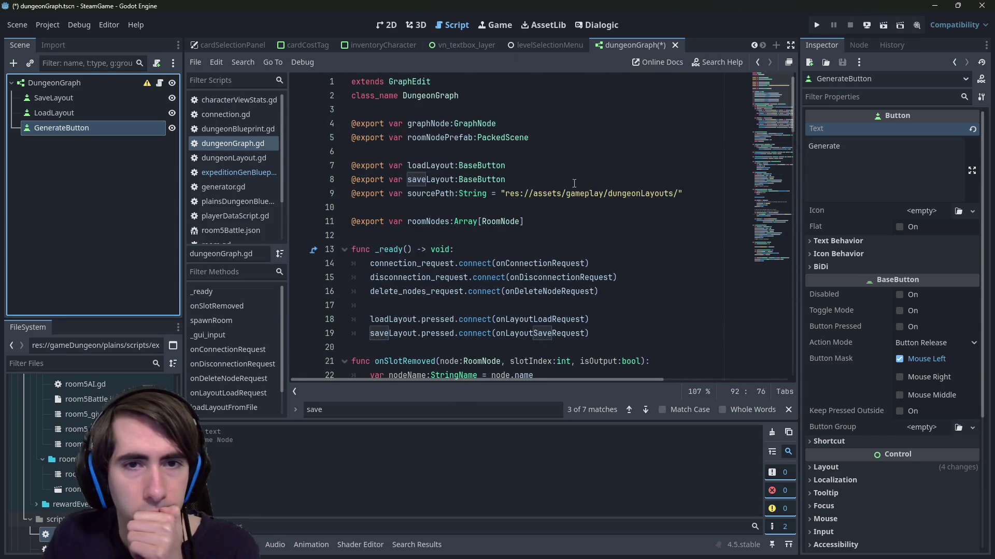
pyautogui.click(563, 166)
pyautogui.click(571, 179)
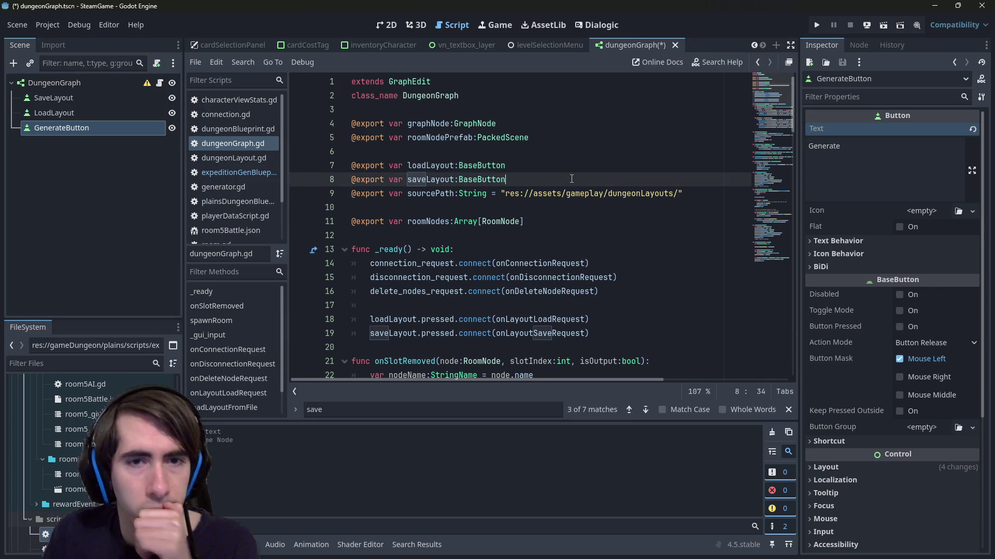
pyautogui.press('Return')
pyautogui.press('BackSpace')
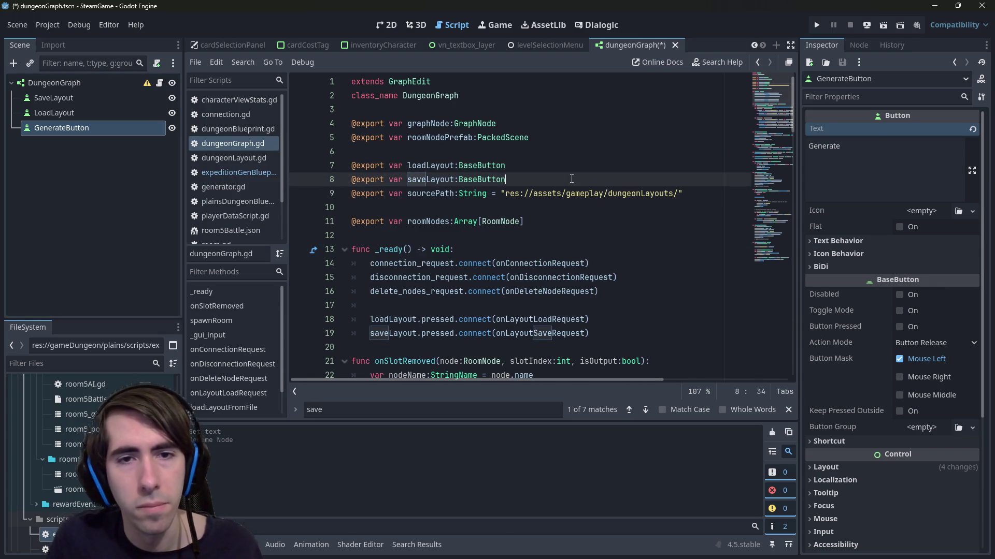
pyautogui.hotkey('ctrl', 'shift', 'Left')
pyautogui.hotkey('ctrl', 'shift', 'Left')
pyautogui.hotkey('ctrl', 'shift', 'Left')
pyautogui.hotkey('ctrl', 'c')
pyautogui.press('Down')
pyautogui.press('End')
pyautogui.press('Return')
pyautogui.hotkey('ctrl', 'v')
pyautogui.hotkey('ctrl', 'shift', 'Right')
pyautogui.write('generateBut')
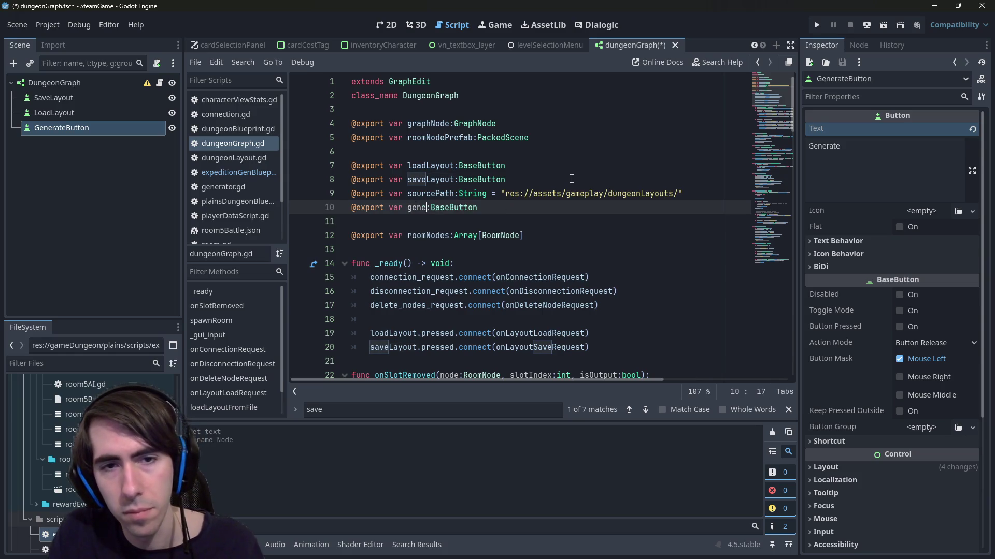
pyautogui.write('ton')
pyautogui.hotkey('ctrl', 's')
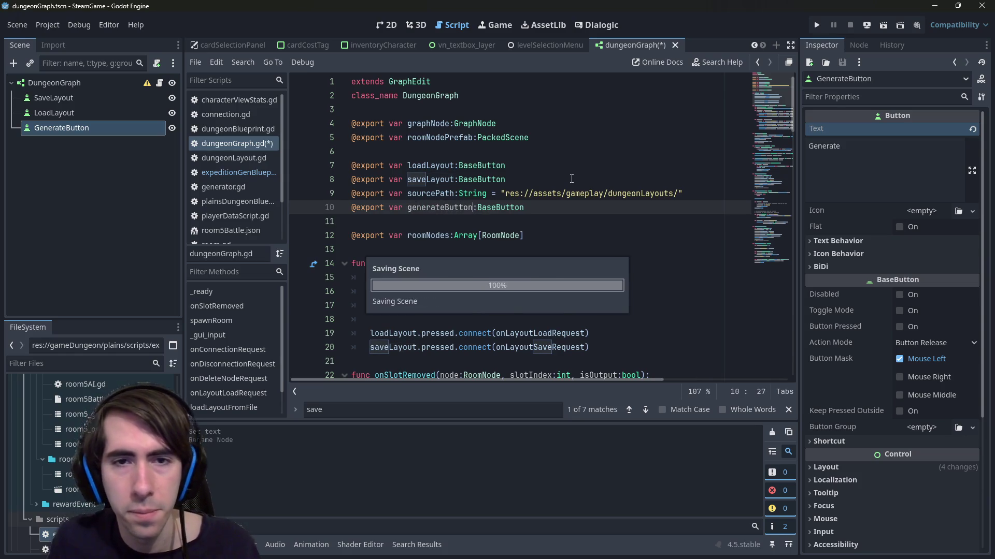
# - Assign the GenerateButton node to DungeonGraph's Generate Button property and save
pyautogui.click(53, 83)
pyautogui.click(912, 230)
pyautogui.doubleClick(491, 197)
pyautogui.doubleClick(440, 207)
pyautogui.hotkey('ctrl', 's')
pyautogui.scroll(-20, 458, 215)
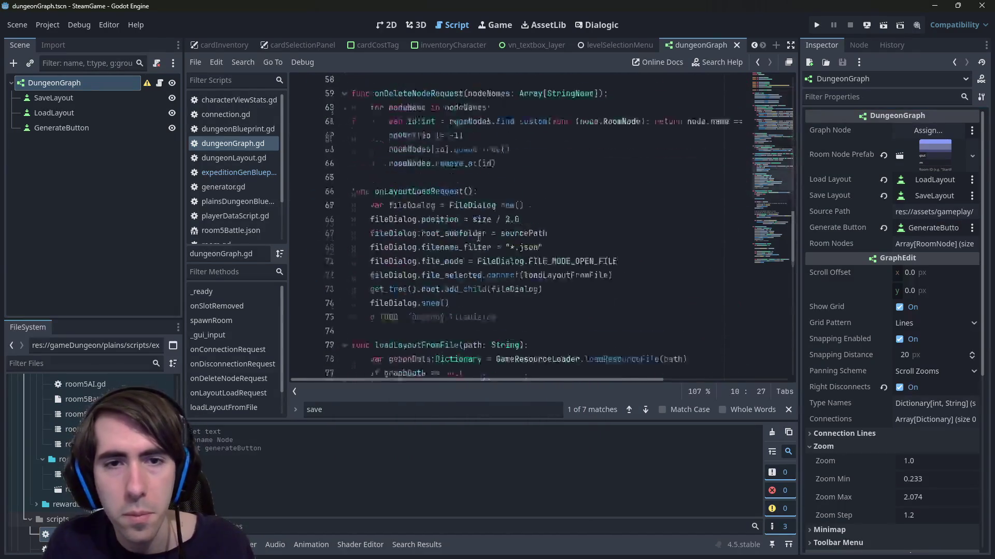
# - Add a new 'func generate():' after loadLayoutFromFile in dungeonGraph.gd
pyautogui.scroll(7, 478, 238)
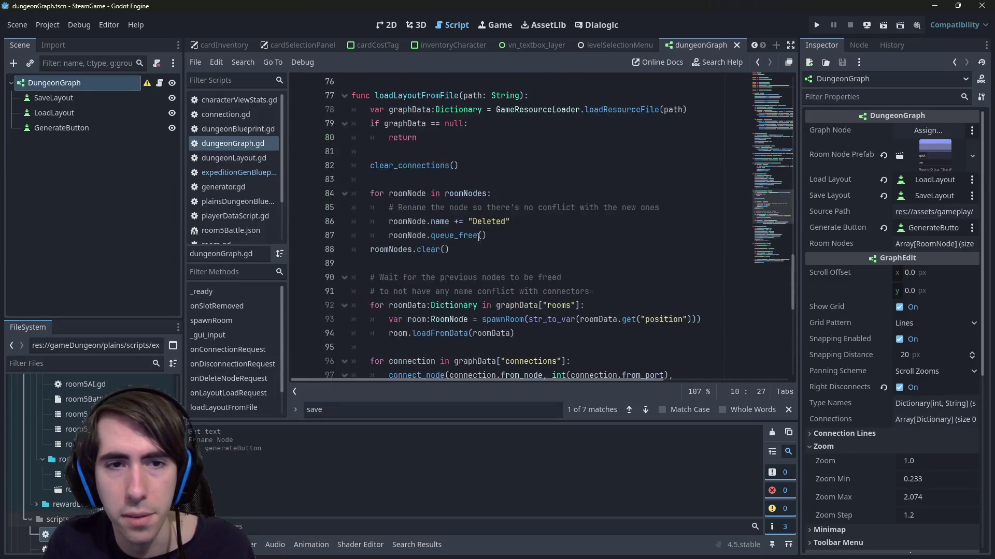
pyautogui.scroll(-4, 478, 237)
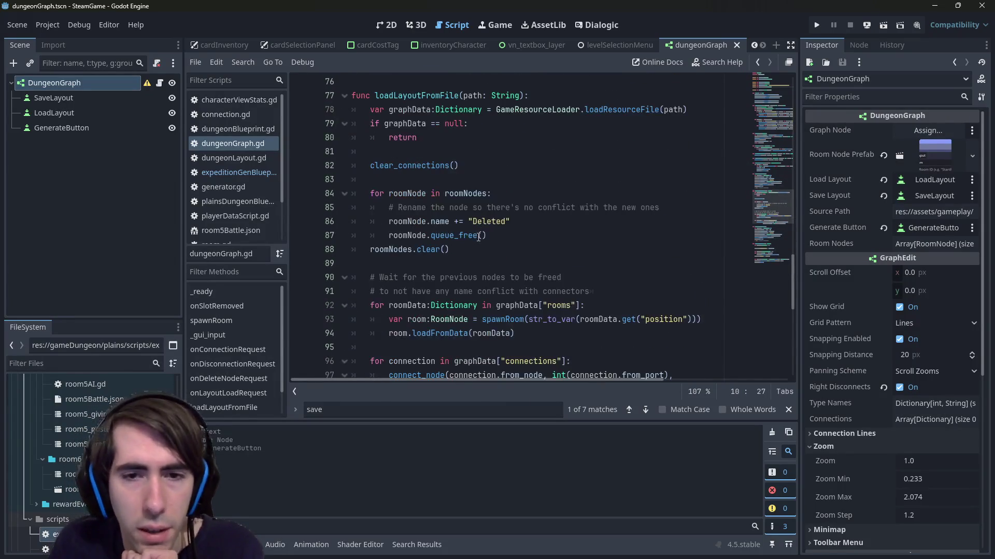
pyautogui.click(420, 314)
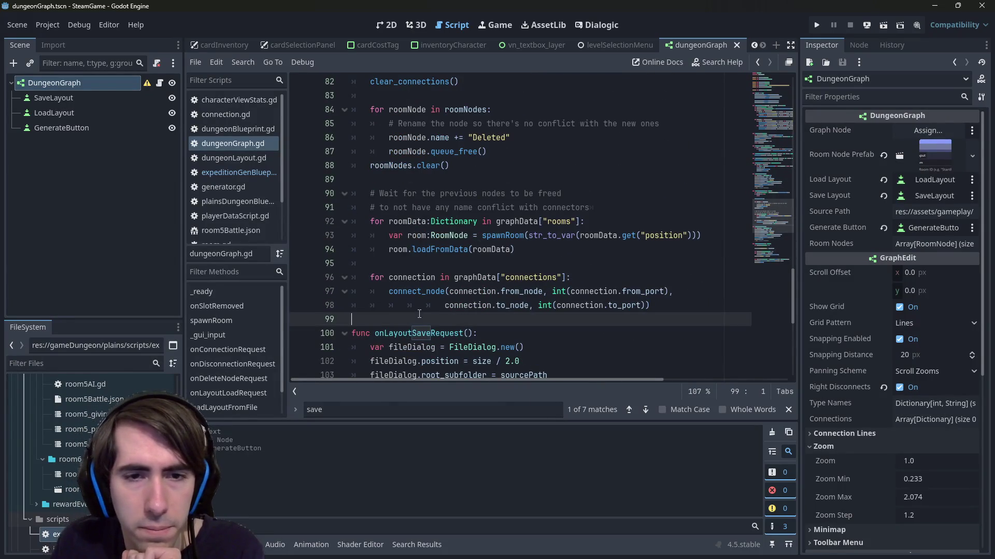
pyautogui.press('Return')
pyautogui.press('Return')
pyautogui.press('Up')
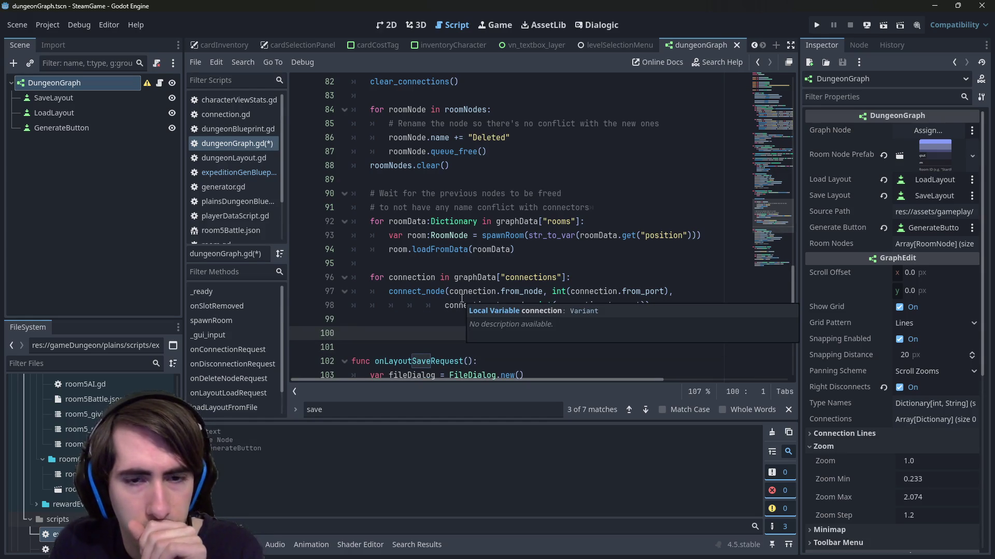
pyautogui.write('func generateButton()')
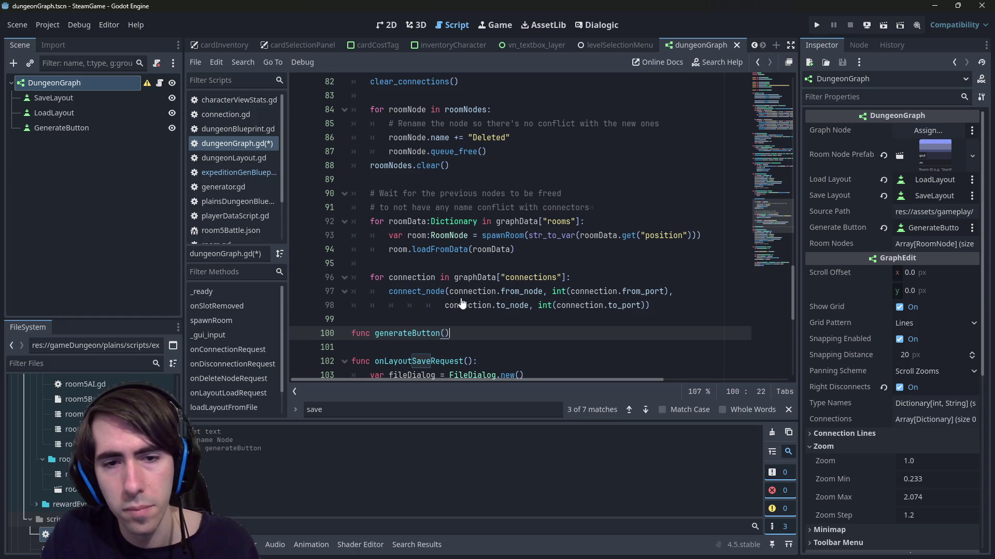
pyautogui.hotkey('ctrl', 'BackSpace')
pyautogui.hotkey('ctrl', 'BackSpace')
pyautogui.write('generate():')
pyautogui.press('Return')
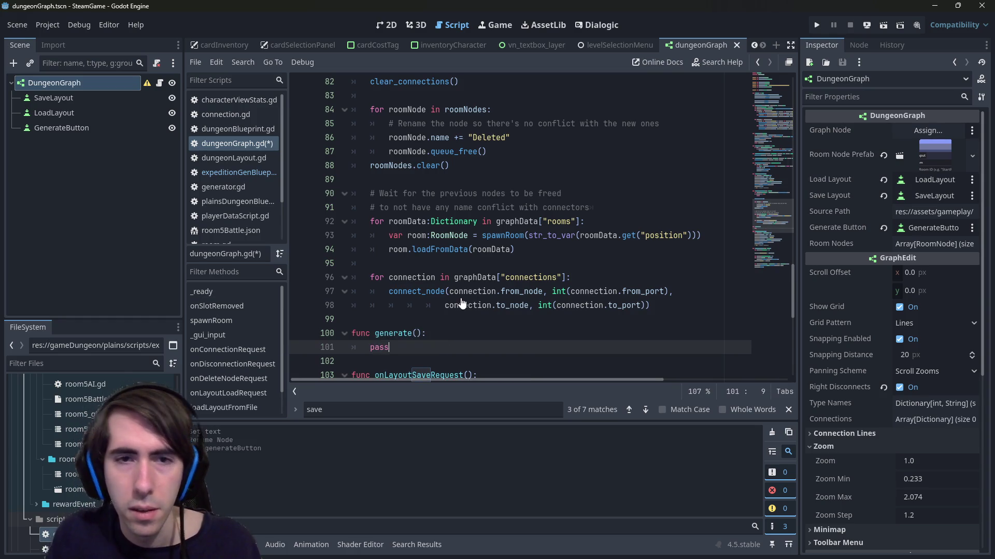
# - Connect generateButton.pressed to generate in _ready and save the script
pyautogui.scroll(12, 462, 301)
pyautogui.scroll(12, 461, 294)
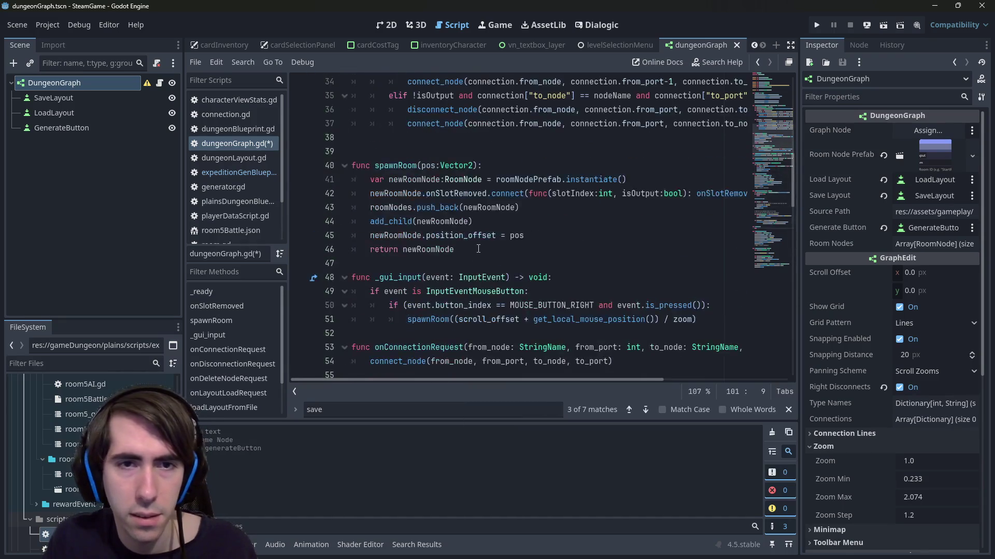
pyautogui.click(621, 221)
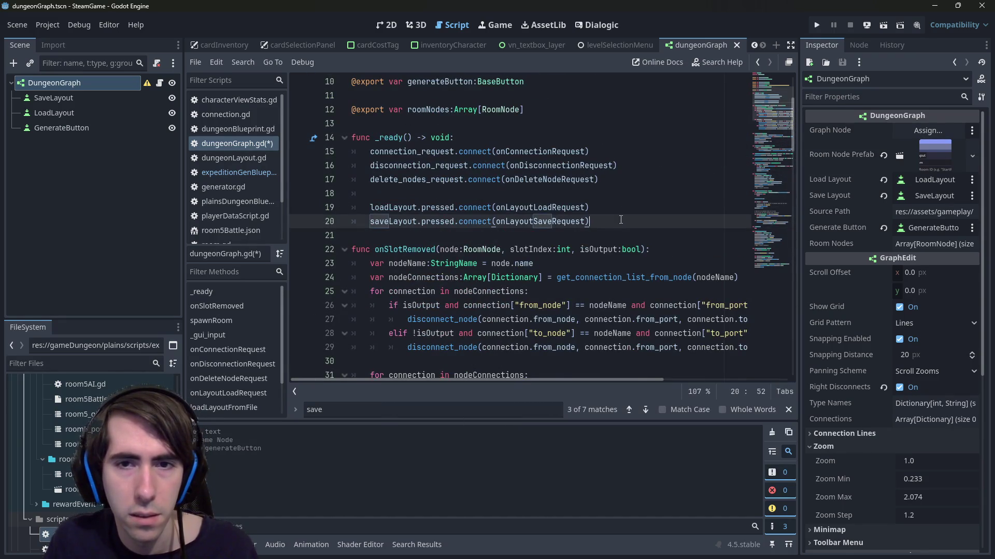
pyautogui.press('Return')
pyautogui.write('generateButton.pressed.c')
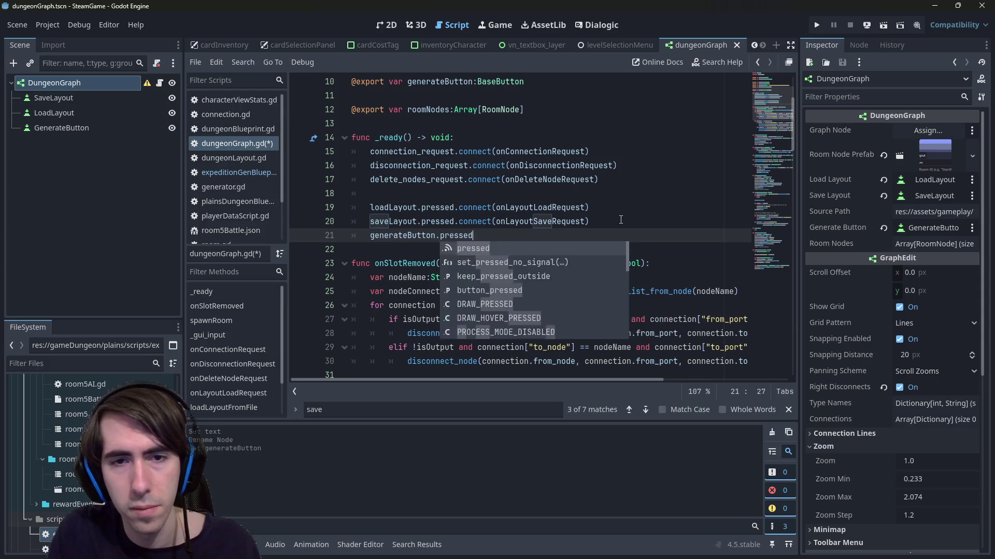
pyautogui.press('Return')
pyautogui.write('generate')
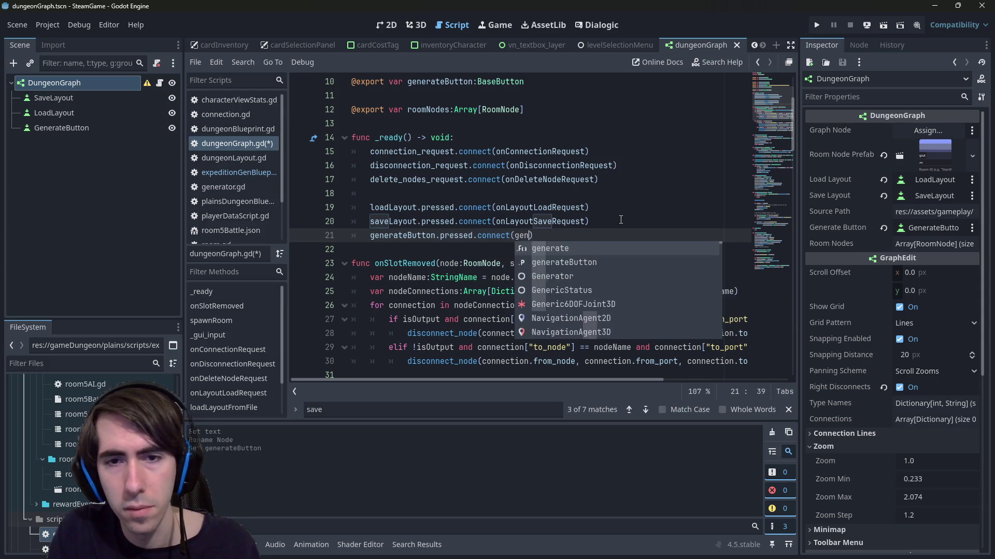
pyautogui.hotkey('ctrl', 's')
pyautogui.keyDown('ctrl'); pyautogui.click(532, 235); pyautogui.keyUp('ctrl')
pyautogui.click(477, 235)
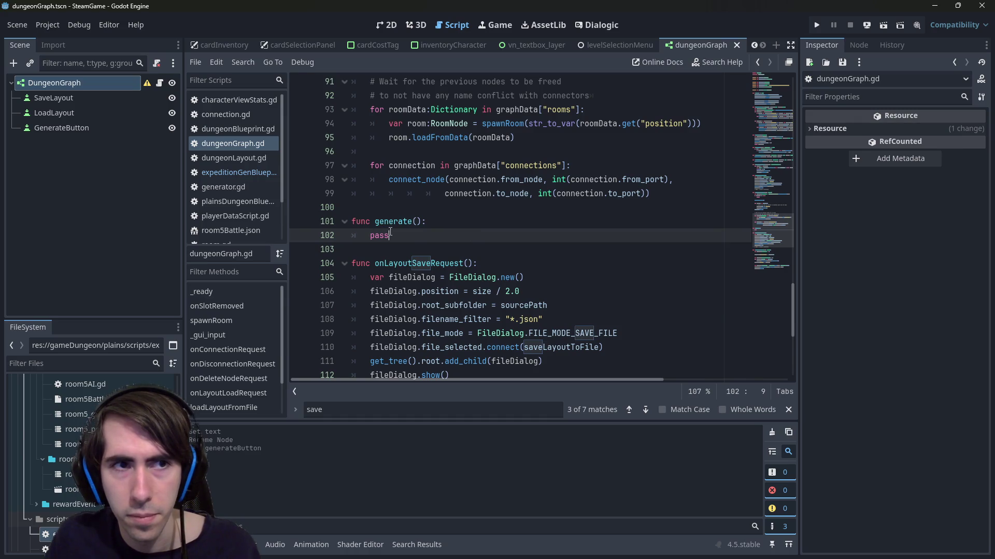
# - Copy the ExpeditionGenBlueprint class name from expeditionGenBlueprint.gd
pyautogui.doubleClick(385, 234)
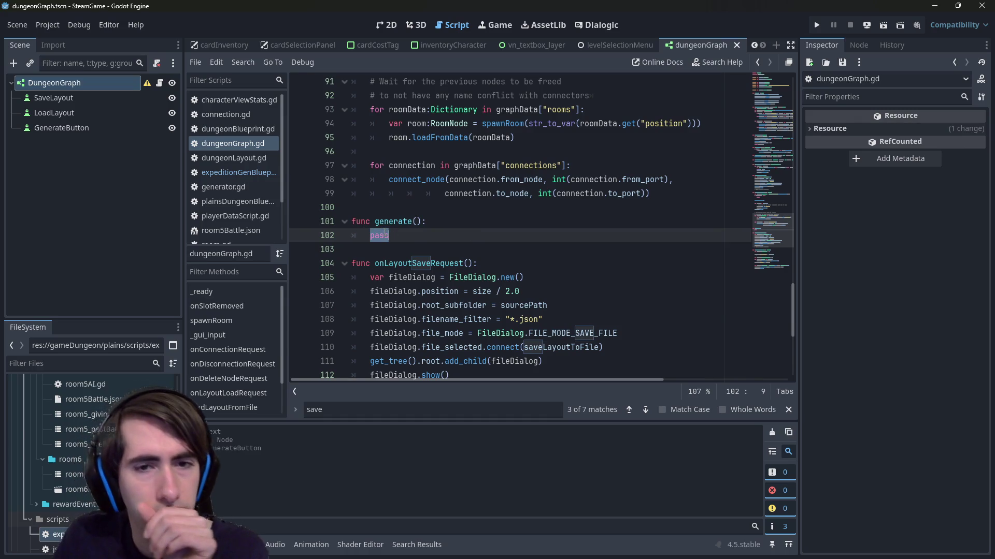
pyautogui.scroll(1, 362, 259)
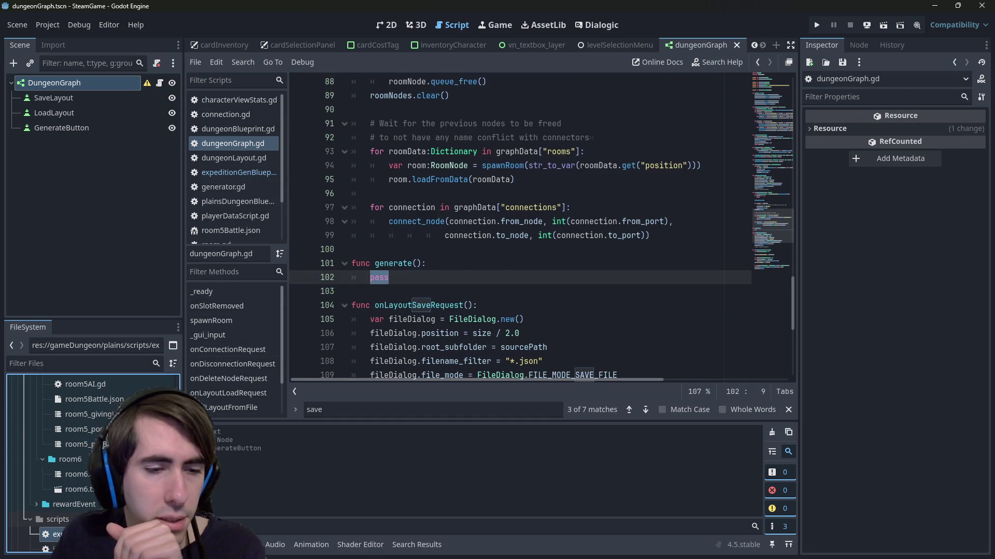
pyautogui.doubleClick(78, 535)
pyautogui.scroll(20, 419, 314)
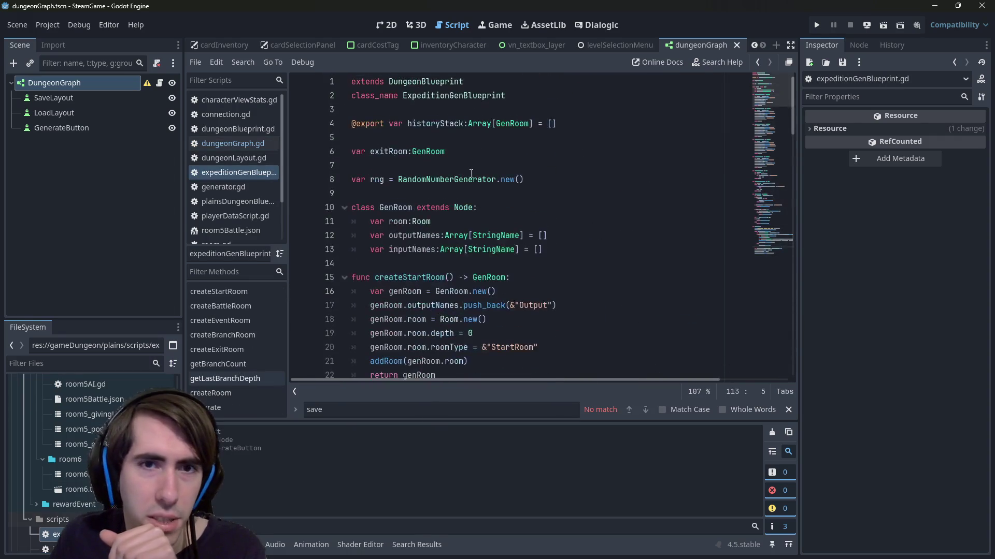
pyautogui.doubleClick(453, 92)
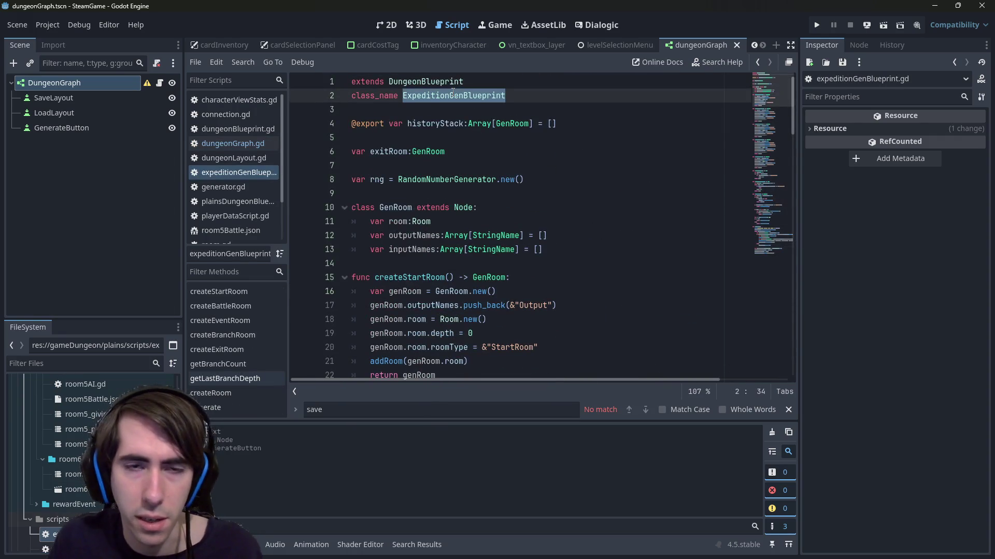
pyautogui.hotkey('alt', 'Left')
pyautogui.hotkey('alt', 'Left')
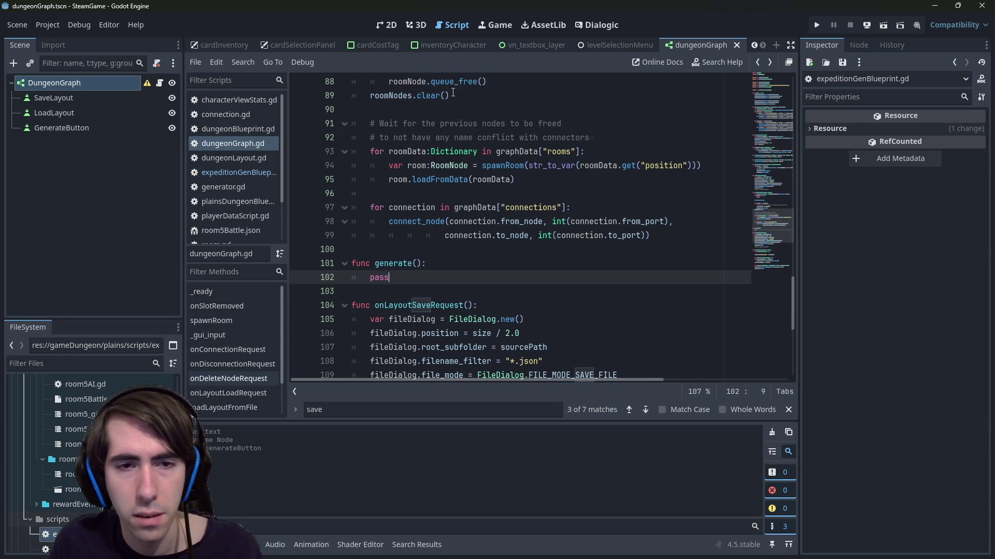
# - Replace pass with 'var gen:ExpeditionGenBlueprint = ExpeditionGenBlueprint.new()' and save
pyautogui.hotkey('ctrl', 'v')
pyautogui.write('v')
pyautogui.press('BackSpace')
pyautogui.press('Home')
pyautogui.write('var gen:ExpeditionGenBlueprint ')
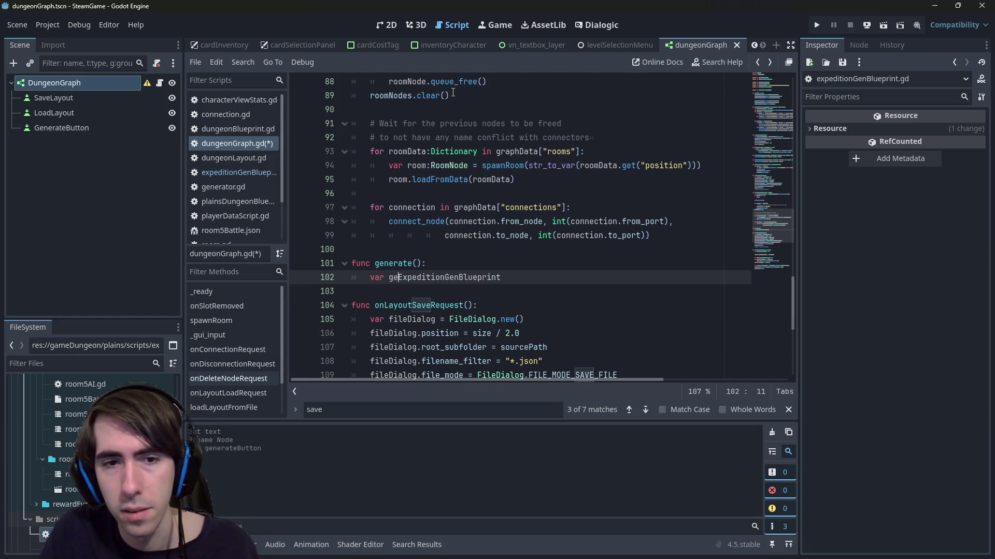
pyautogui.write('= ExpeditionGenBlueprint.new')
pyautogui.press('Return')
pyautogui.press('Return')
pyautogui.hotkey('ctrl', 's')
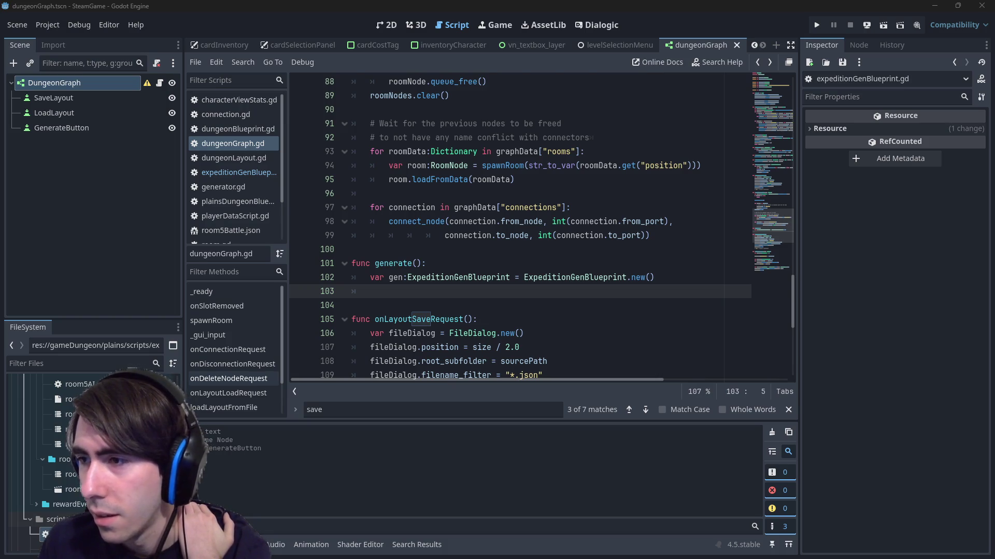
pyautogui.hotkey('alt', 'Tab')
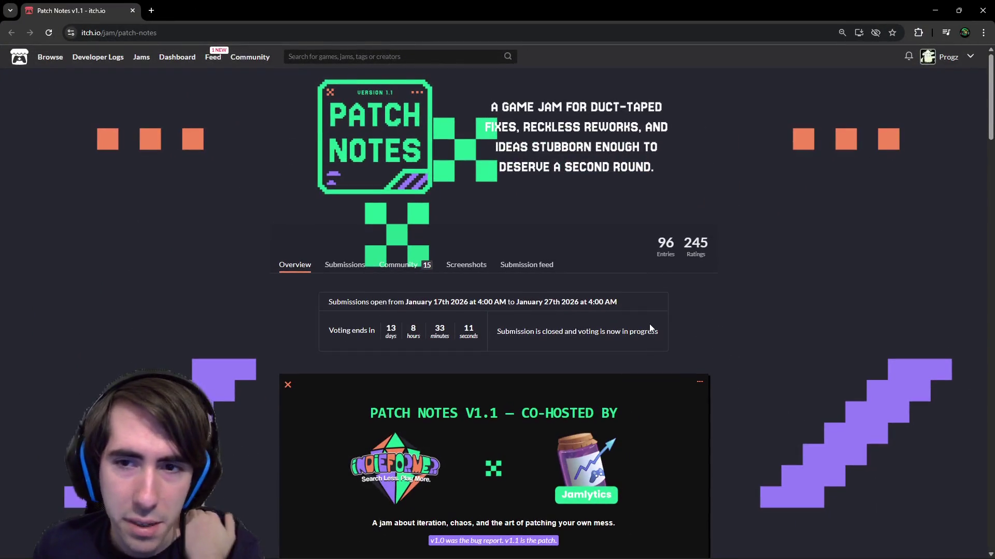
# - Read through the Patch Notes jam page, highlighting the Josh & Clem judge description
pyautogui.scroll(-5, 651, 328)
pyautogui.scroll(-15, 532, 293)
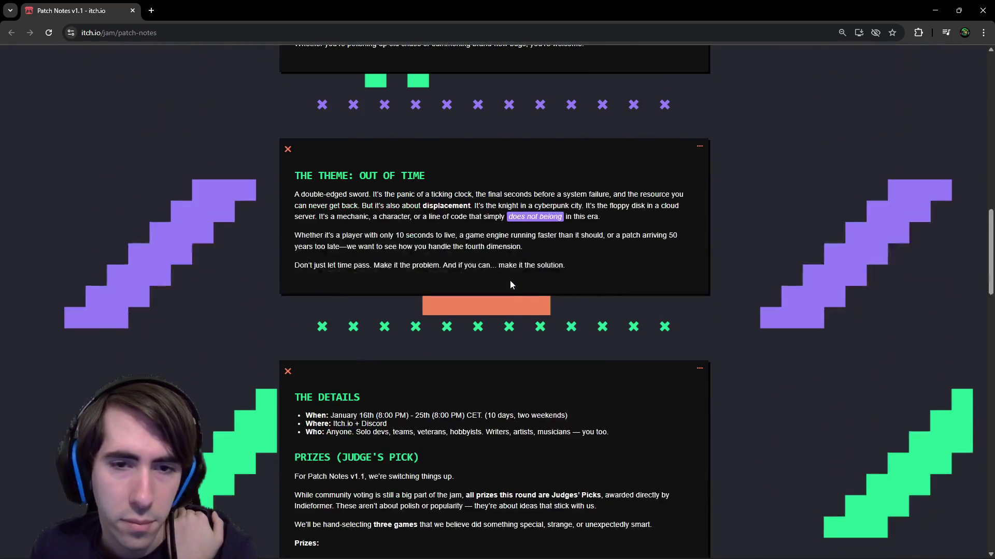
pyautogui.scroll(-7, 505, 300)
pyautogui.scroll(6, 508, 259)
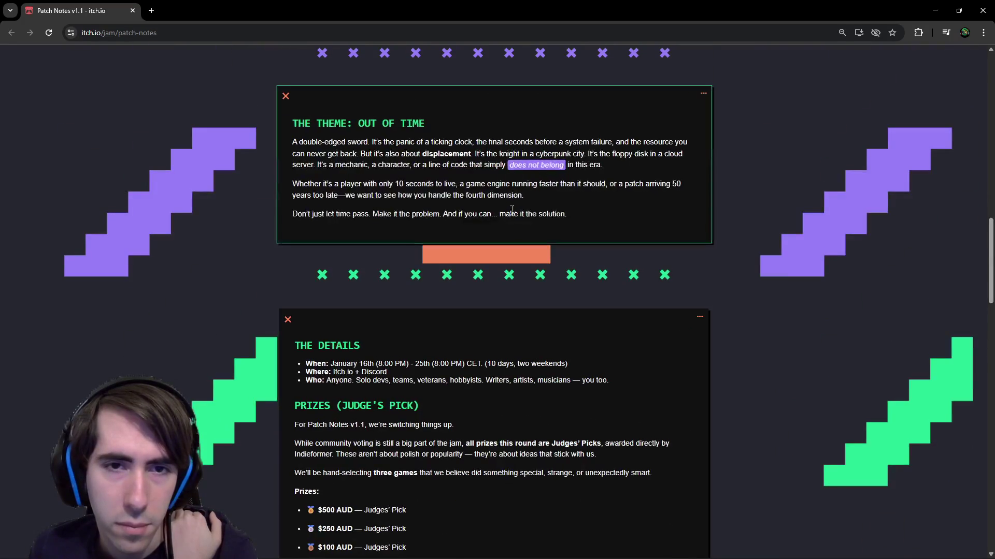
pyautogui.scroll(-15, 512, 196)
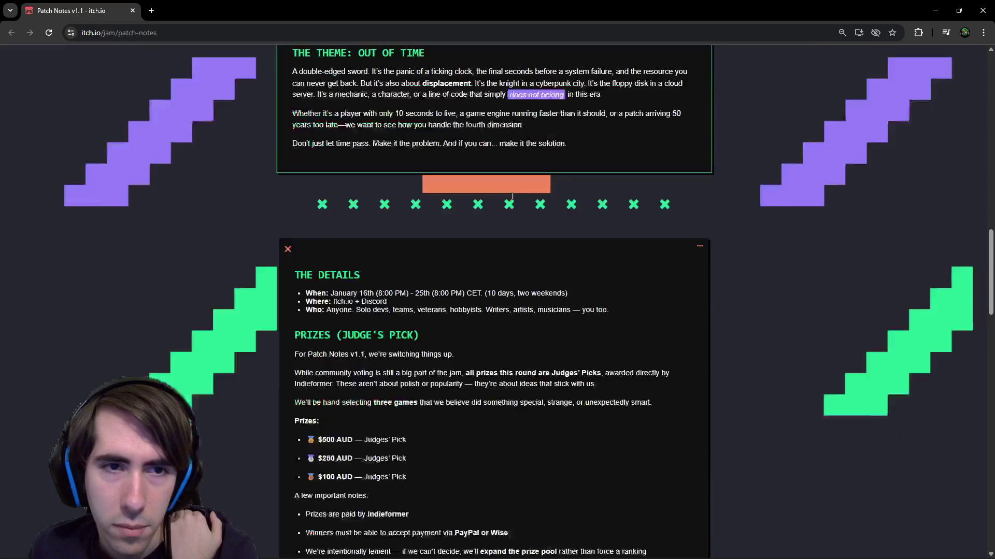
pyautogui.scroll(3, 511, 202)
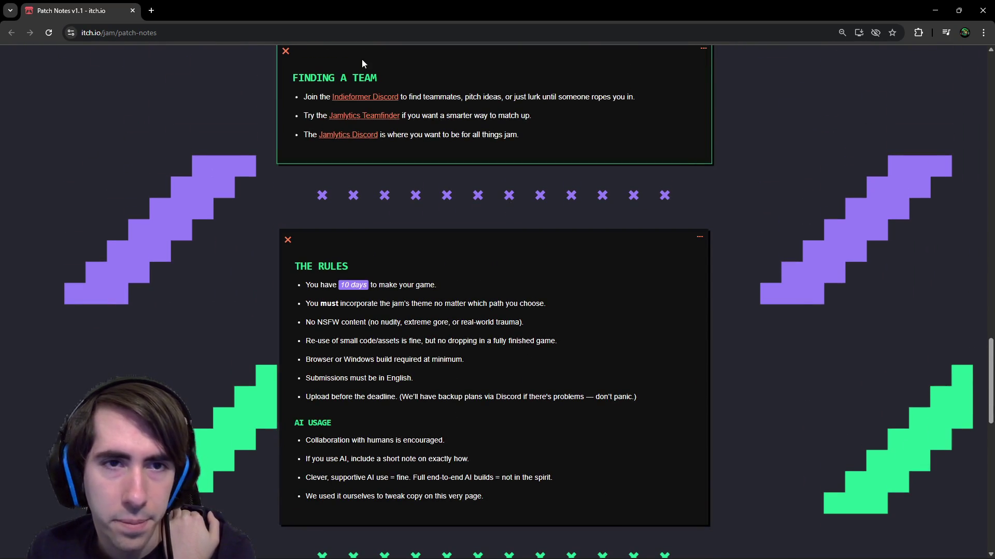
pyautogui.scroll(-16, 386, 204)
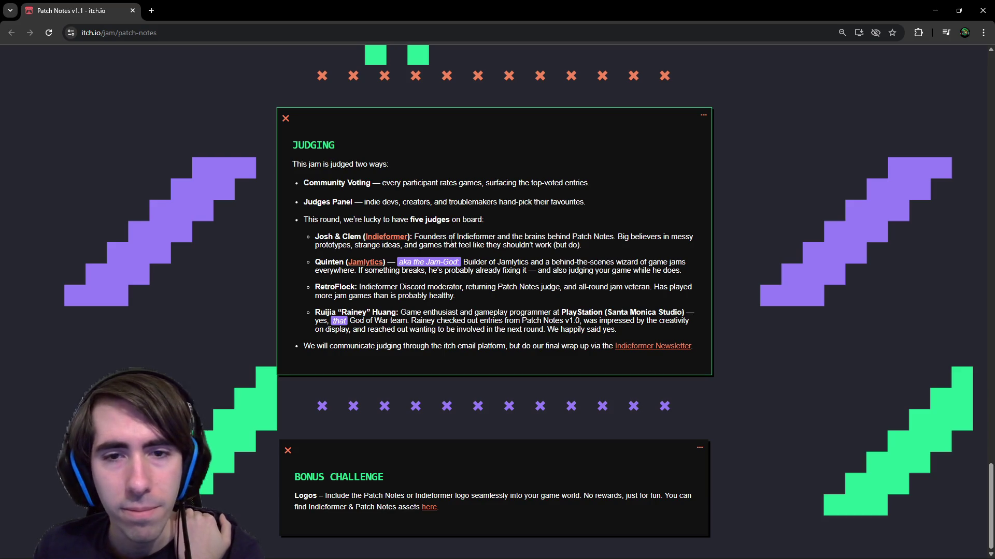
pyautogui.moveTo(448, 239); pyautogui.dragTo(556, 255)
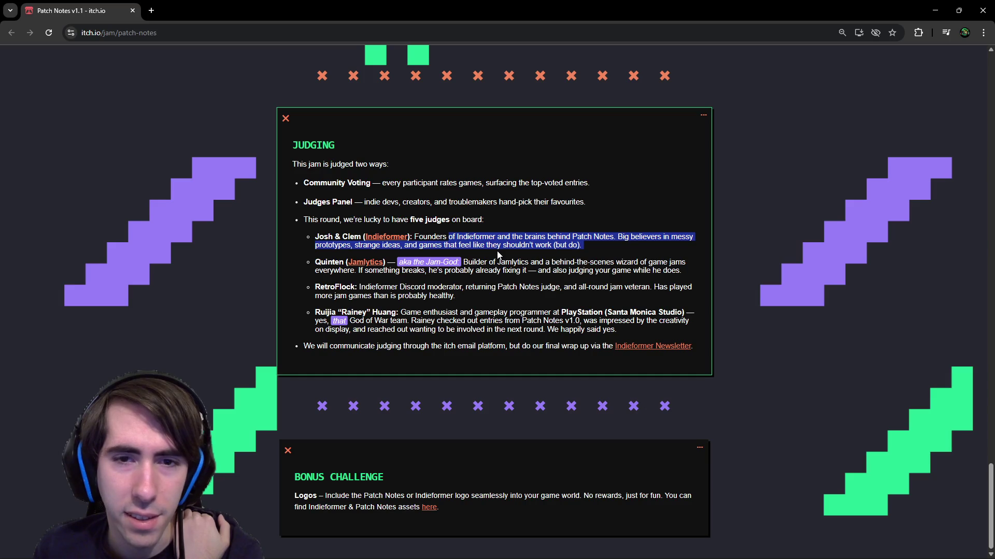
pyautogui.middleClick(830, 362)
pyautogui.scroll(15, 834, 290)
pyautogui.middleClick(837, 222)
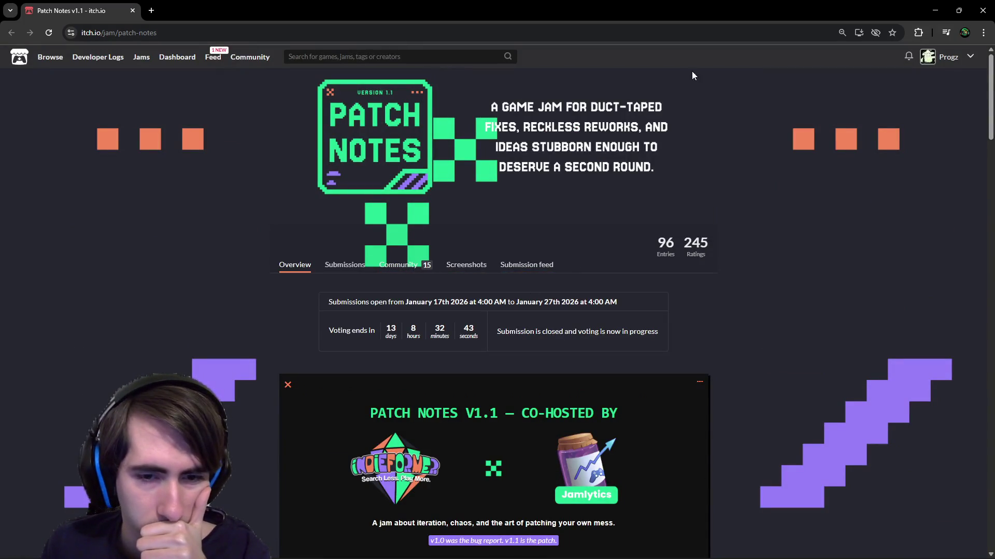
pyautogui.scroll(-5, 671, 284)
pyautogui.scroll(5, 570, 298)
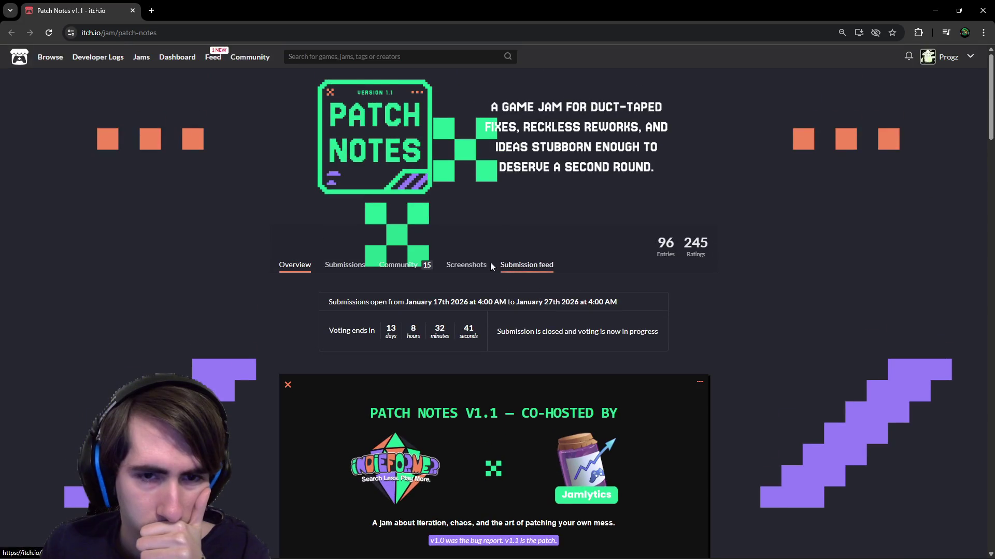
# - Step back and forth through the five Discord matches on the jam page
pyautogui.hotkey('alt', 'Tab')
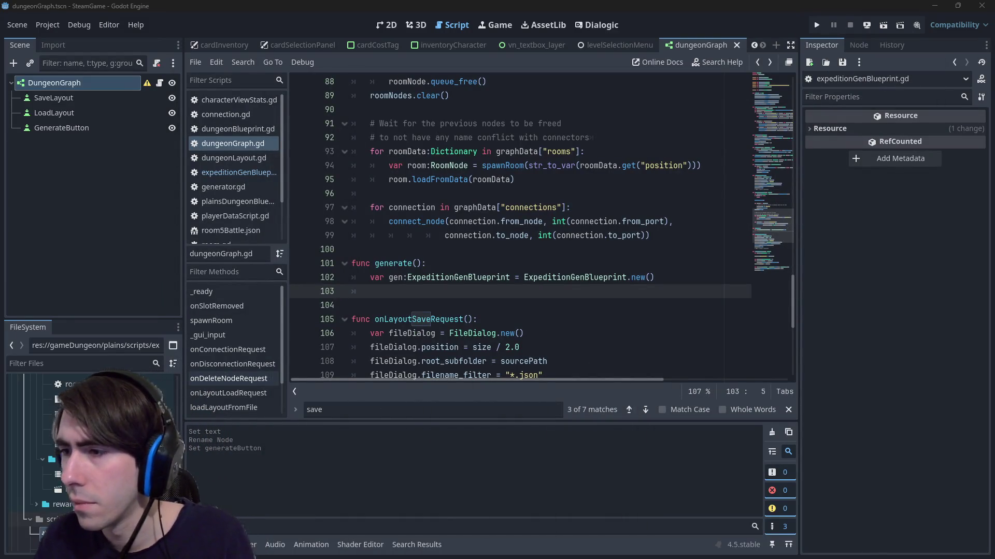
pyautogui.hotkey('alt', 'Tab')
pyautogui.scroll(-5, 542, 216)
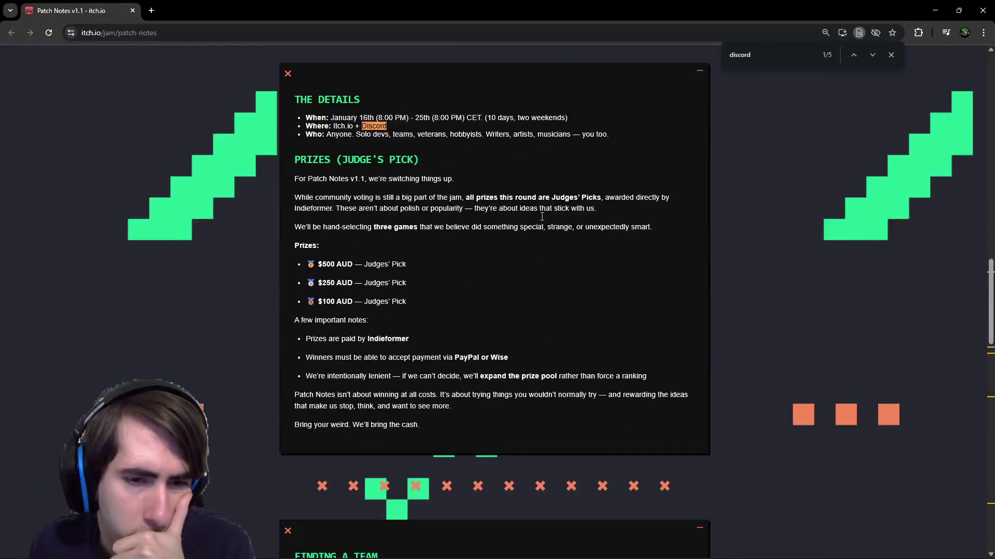
pyautogui.press('Return')
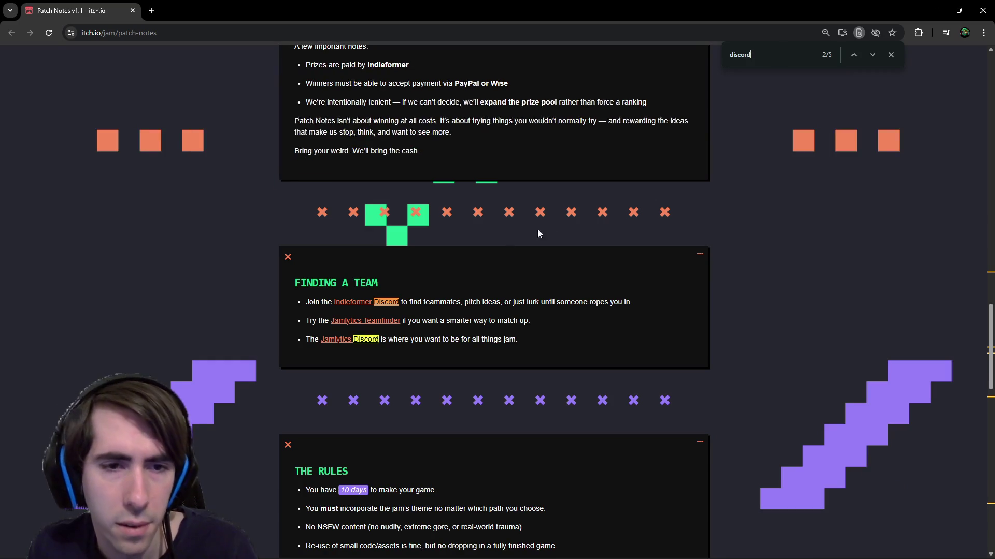
pyautogui.press('Return')
pyautogui.press('Return')
pyautogui.press('Return')
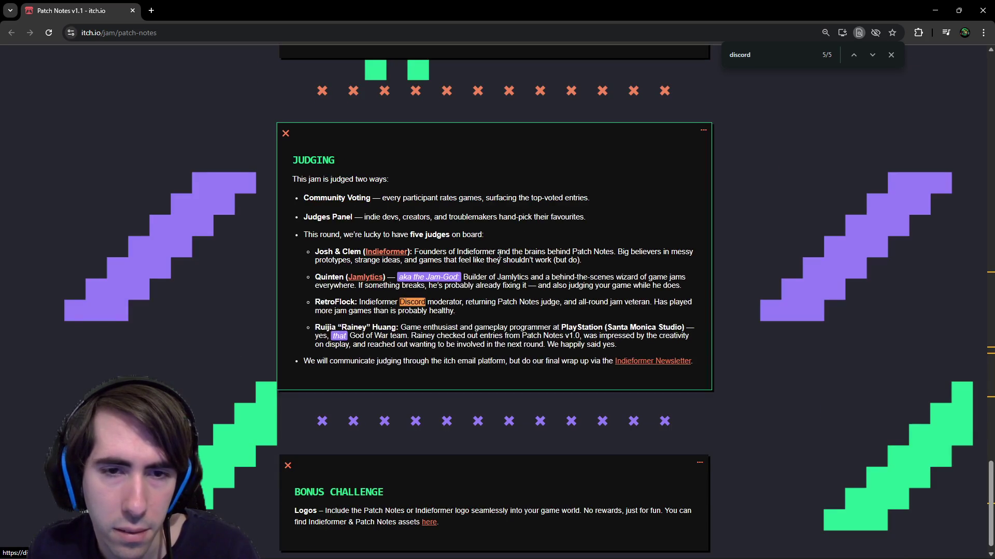
pyautogui.click(854, 54)
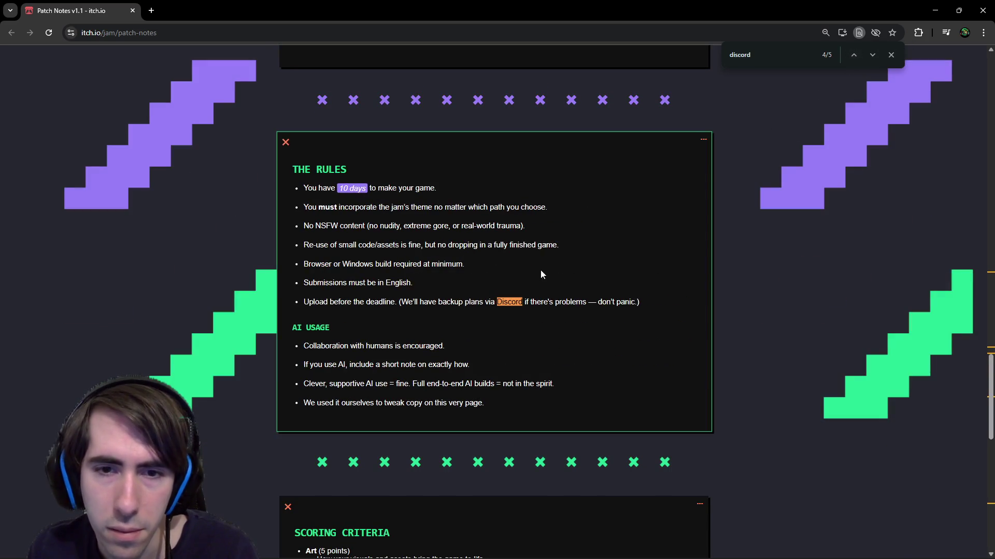
pyautogui.click(872, 55)
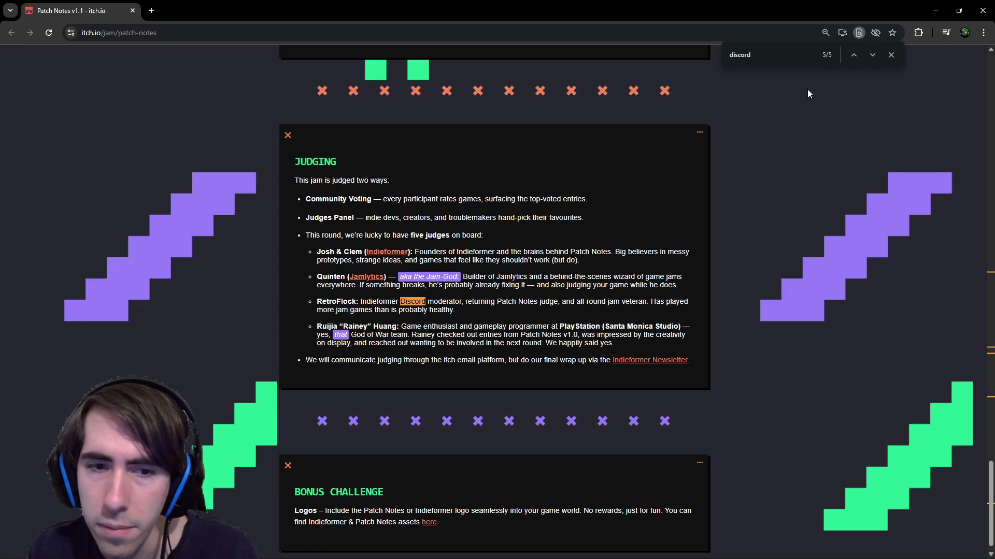
pyautogui.click(854, 55)
pyautogui.click(854, 55)
pyautogui.scroll(-15, 711, 411)
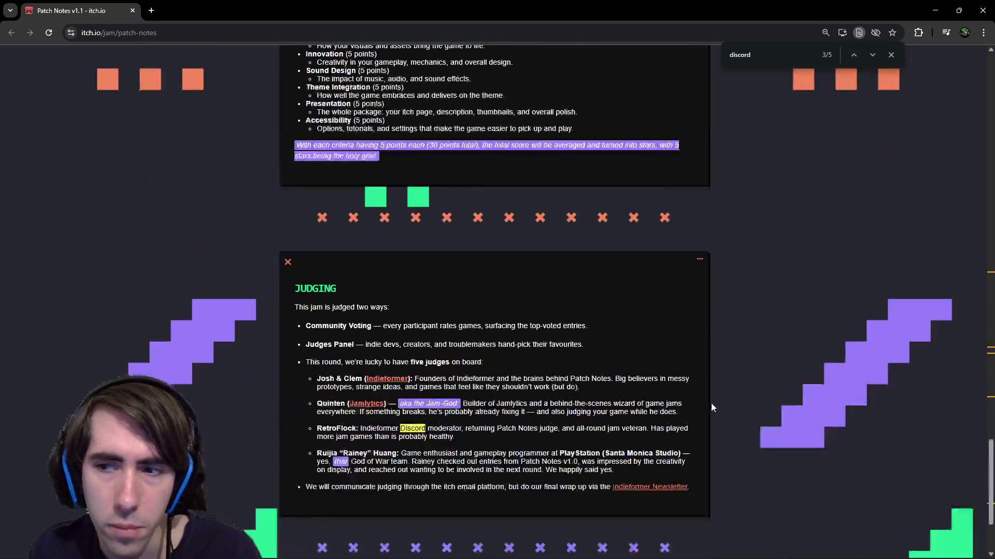
pyautogui.scroll(-3, 710, 412)
pyautogui.scroll(10, 694, 381)
pyautogui.scroll(20, 613, 367)
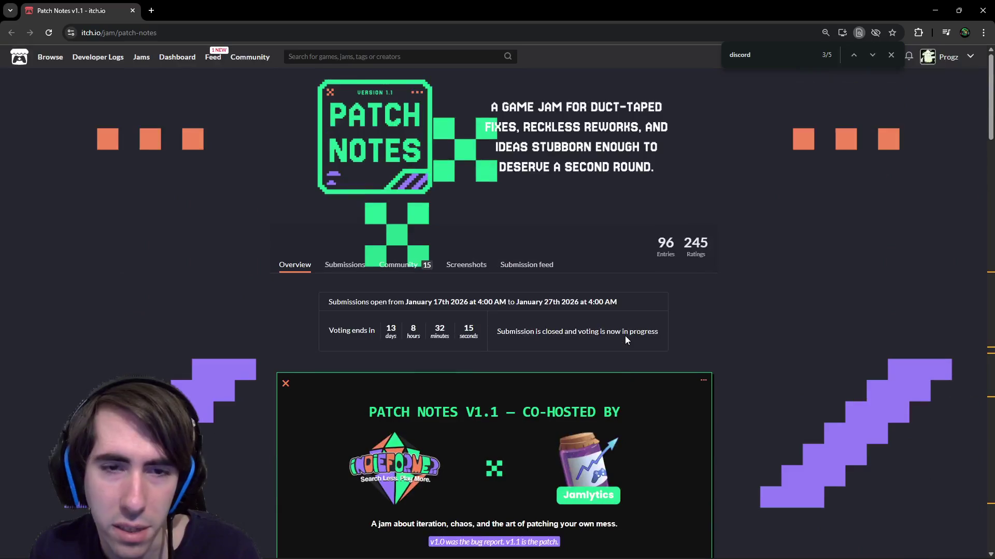
pyautogui.click(872, 55)
pyautogui.click(855, 55)
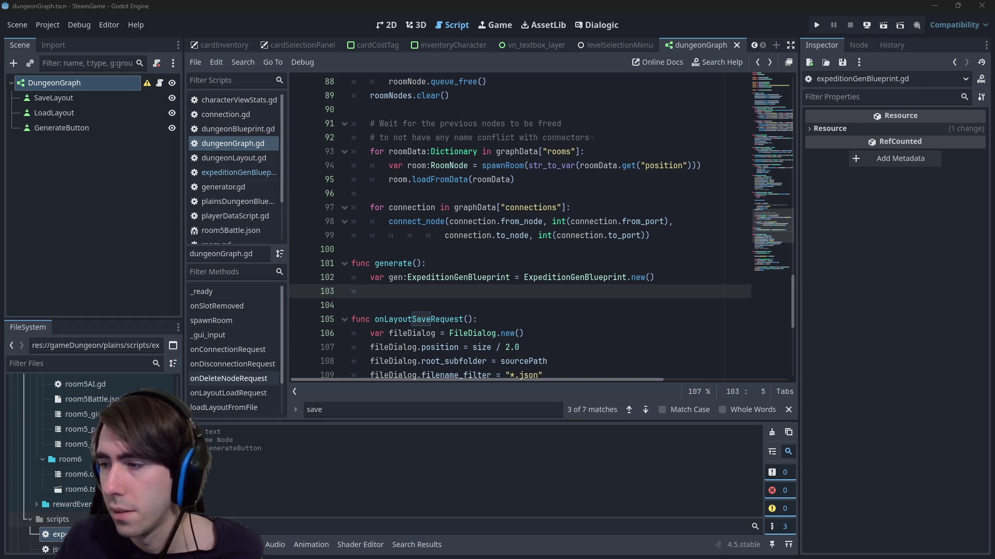
# - Place the caret on the empty line 103 inside generate()
pyautogui.click(447, 298)
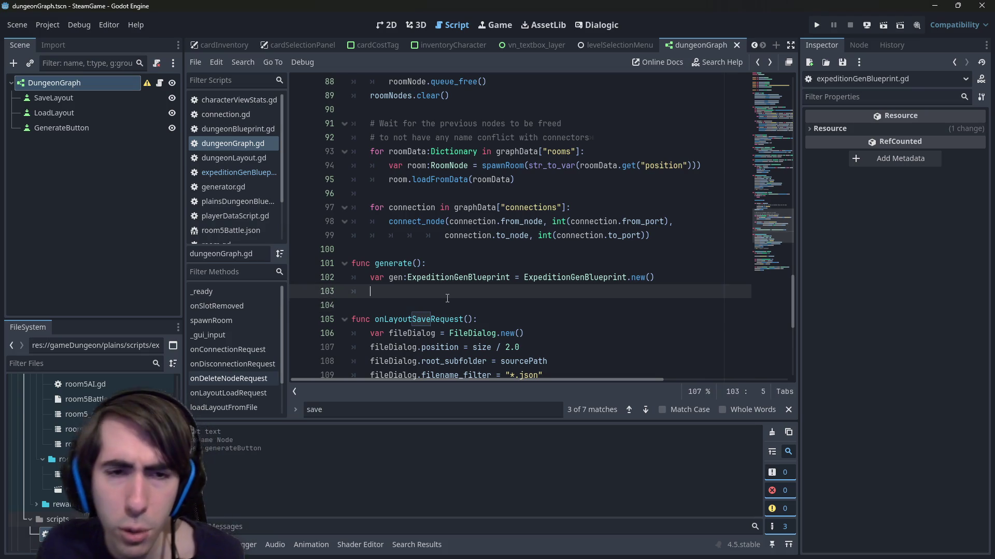
# - Add a gen.generate() call and check the blueprint's generate definition
pyautogui.write('gen.gen')
pyautogui.press('Return')
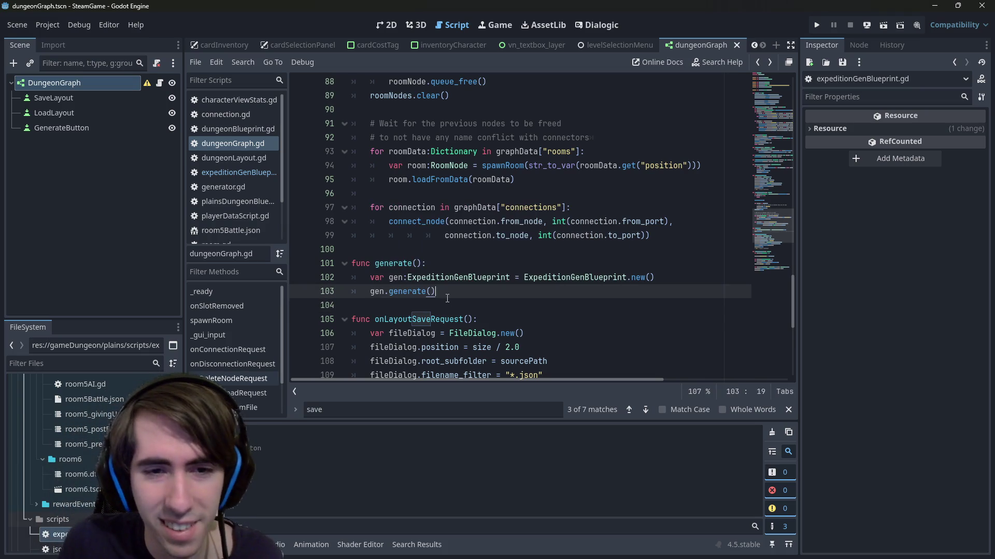
pyautogui.press('Return')
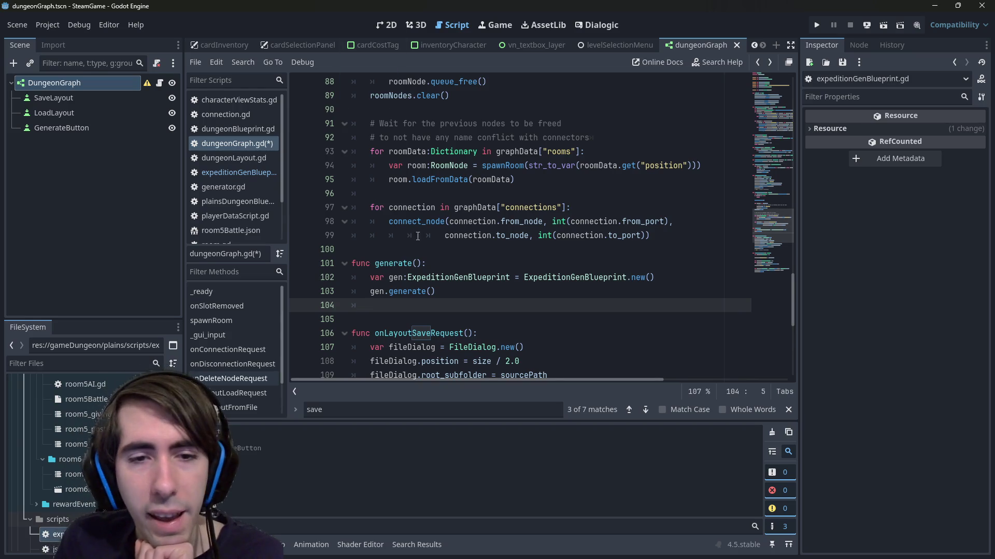
pyautogui.keyDown('ctrl'); pyautogui.click(407, 292); pyautogui.keyUp('ctrl')
pyautogui.scroll(-3, 468, 284)
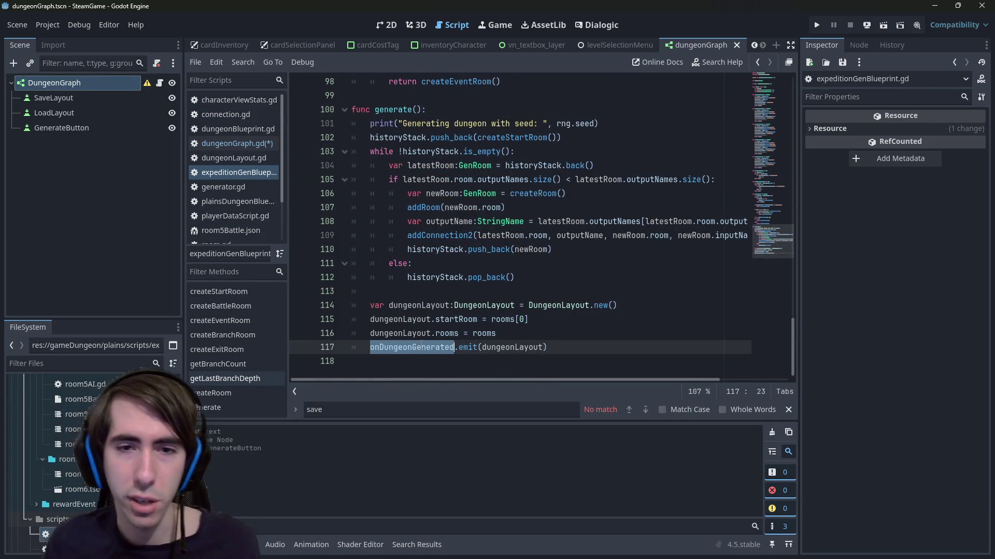
pyautogui.scroll(3, 421, 345)
pyautogui.hotkey('alt', 'Left')
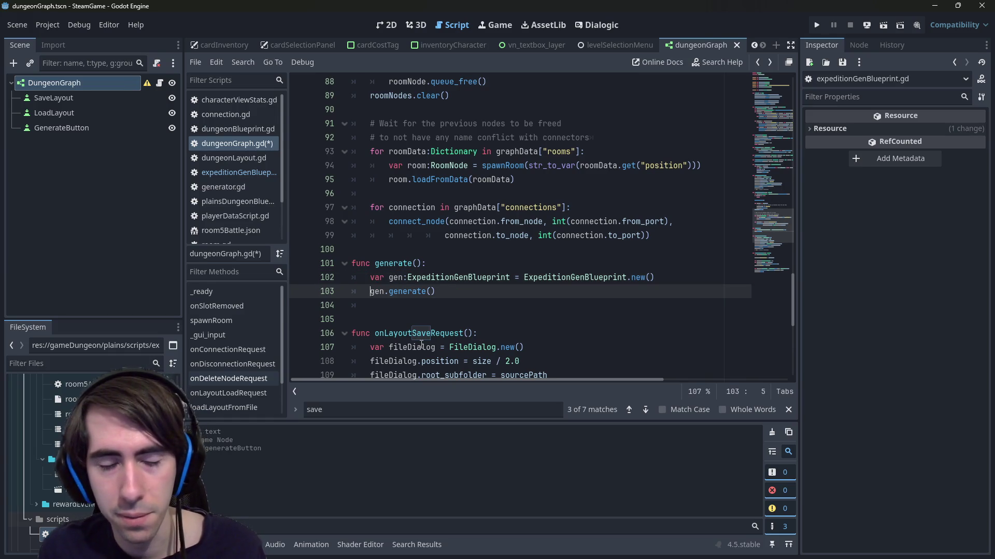
# - Connect gen.onDungeonGenerated to onDungeonGenerated above the call and save
pyautogui.press('Return')
pyautogui.press('Up')
pyautogui.write('gen')
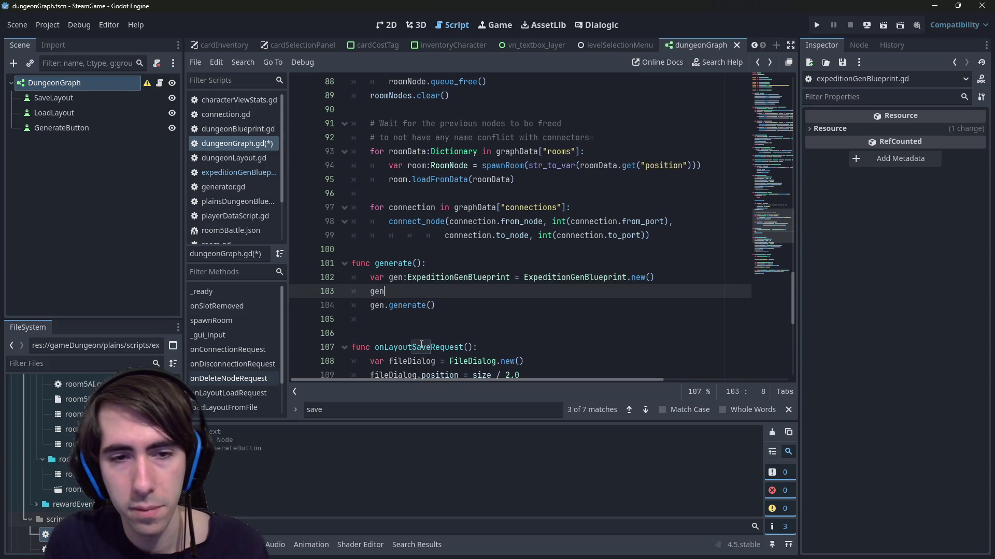
pyautogui.write('.onDungeonGenerated.')
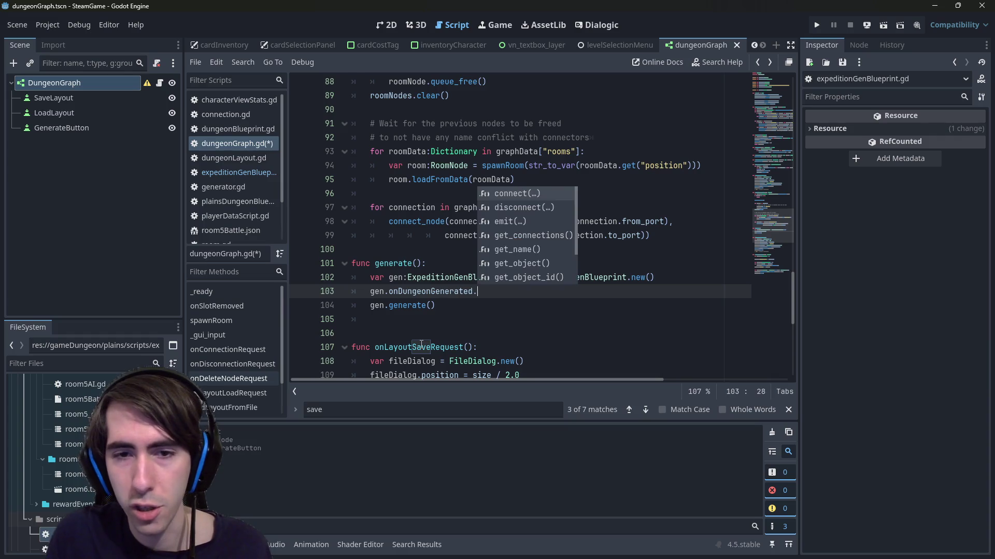
pyautogui.press('Return')
pyautogui.write('onDungeonGenerate')
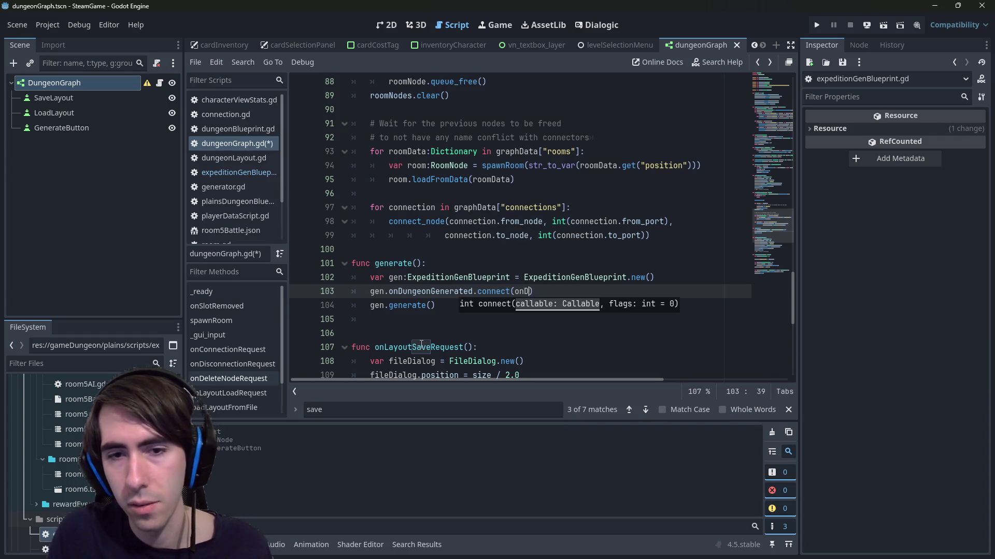
pyautogui.write('d')
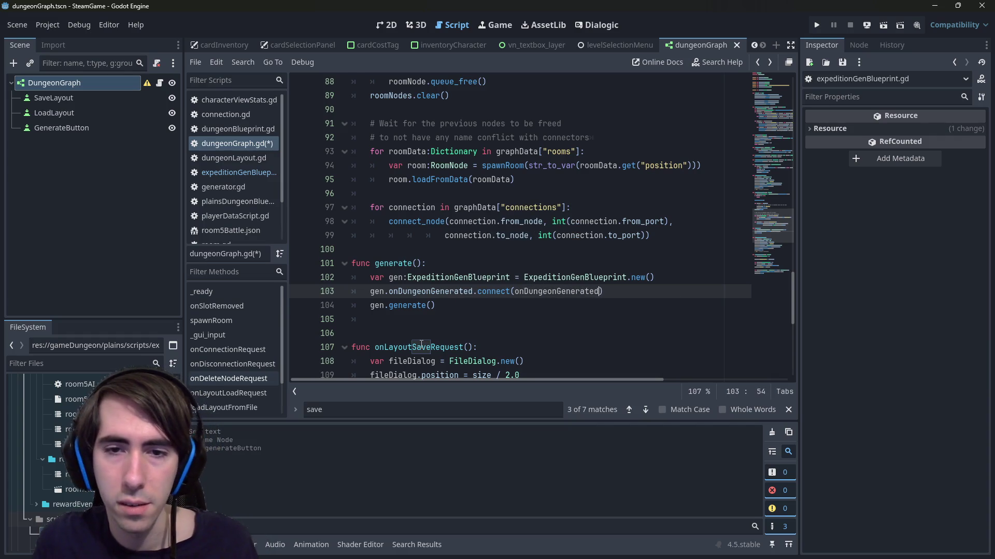
pyautogui.hotkey('ctrl', 's')
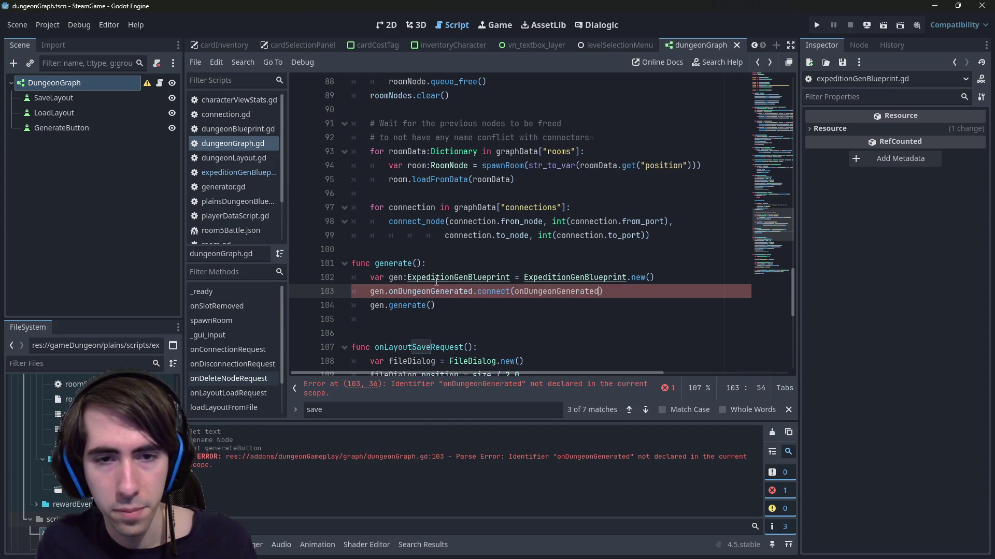
pyautogui.keyDown('ctrl'); pyautogui.click(436, 280); pyautogui.keyUp('ctrl')
# - Check the signal's dungeonLayout:DungeonLayout parameter, then start 'func onDungeonGenerated(dungeonLayout:DungeonLayout):' below generate()
pyautogui.scroll(20, 456, 249)
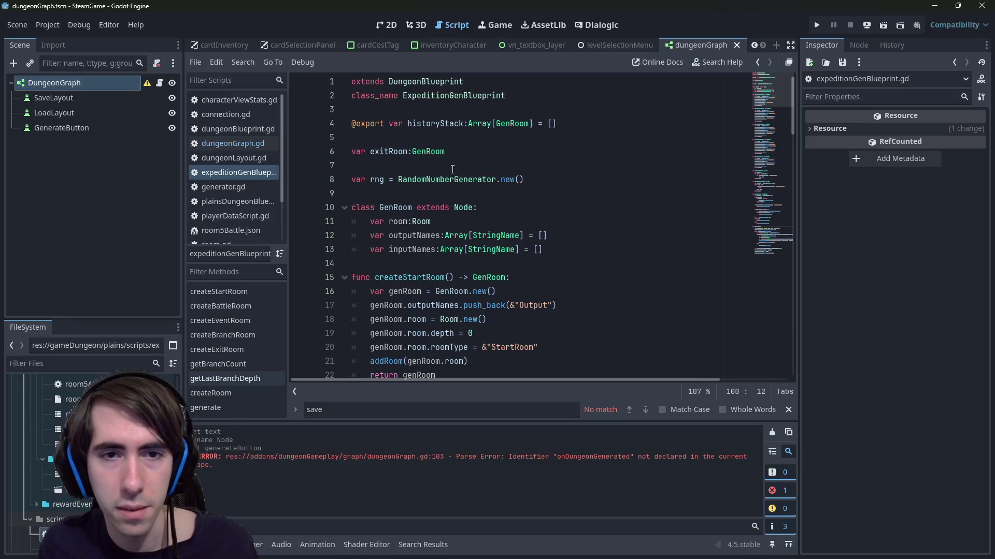
pyautogui.keyDown('ctrl'); pyautogui.click(441, 82); pyautogui.keyUp('ctrl')
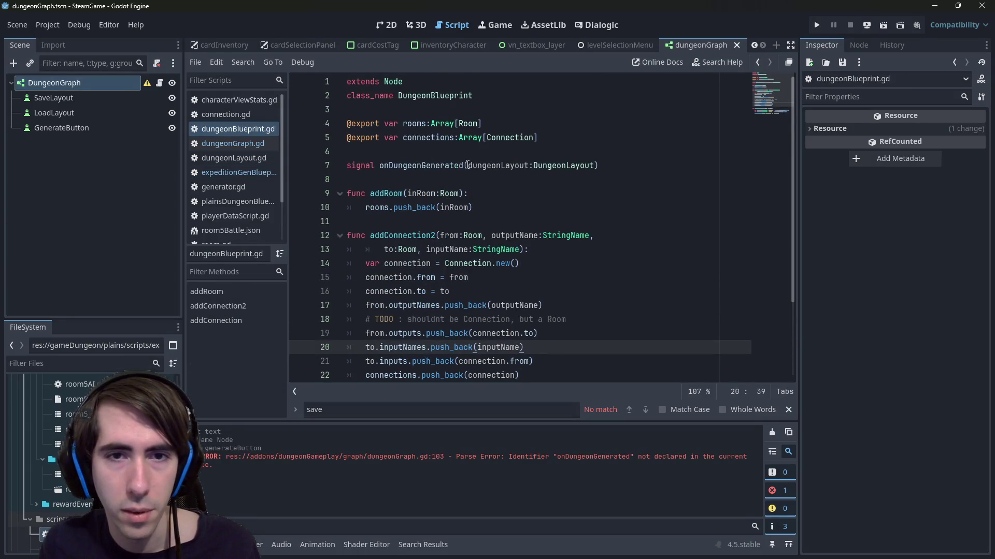
pyautogui.moveTo(468, 166); pyautogui.dragTo(594, 165)
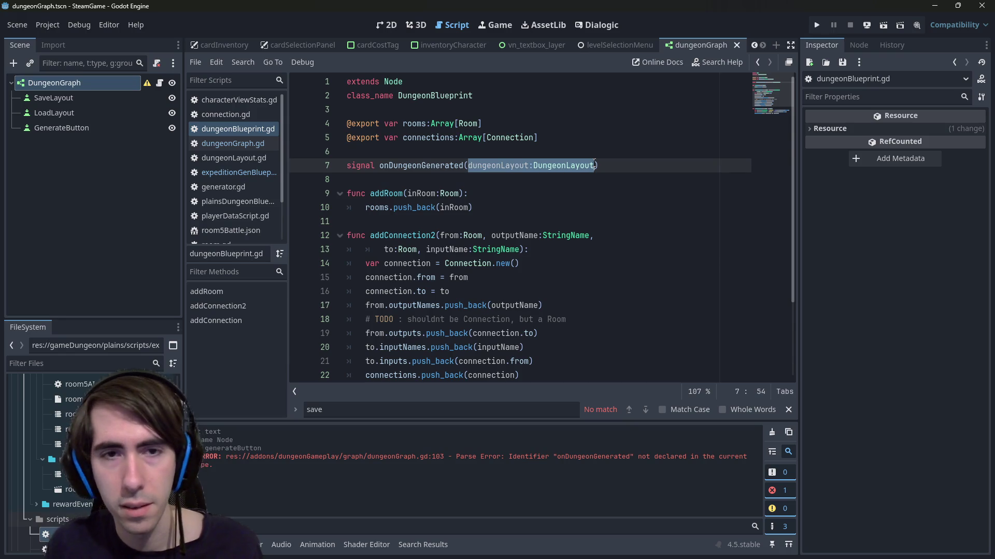
pyautogui.hotkey('alt', 'Left')
pyautogui.hotkey('alt', 'Left')
pyautogui.press('Up')
pyautogui.press('Down')
pyautogui.press('Down')
pyautogui.press('Down')
pyautogui.press('Return')
pyautogui.press('Return')
pyautogui.press('Up')
pyautogui.write('func onDungeonGenera')
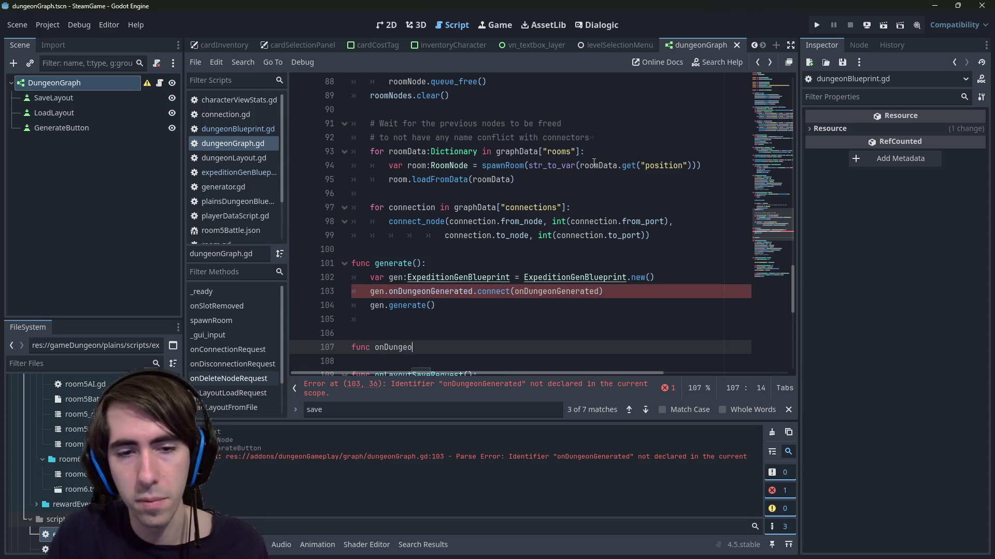
pyautogui.write('ted(dungeonLayout:DungeonLayout)')
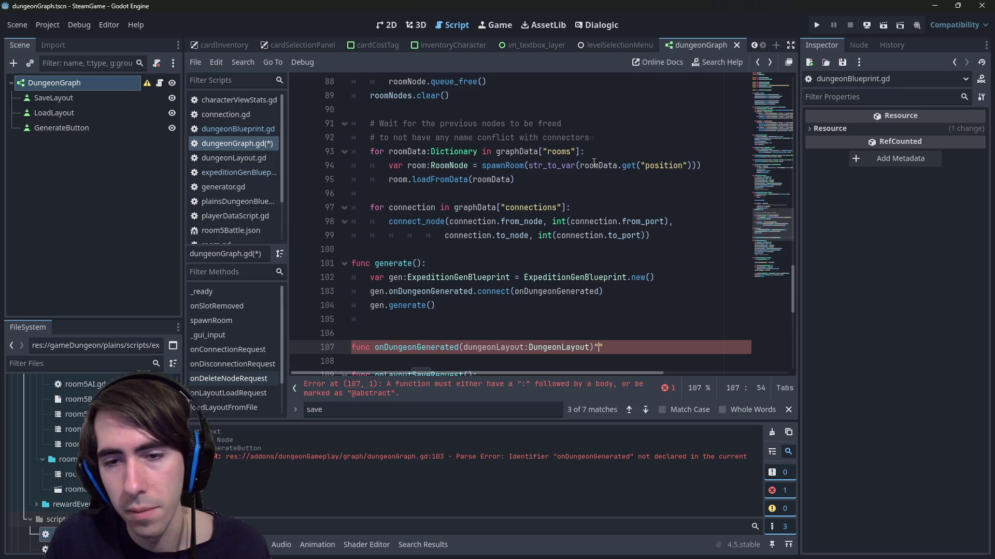
pyautogui.write(':')
# - Remove the extra blank line after generate() and save dungeonGraph.gd with the onDungeonGenerated handler
pyautogui.press('Return')
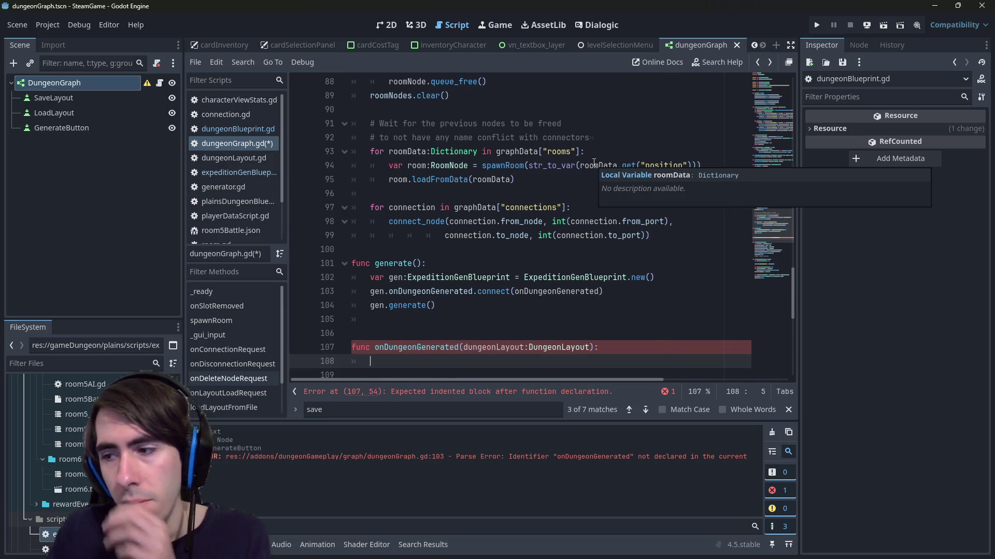
pyautogui.scroll(-1, 580, 160)
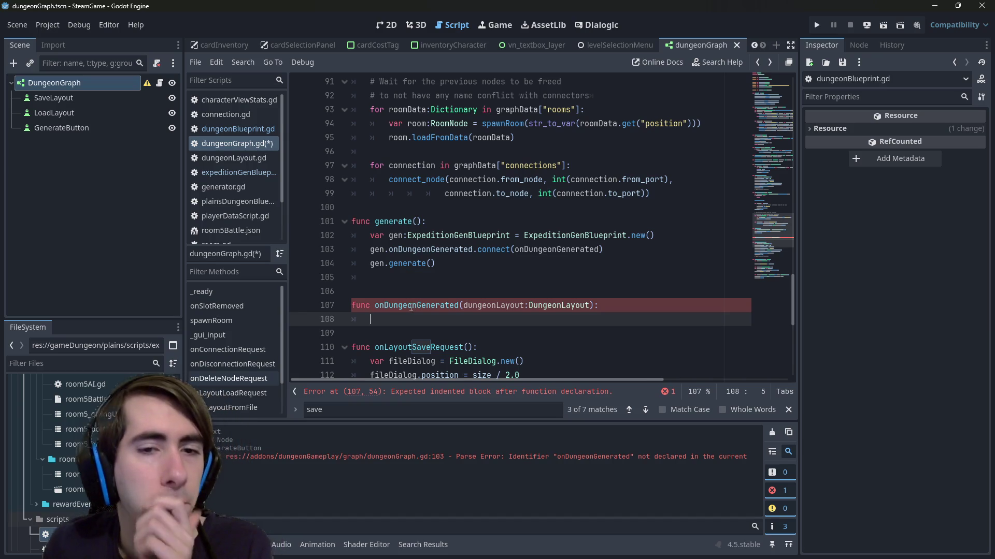
pyautogui.click(449, 278)
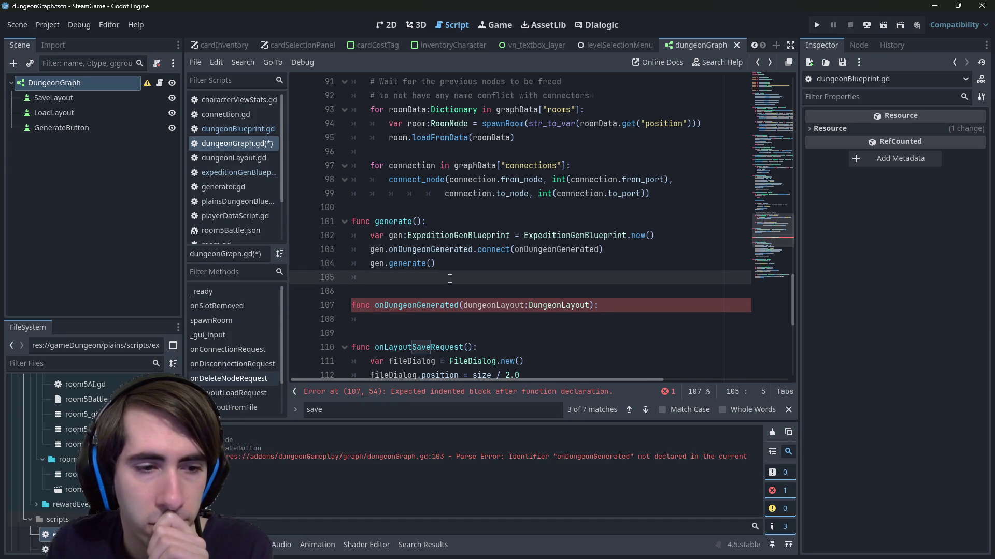
pyautogui.click(428, 322)
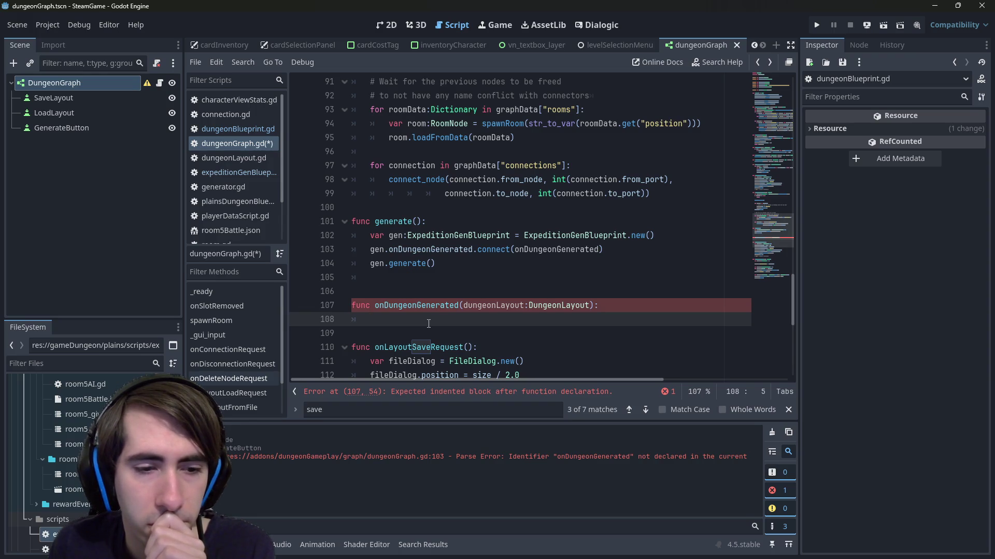
pyautogui.doubleClick(492, 306)
pyautogui.click(466, 292)
pyautogui.click(442, 277)
pyautogui.press('BackSpace')
pyautogui.press('BackSpace')
pyautogui.hotkey('ctrl', 's')
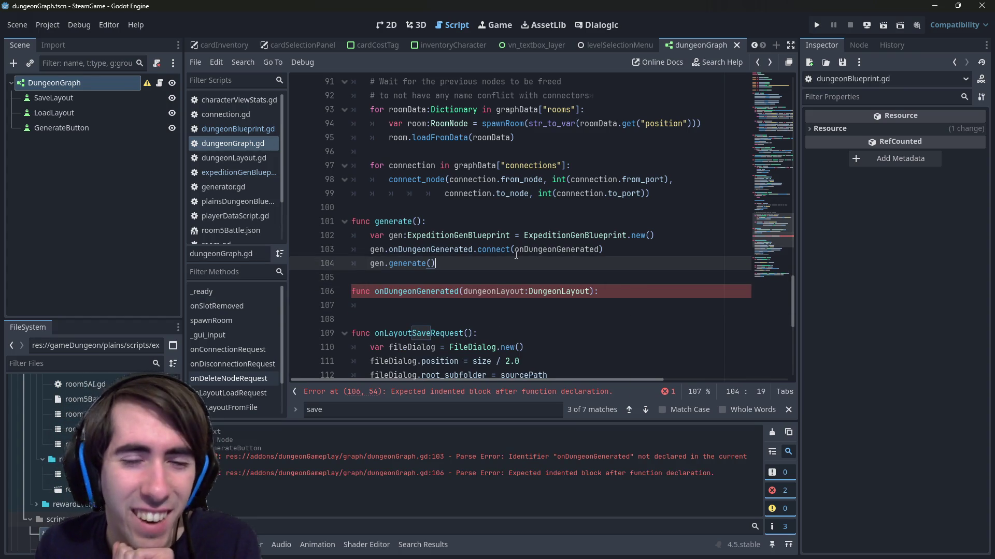
# - Inspect the spawnRoom call, then switch to the dungeonLayout.gd script
pyautogui.click(517, 304)
pyautogui.scroll(2, 517, 301)
pyautogui.scroll(2, 517, 300)
pyautogui.scroll(-4, 486, 249)
pyautogui.scroll(1, 412, 137)
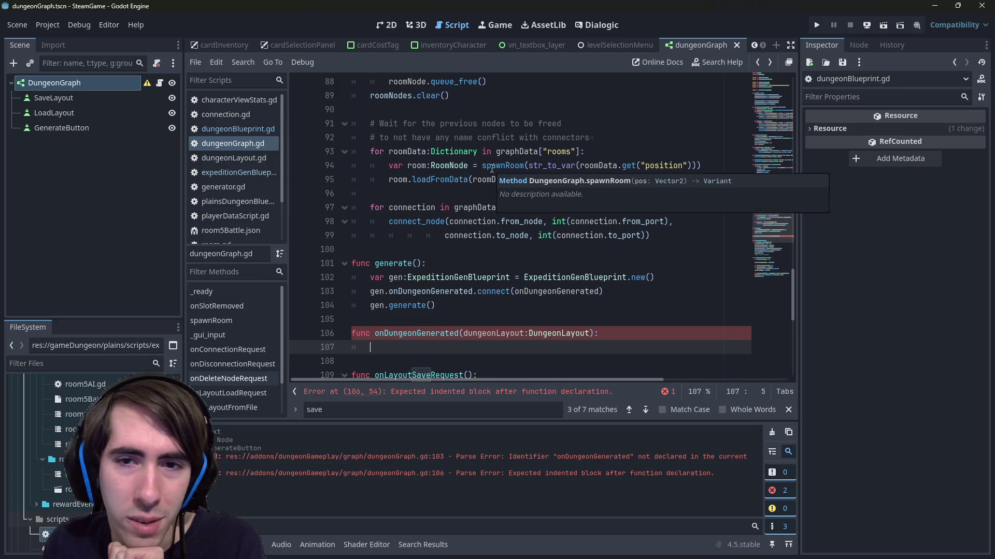
pyautogui.doubleClick(491, 168)
pyautogui.click(492, 321)
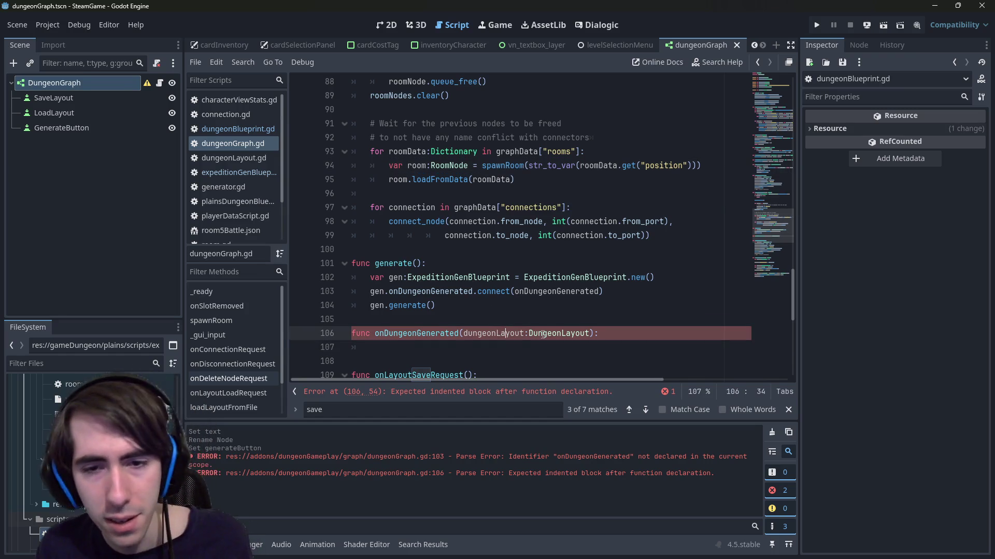
pyautogui.hotkey('alt', 'Left')
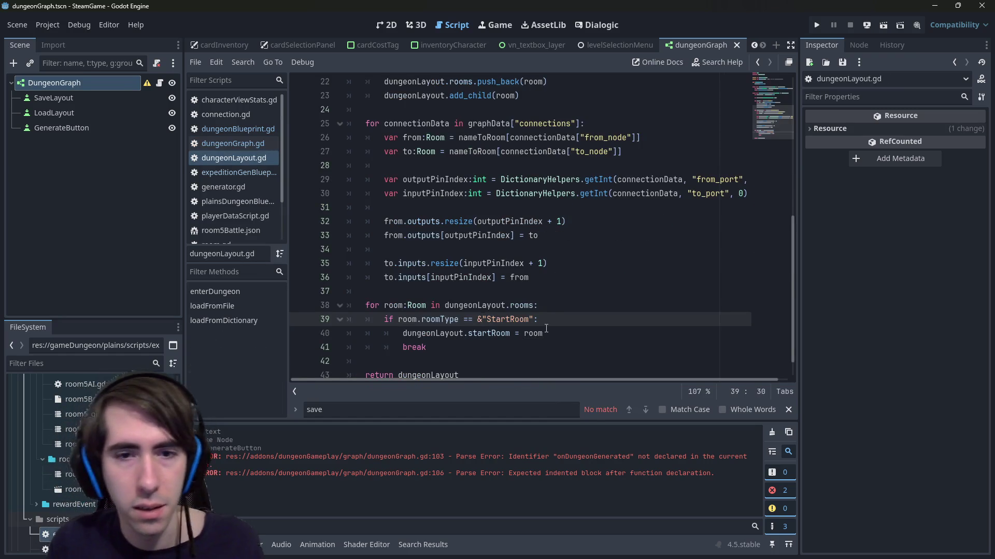
# - Review loadFromDictionary in dungeonLayout.gd, highlighting graphData and startRoom
pyautogui.hotkey('alt', 'Right')
pyautogui.hotkey('alt', 'Left')
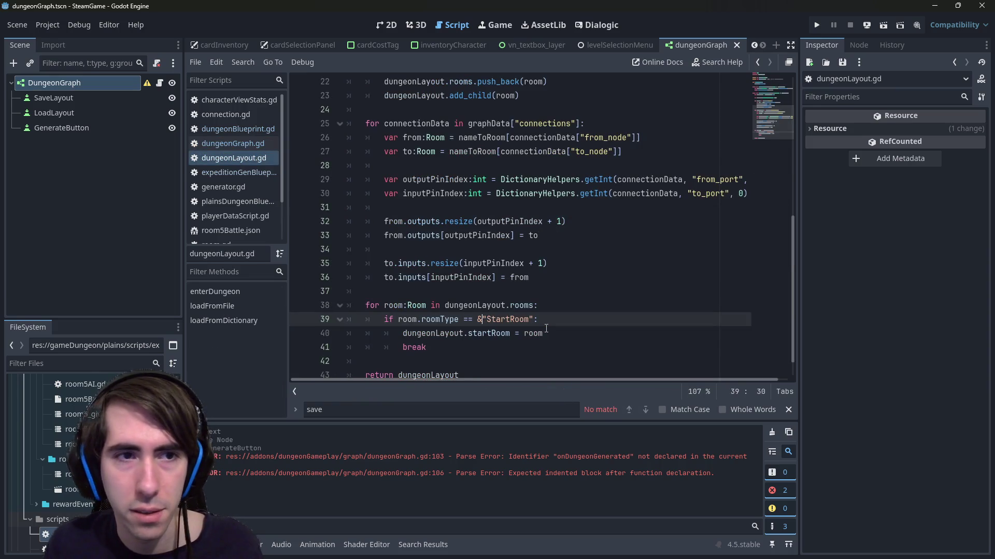
pyautogui.scroll(7, 546, 329)
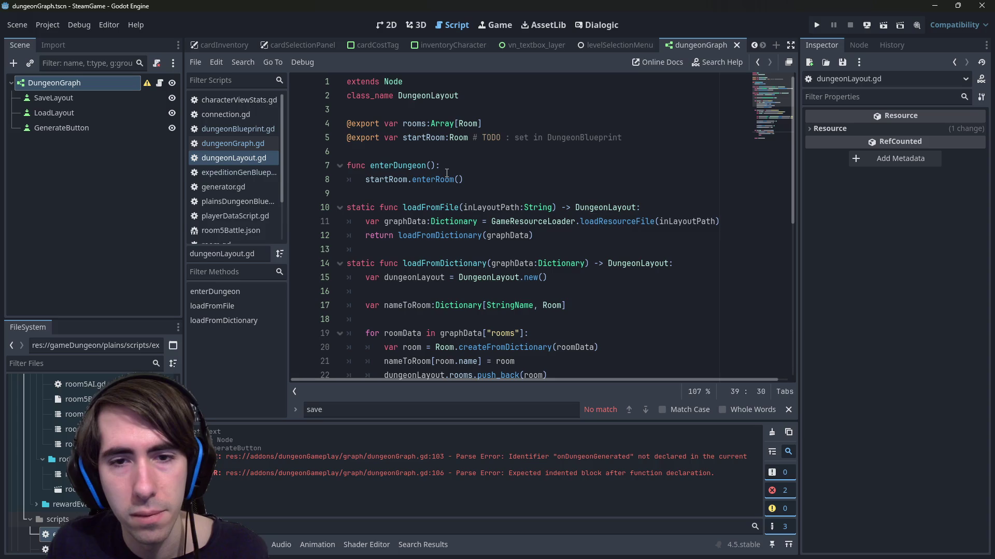
pyautogui.scroll(-2, 446, 172)
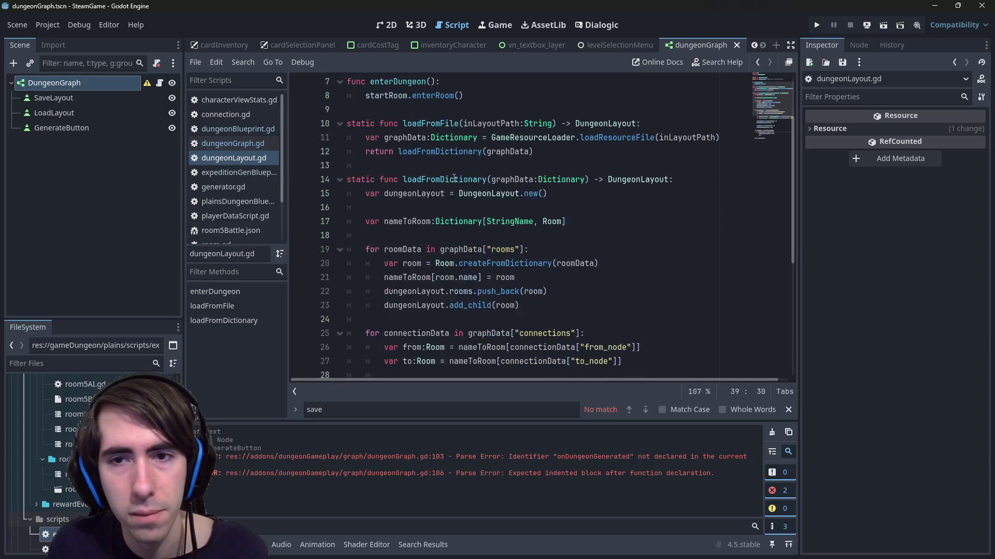
pyautogui.doubleClick(512, 179)
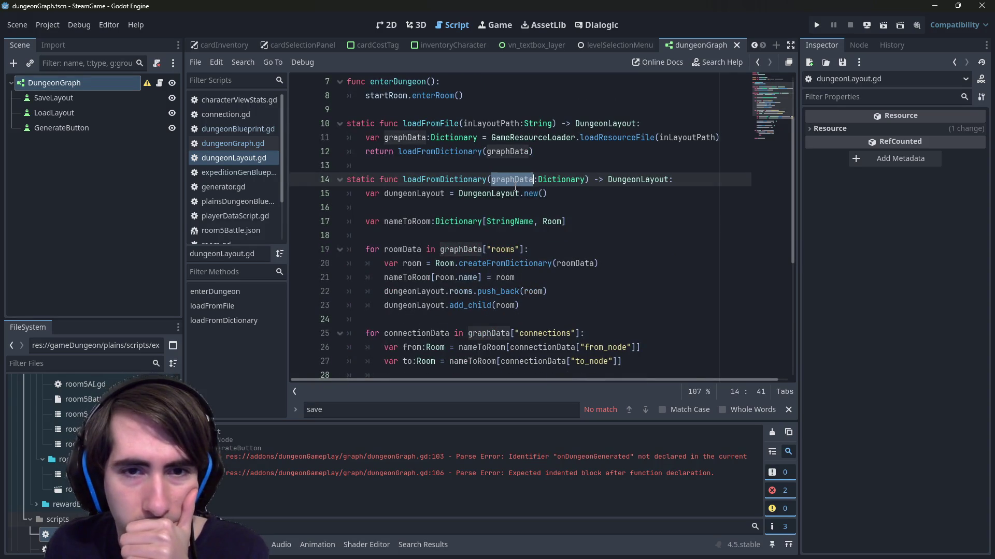
pyautogui.scroll(-2, 515, 189)
pyautogui.scroll(-3, 515, 186)
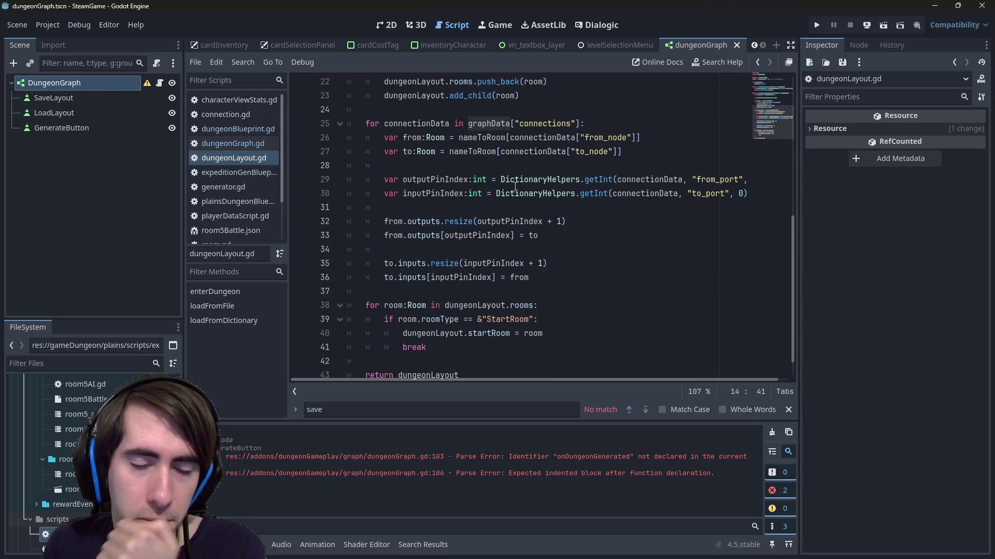
pyautogui.scroll(-1, 515, 185)
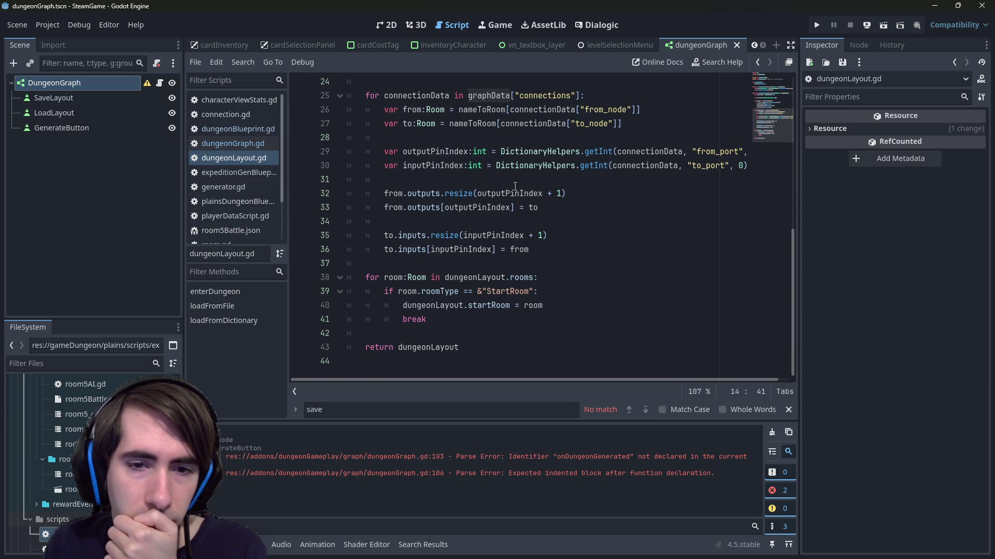
pyautogui.scroll(4, 515, 186)
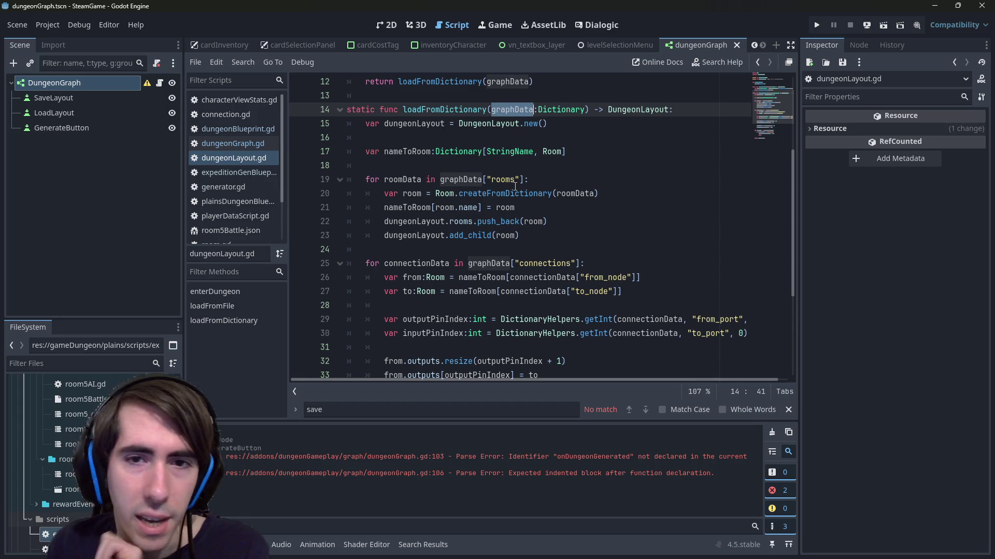
pyautogui.scroll(-4, 515, 186)
pyautogui.scroll(8, 514, 186)
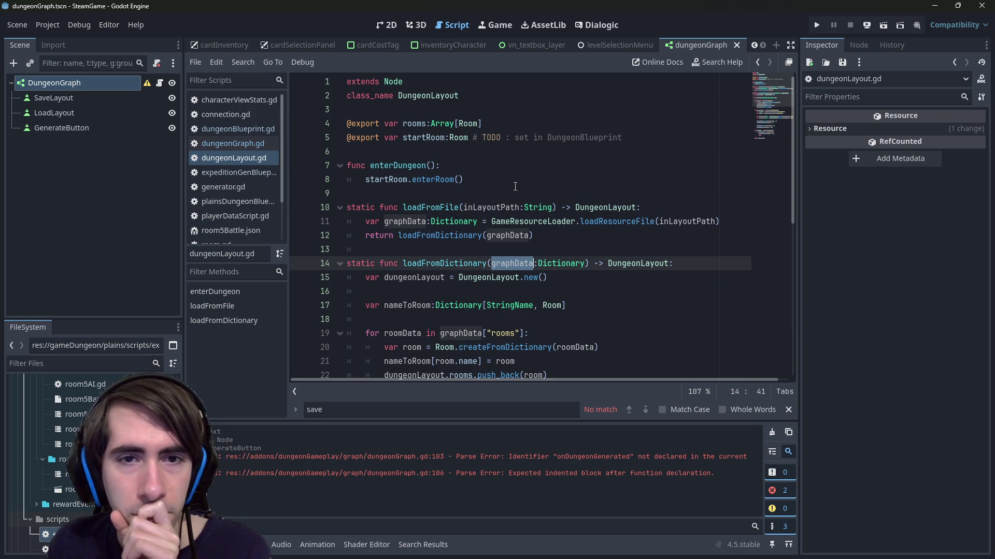
pyautogui.scroll(-8, 515, 186)
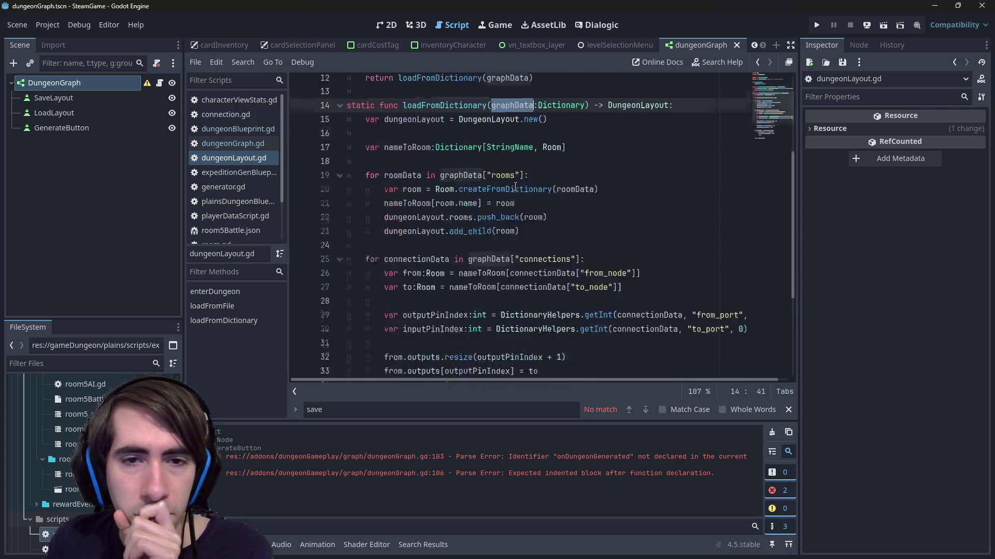
pyautogui.scroll(8, 515, 186)
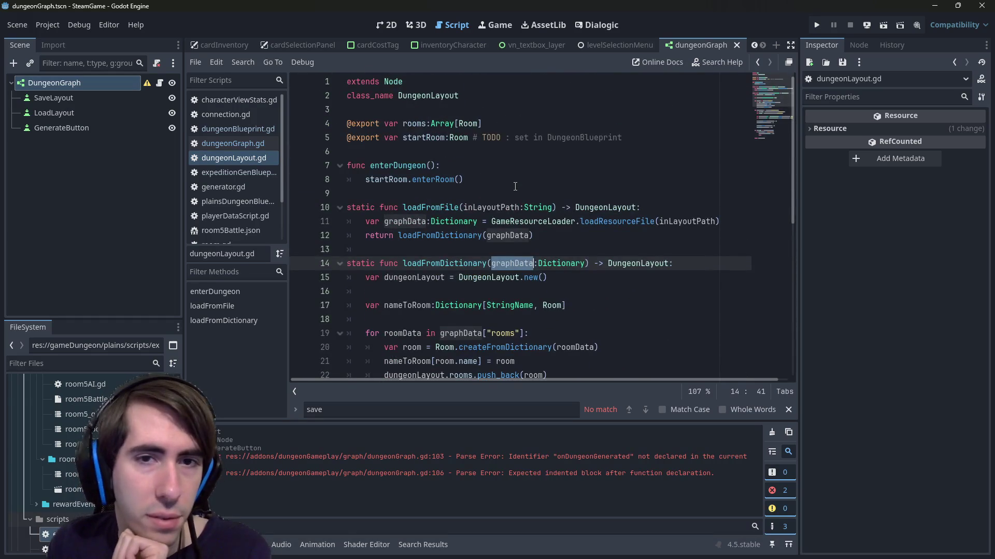
pyautogui.click(515, 186)
pyautogui.doubleClick(418, 138)
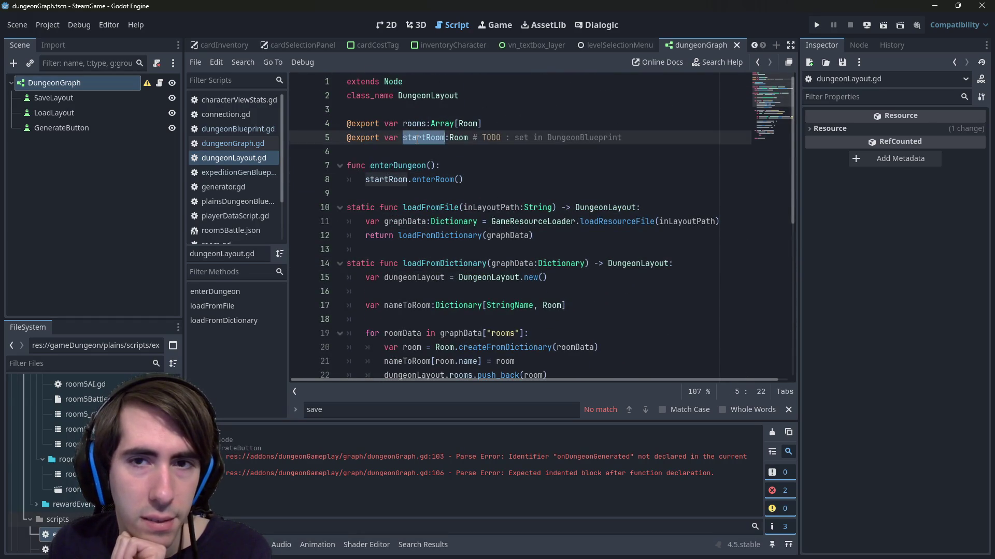
pyautogui.click(477, 208)
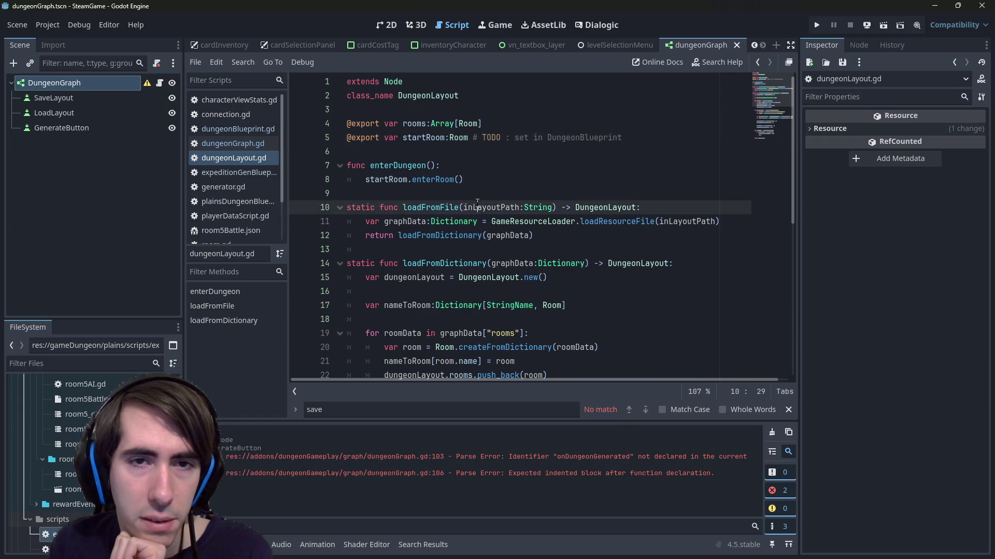
pyautogui.click(478, 194)
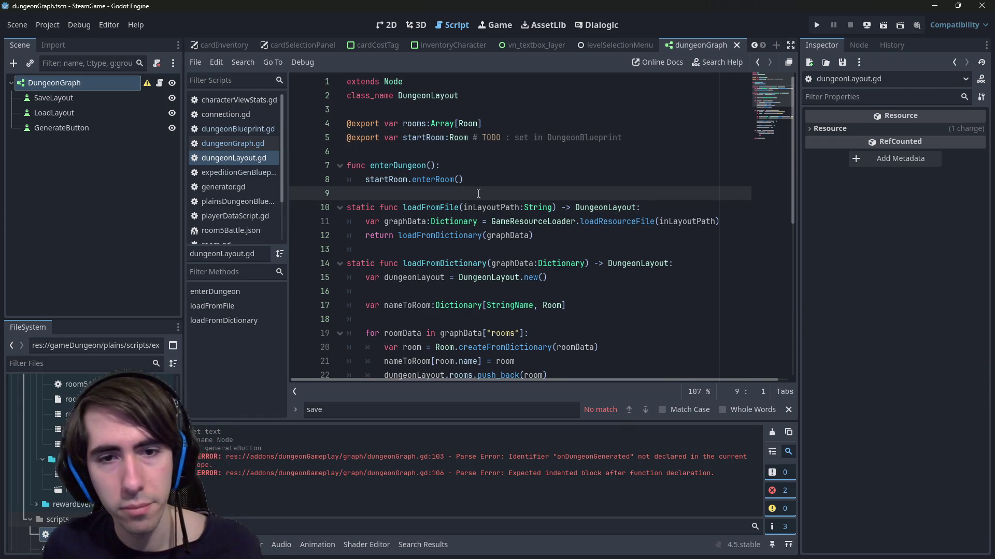
# - Compare the onDungeonGenerated handler with the rooms and startRoom variables in dungeonLayout.gd
pyautogui.hotkey('alt', 'Left')
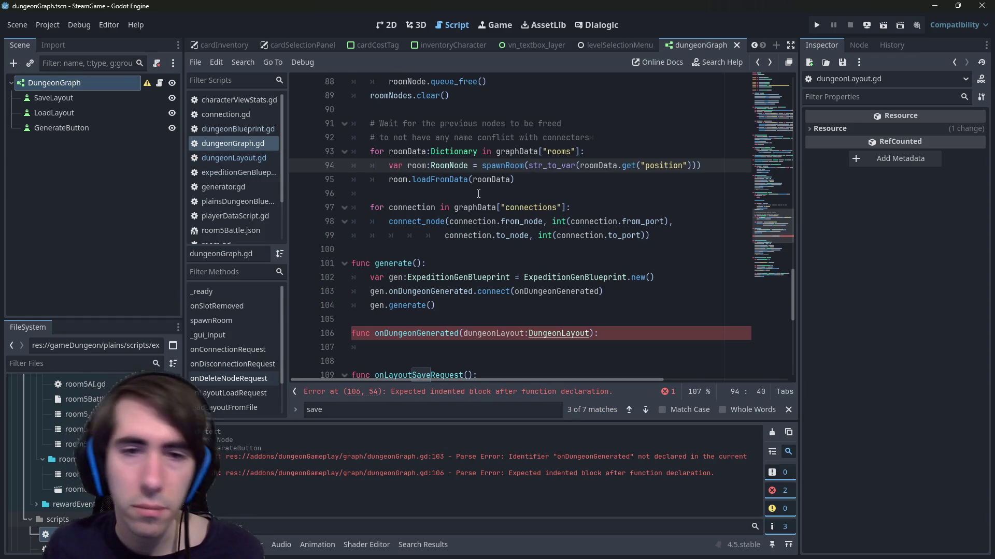
pyautogui.click(508, 347)
pyautogui.scroll(1, 454, 283)
pyautogui.scroll(-2, 455, 284)
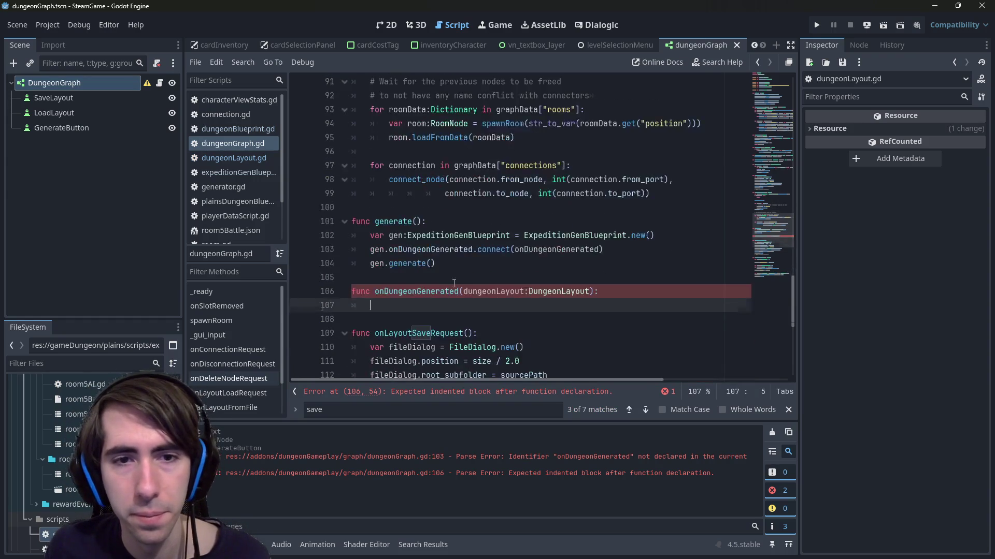
pyautogui.scroll(1, 454, 284)
pyautogui.hotkey('alt', 'Right')
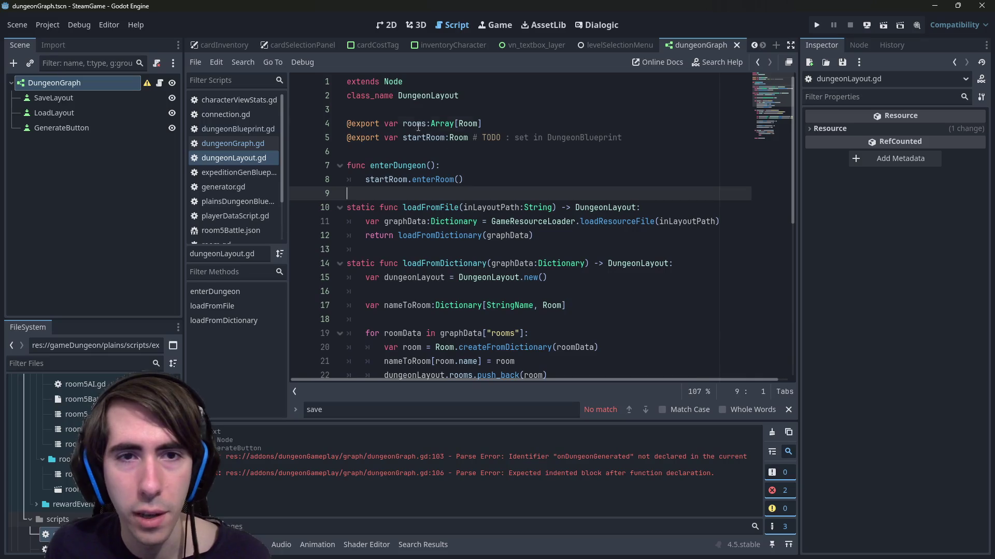
pyautogui.doubleClick(413, 123)
pyautogui.doubleClick(424, 138)
pyautogui.scroll(-4, 428, 132)
pyautogui.scroll(-4, 428, 132)
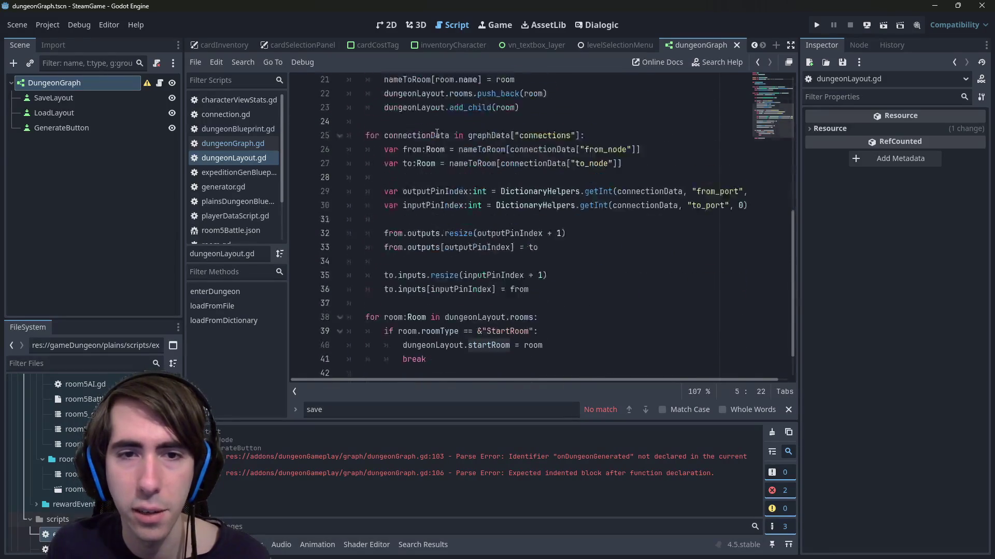
pyautogui.scroll(8, 469, 146)
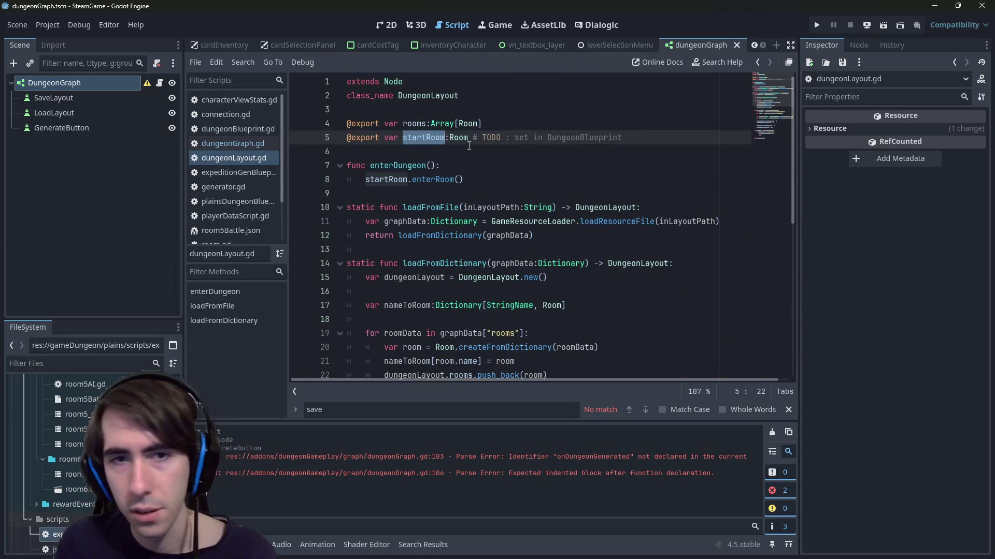
pyautogui.hotkey('alt', 'Left')
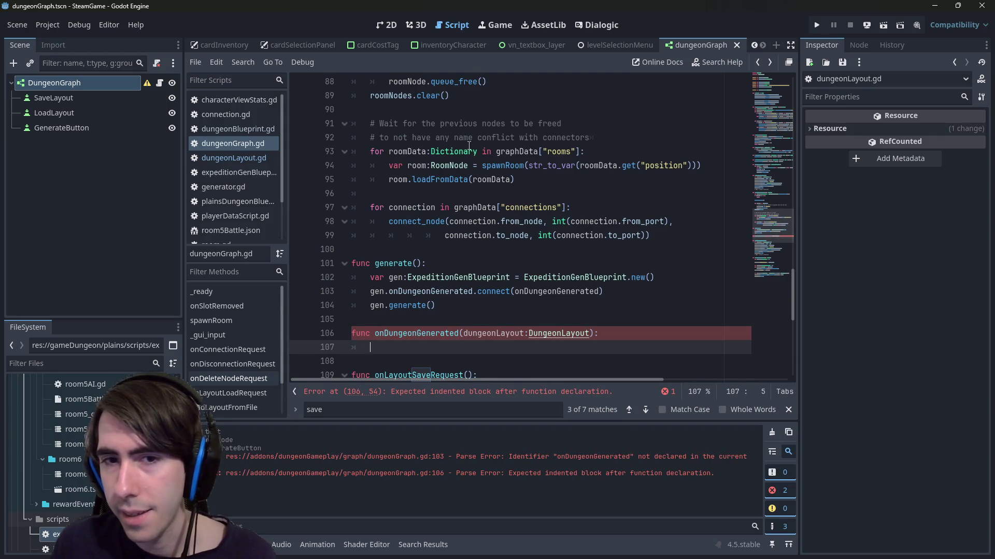
# - Bring dungeonLayout.gd back up for editing and scroll through it
pyautogui.keyDown('ctrl'); pyautogui.click(584, 334); pyautogui.keyUp('ctrl')
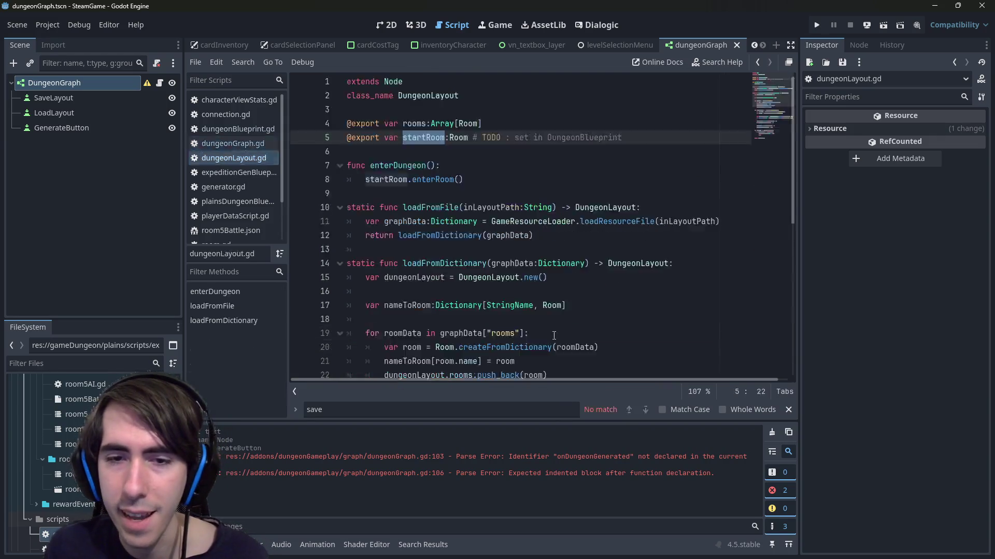
pyautogui.scroll(-2, 486, 264)
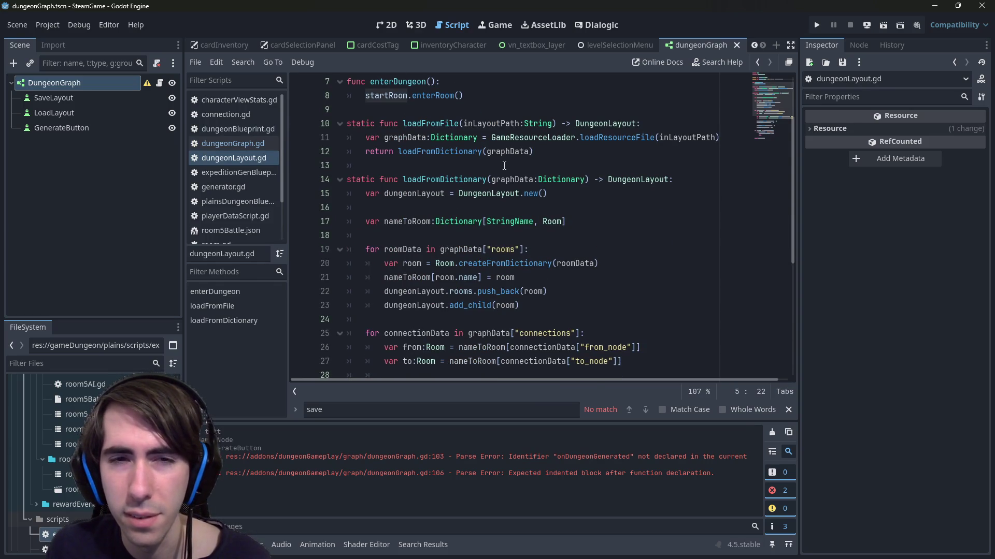
pyautogui.scroll(2, 504, 166)
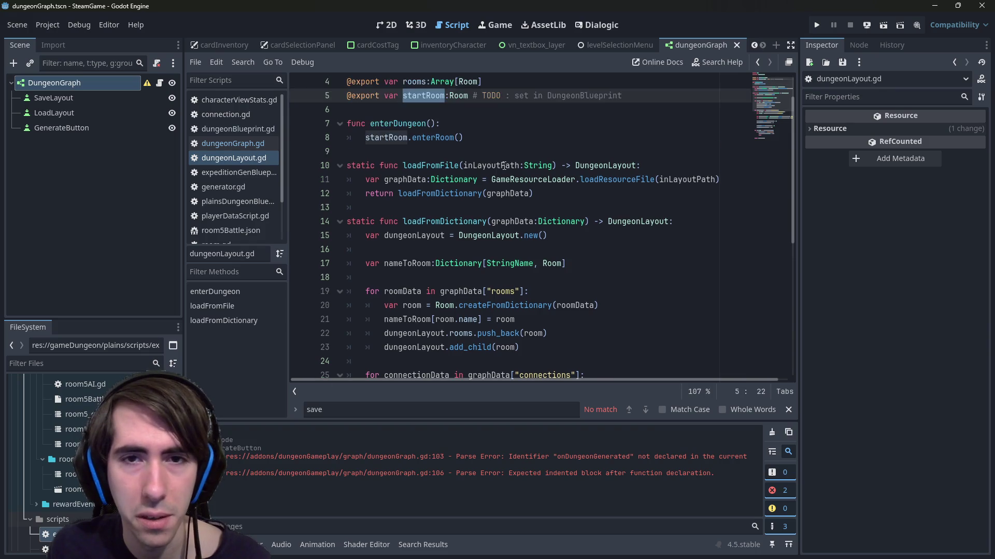
pyautogui.scroll(-8, 449, 289)
# - Append func saveToDictionary() -> Dictionary: to dungeonLayout.gd with an indented body line
pyautogui.click(437, 362)
pyautogui.press('Return')
pyautogui.write('func saveToDictionary')
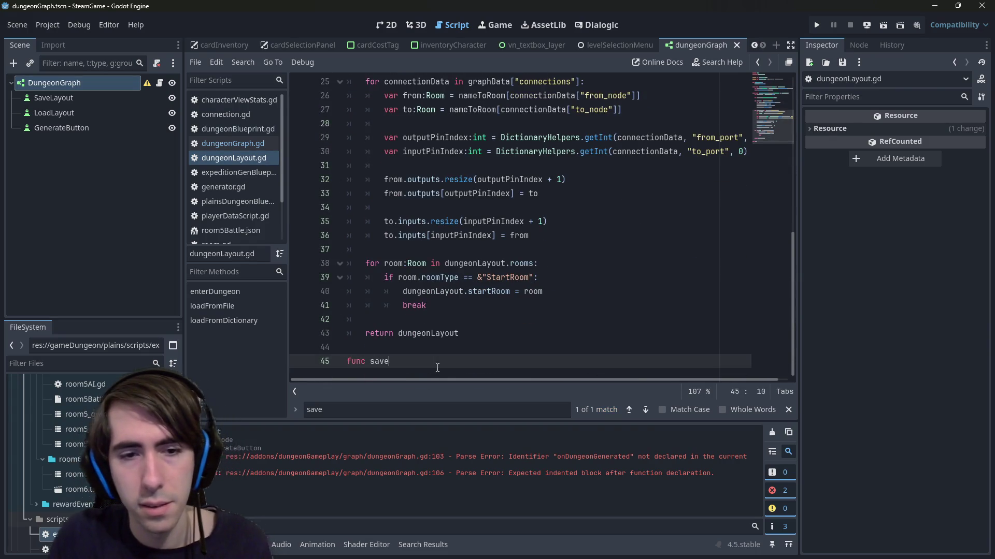
pyautogui.write('()')
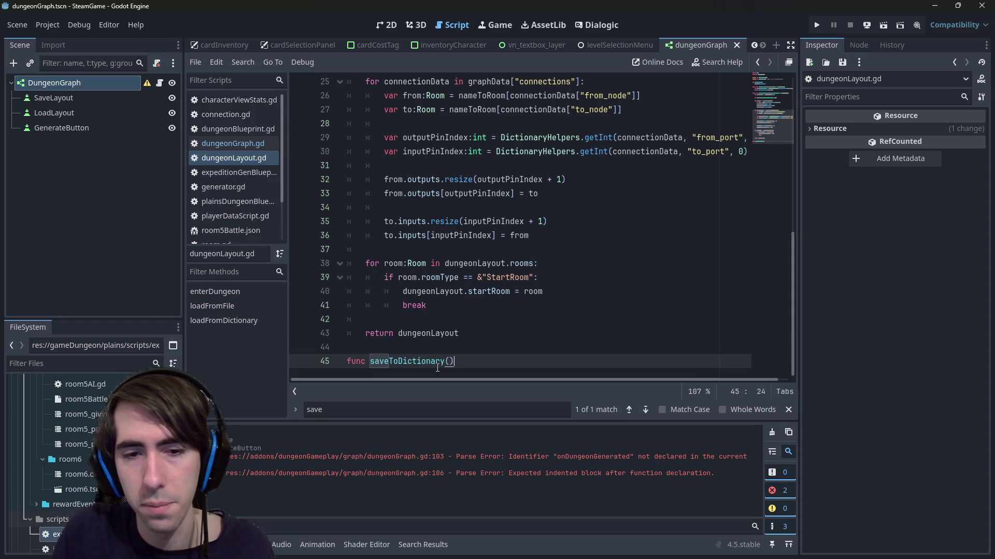
pyautogui.write(':')
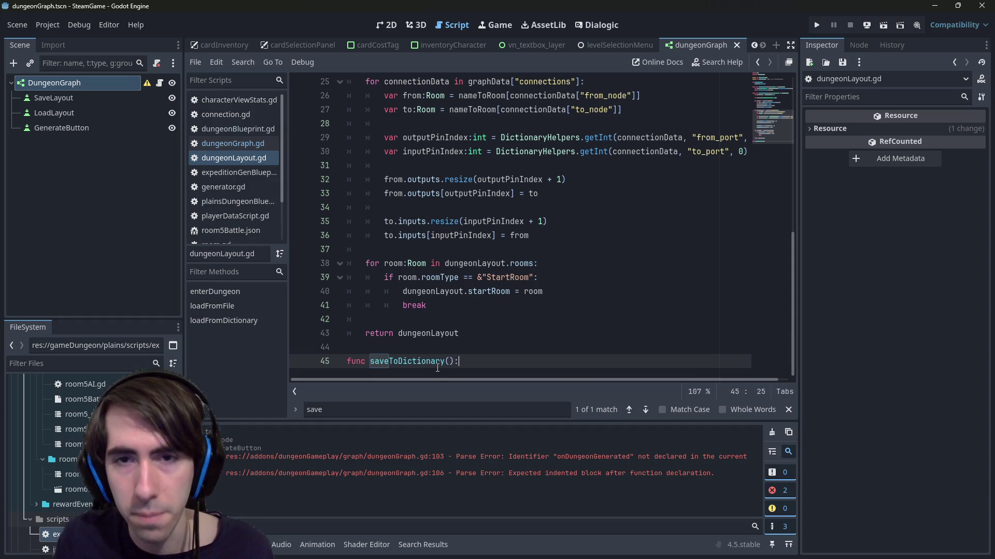
pyautogui.scroll(8, 466, 259)
pyautogui.scroll(-8, 492, 169)
pyautogui.press('Left')
pyautogui.write('-> Dungeon')
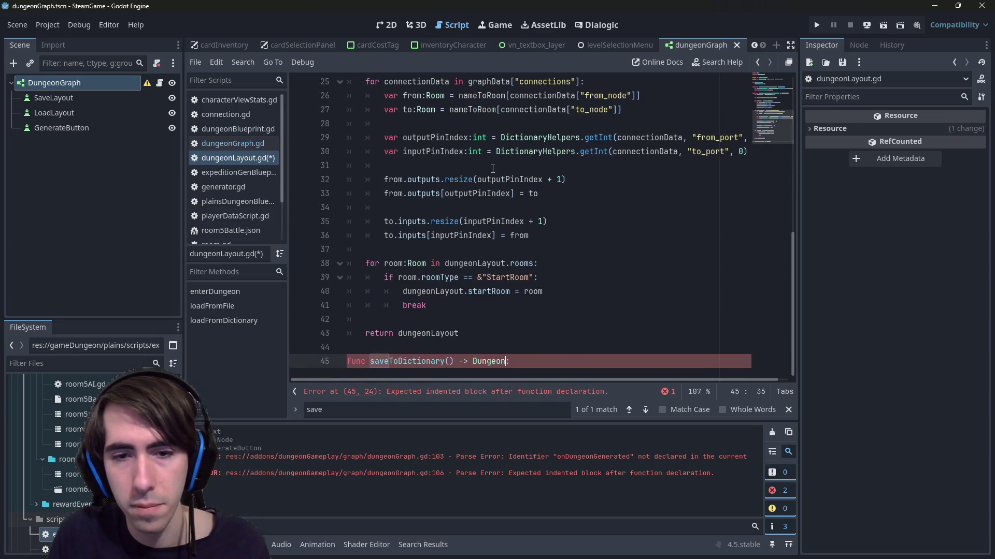
pyautogui.write('L')
pyautogui.press('BackSpace')
pyautogui.press('BackSpace')
pyautogui.press('BackSpace')
pyautogui.write('Dic')
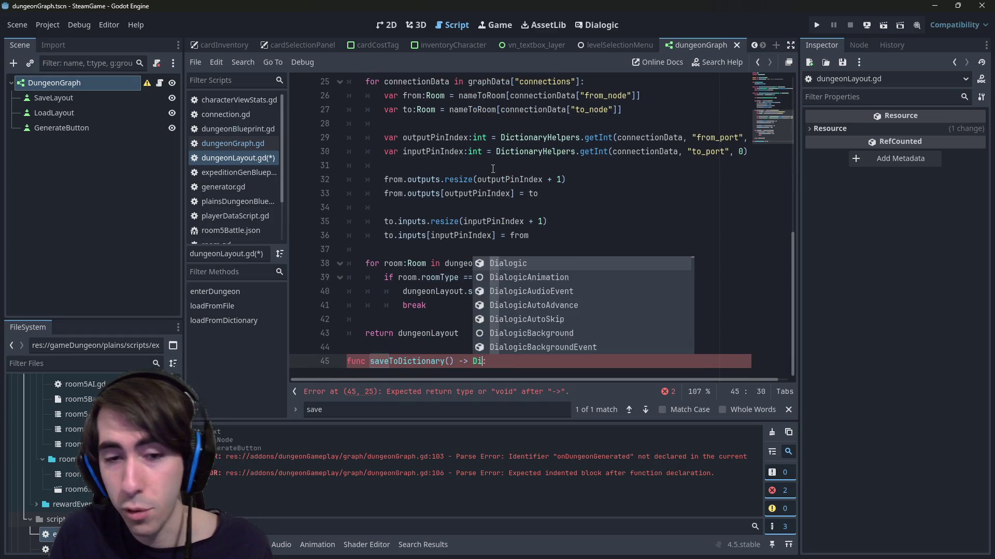
pyautogui.press('Return')
pyautogui.press('End')
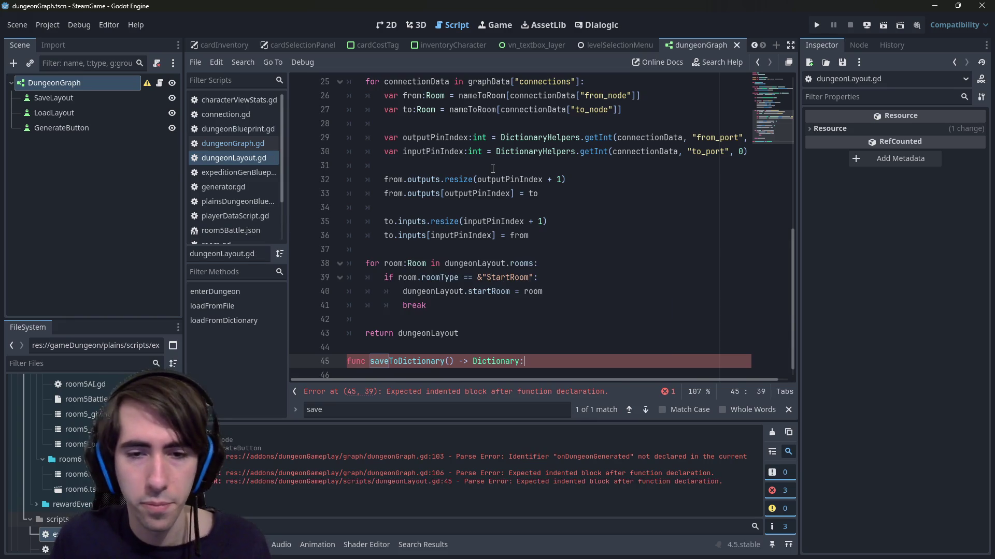
pyautogui.press('Return')
# - Highlight the uses of nameToRoom and dungeonLayout in loadFromDictionary
pyautogui.scroll(5, 492, 169)
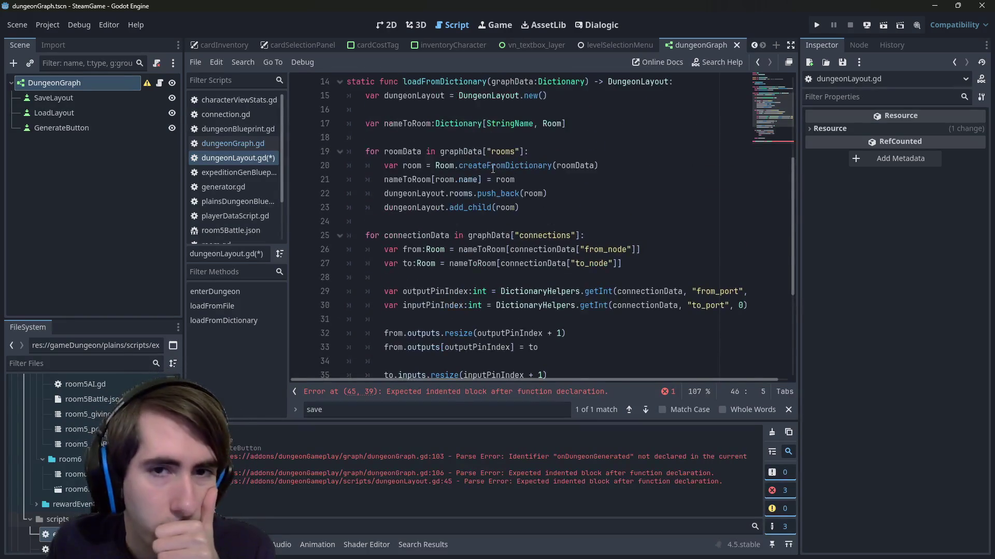
pyautogui.doubleClick(408, 170)
pyautogui.doubleClick(409, 138)
pyautogui.doubleClick(408, 170)
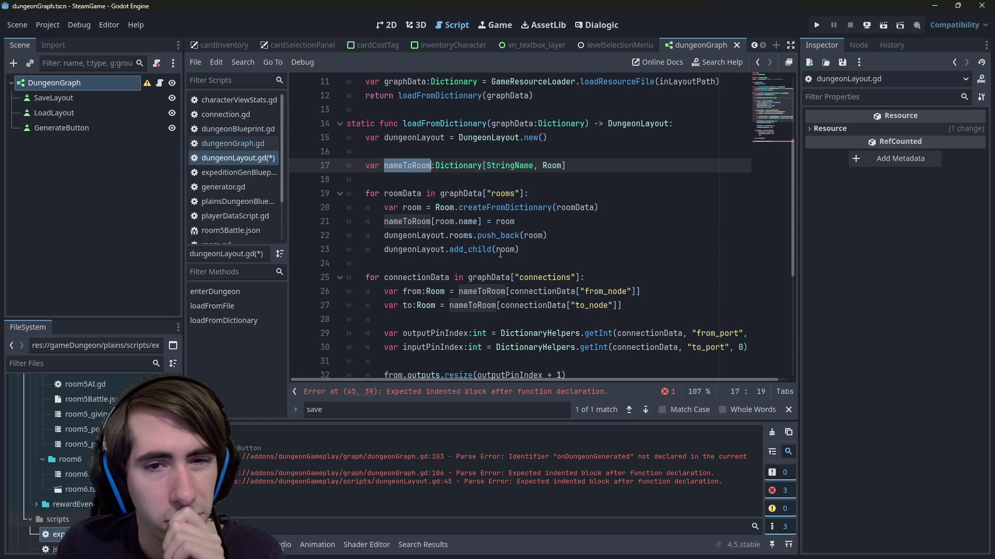
# - Paste a copy of the for roomData loop (lines 19–23) into saveToDictionary's empty body
pyautogui.moveTo(547, 253); pyautogui.dragTo(322, 199)
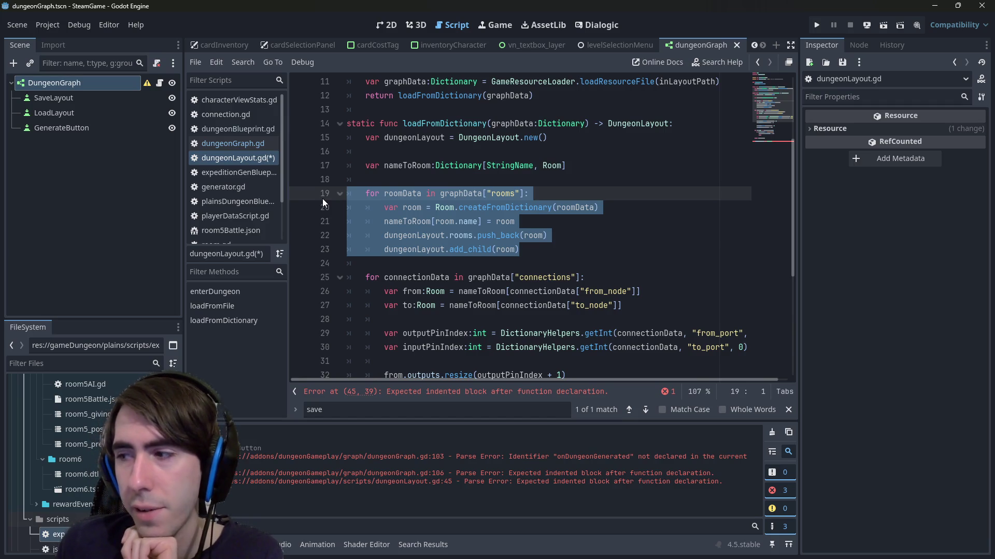
pyautogui.moveTo(521, 251)
pyautogui.mouseDown()
pyautogui.moveTo(363, 221)
pyautogui.moveTo(270, 189)
pyautogui.mouseUp()
pyautogui.hotkey('ctrl', 'c')
pyautogui.doubleClick(461, 193)
pyautogui.moveTo(535, 252); pyautogui.dragTo(346, 193)
pyautogui.scroll(-5, 518, 233)
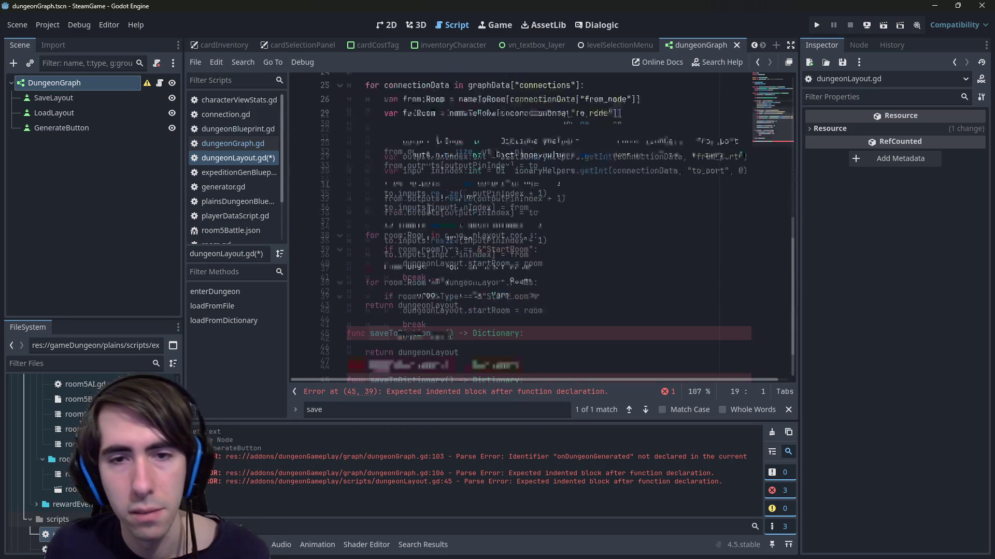
pyautogui.moveTo(366, 349); pyautogui.dragTo(329, 350)
pyautogui.hotkey('ctrl', 'v')
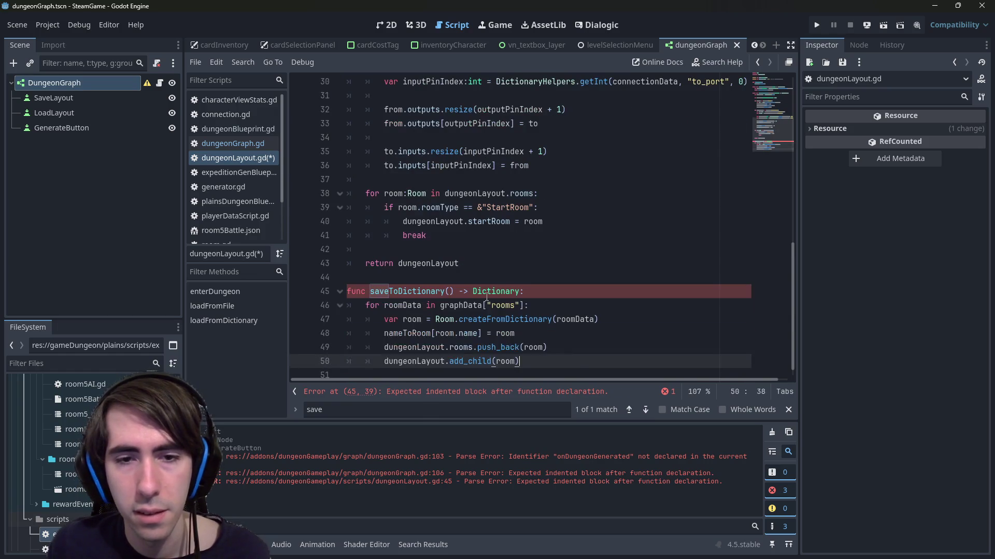
pyautogui.click(558, 293)
pyautogui.write('va')
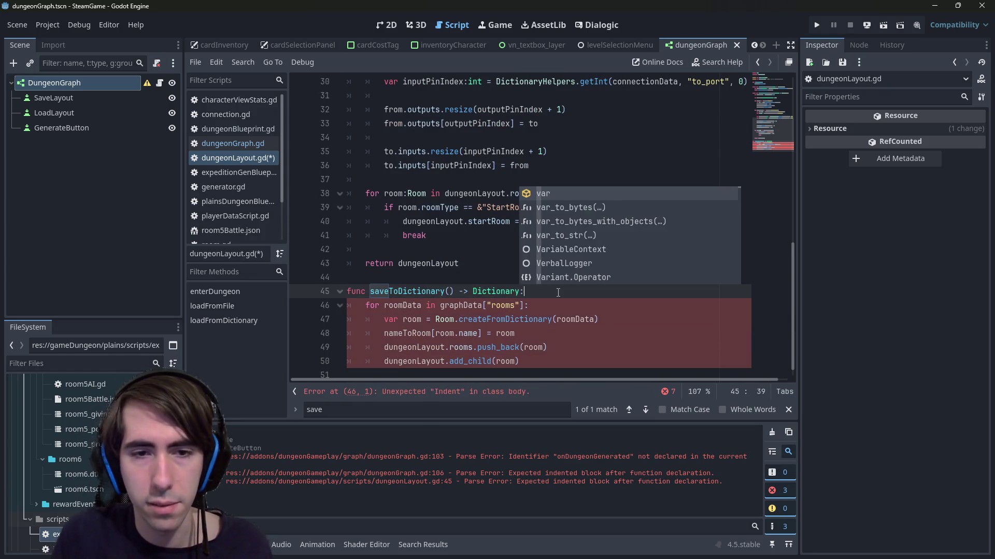
pyautogui.press('BackSpace')
pyautogui.press('BackSpace')
pyautogui.press('Down')
pyautogui.press('Down')
pyautogui.press('Down')
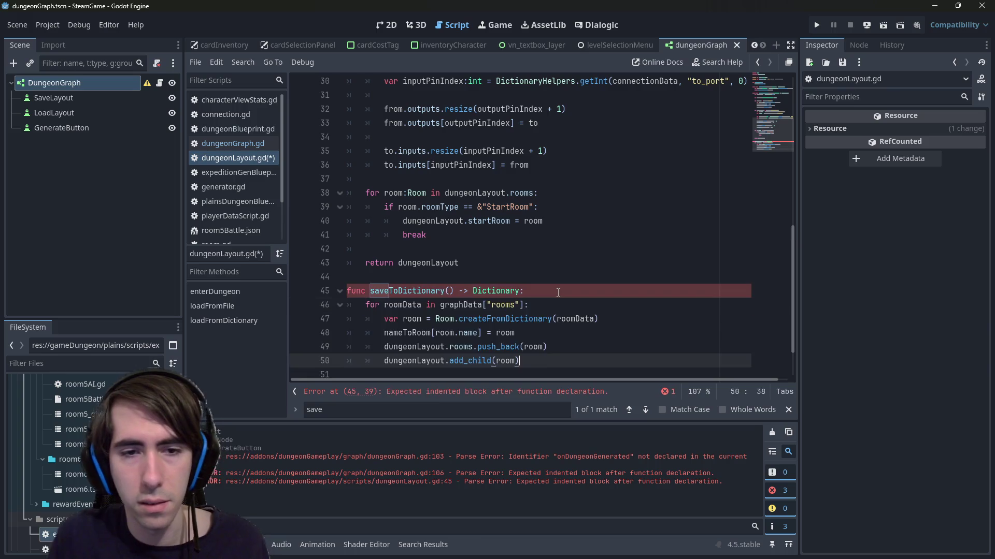
# - Start saveToDictionary with var data:Dictionary = {} and end it with return data
pyautogui.click(541, 297)
pyautogui.press('Return')
pyautogui.write('var ')
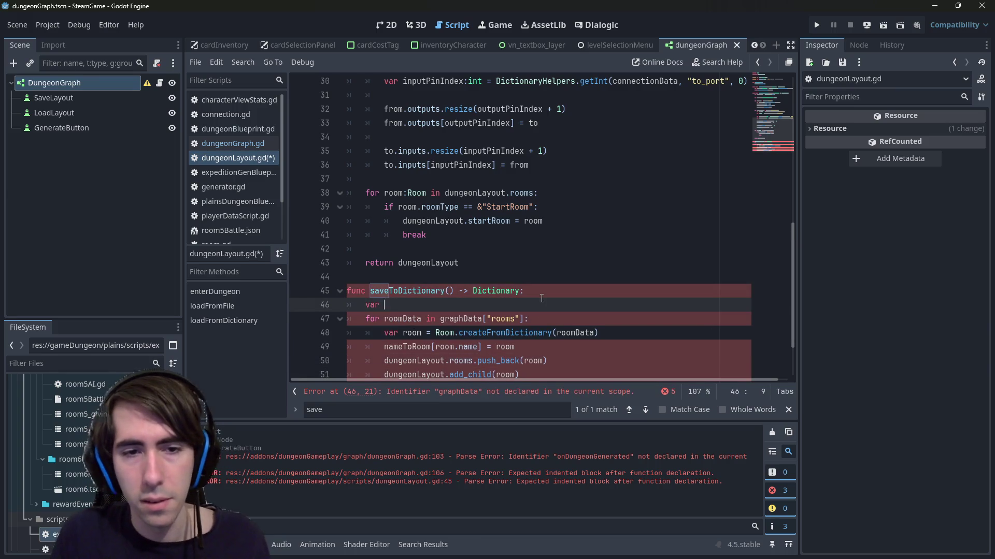
pyautogui.write('data:Dictionary = {}')
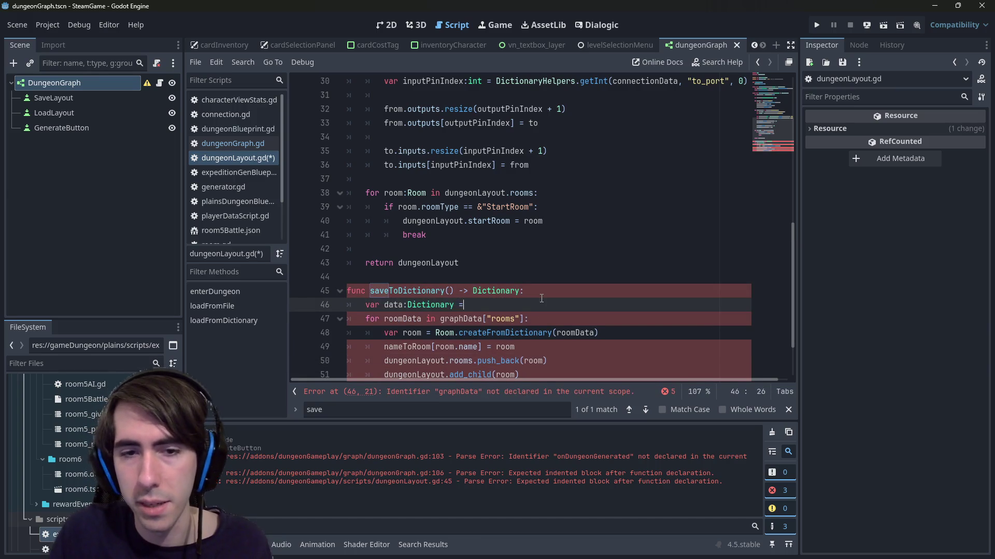
pyautogui.hotkey('ctrl', 's')
pyautogui.doubleClick(394, 304)
pyautogui.scroll(-1, 525, 369)
pyautogui.click(525, 369)
pyautogui.press('Tab')
pyautogui.write('return data')
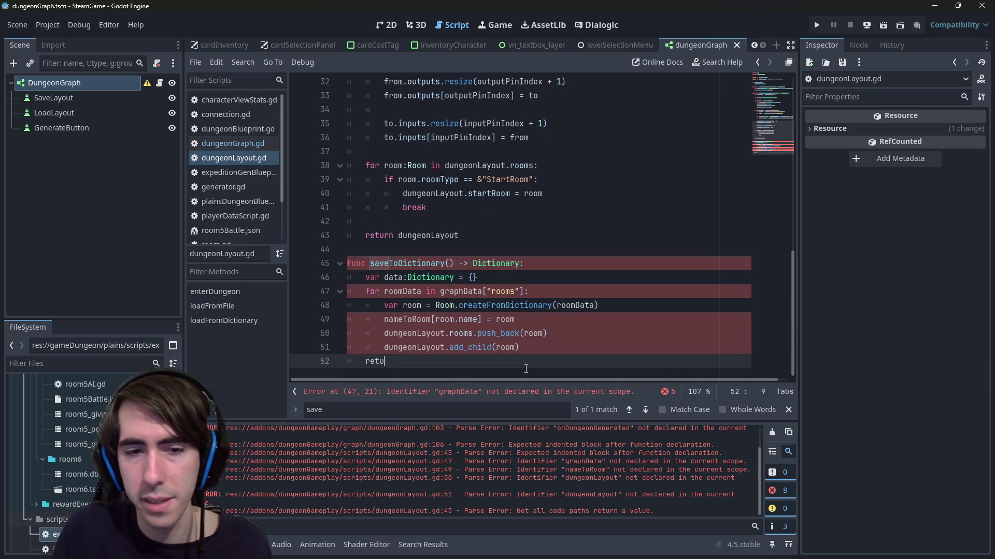
pyautogui.hotkey('ctrl', 's')
# - Add data["rooms"] = [] below the data declaration
pyautogui.click(495, 248)
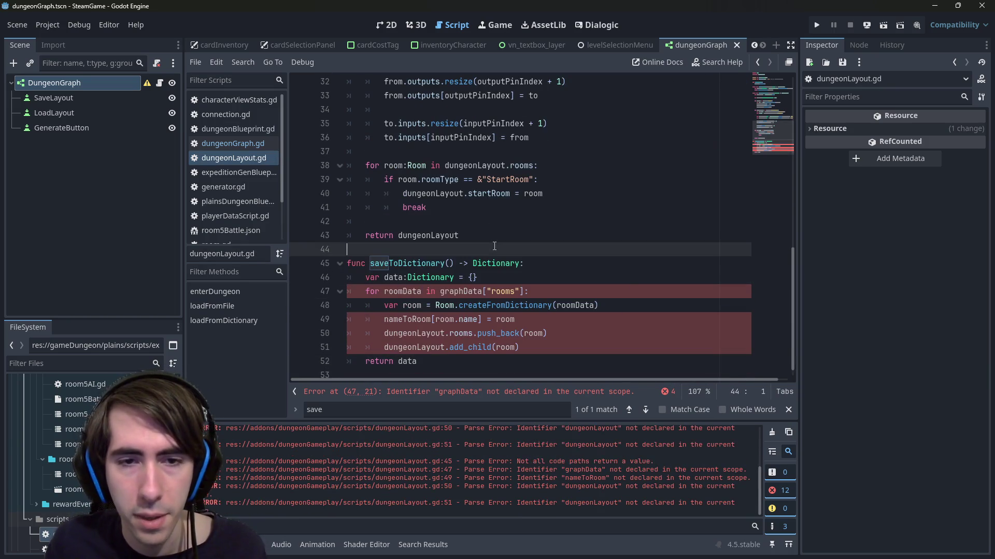
pyautogui.click(501, 274)
pyautogui.press('Return')
pyautogui.write('data["')
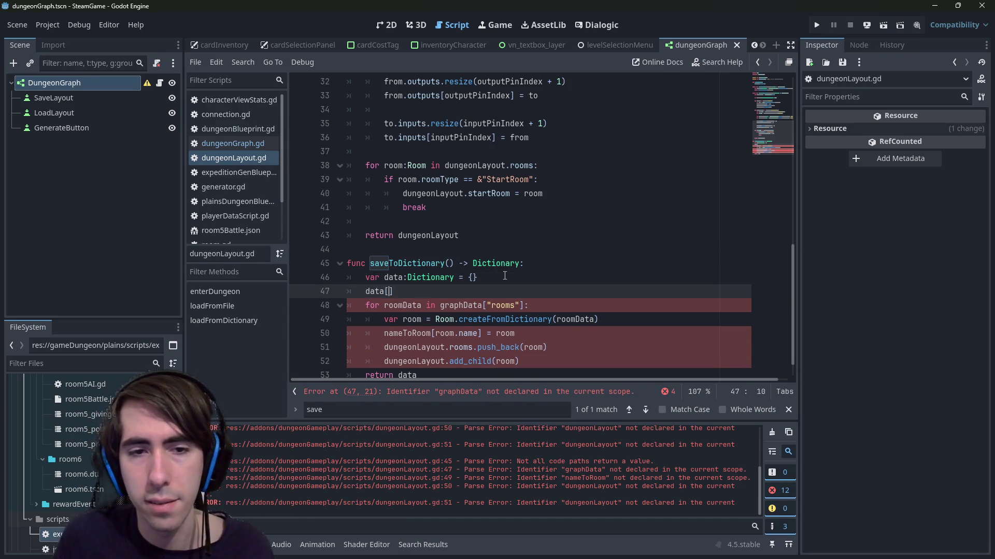
pyautogui.write('rooms"')
pyautogui.hotkey('ctrl', 's')
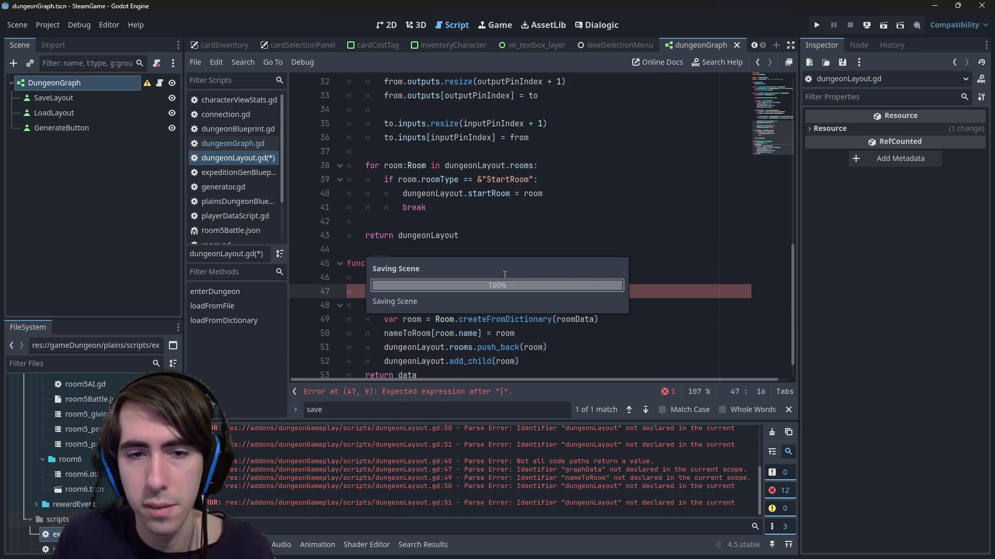
pyautogui.write(']')
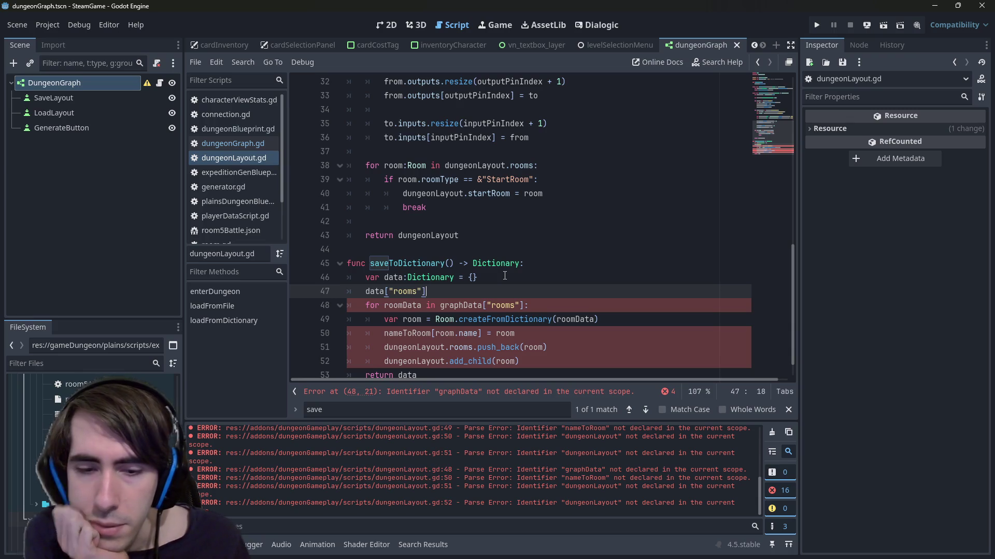
pyautogui.write(' = []')
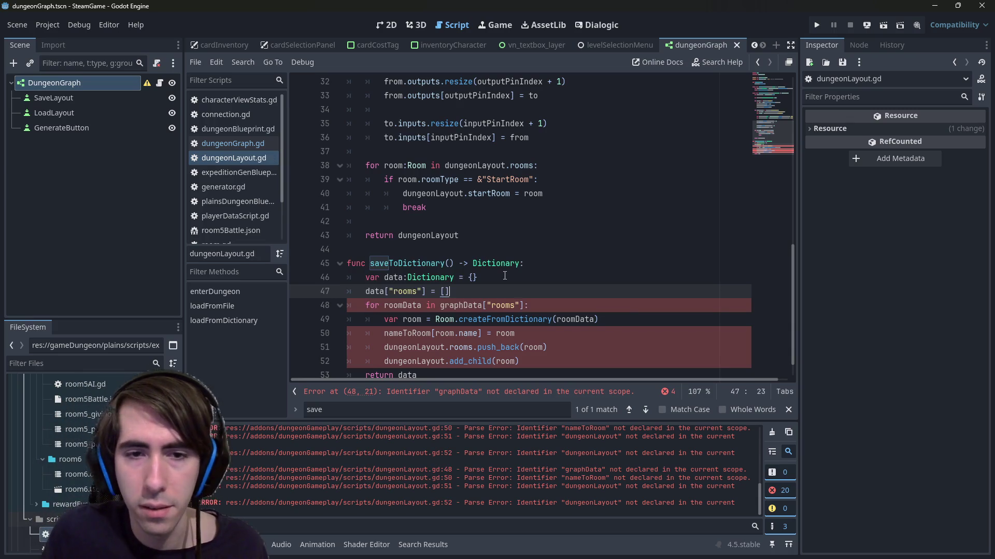
pyautogui.press('Home')
pyautogui.press('Home')
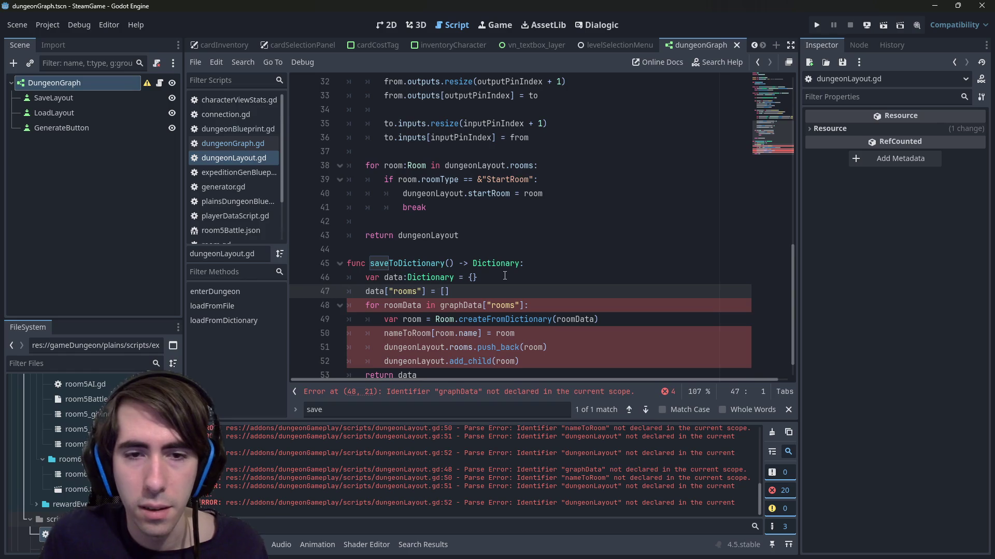
# - Review the graphData uses and the rooms array declaration
pyautogui.click(505, 280)
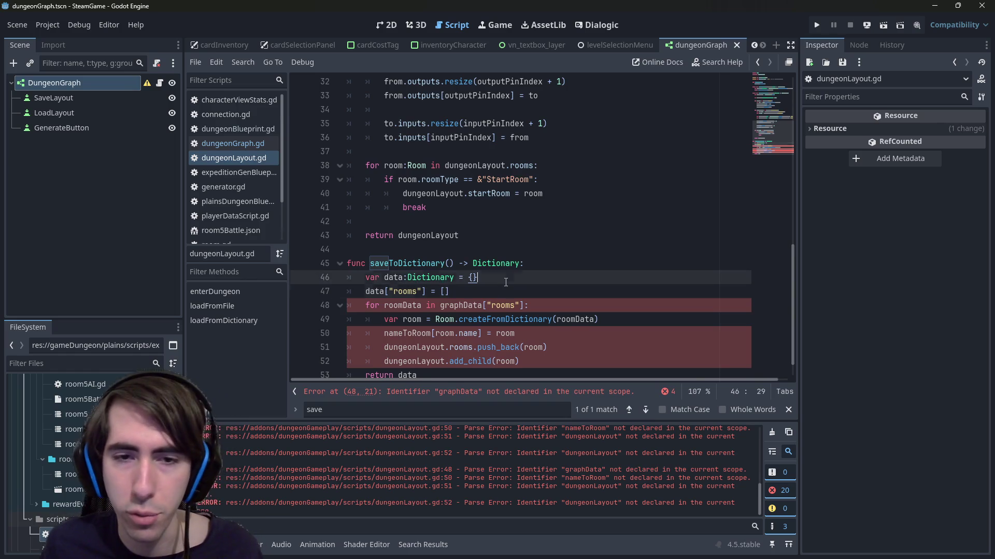
pyautogui.scroll(-1, 498, 279)
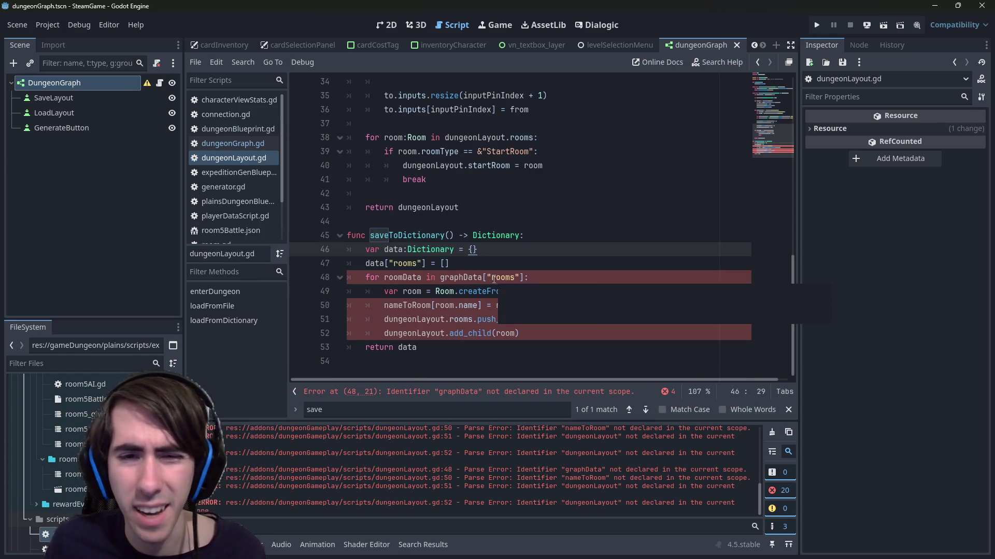
pyautogui.scroll(5, 469, 270)
pyautogui.scroll(-5, 469, 270)
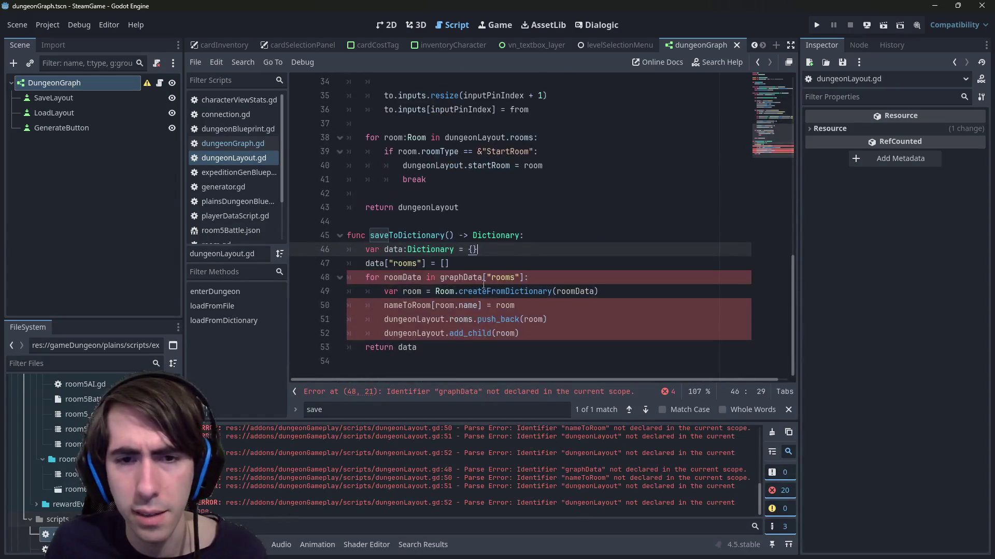
pyautogui.scroll(12, 481, 313)
pyautogui.scroll(-2, 466, 255)
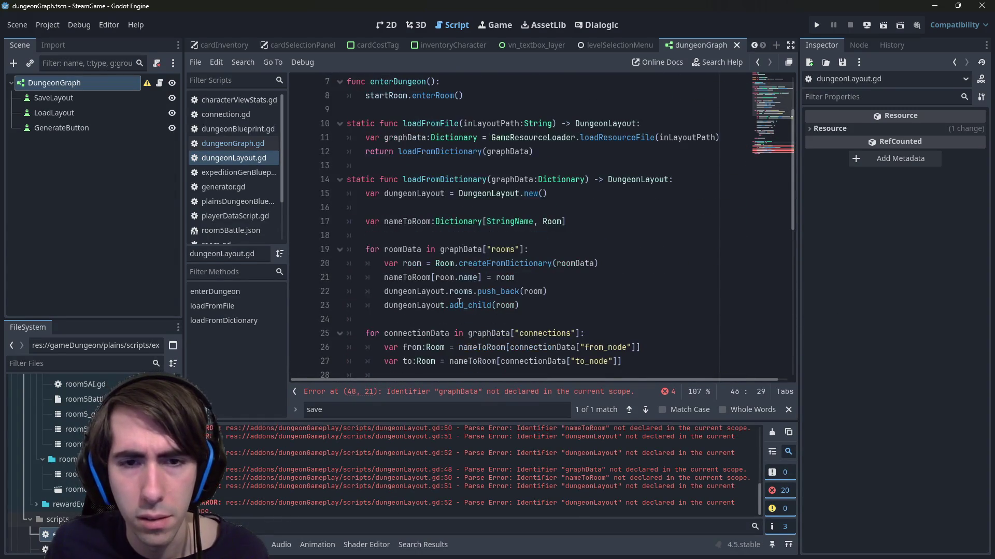
pyautogui.doubleClick(465, 254)
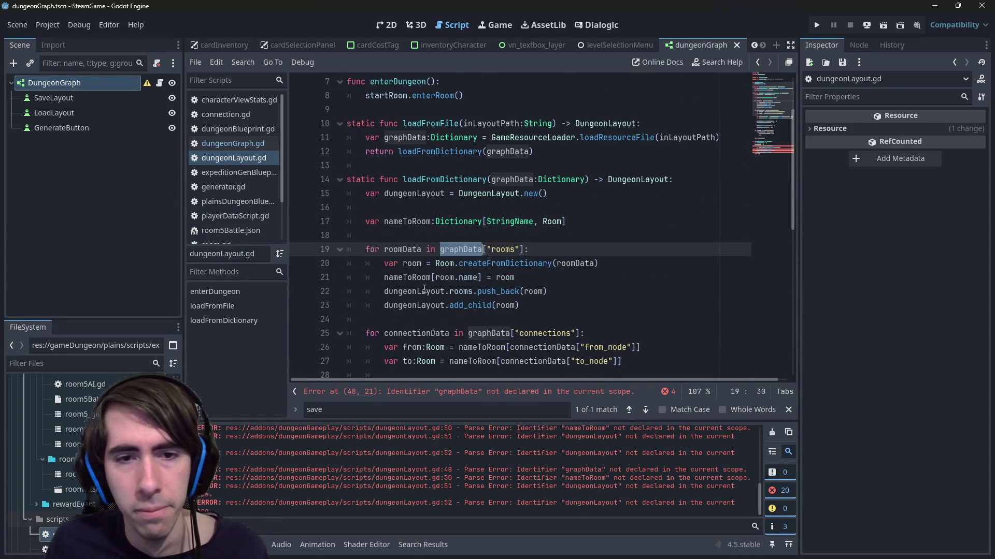
pyautogui.scroll(2, 424, 289)
pyautogui.doubleClick(417, 123)
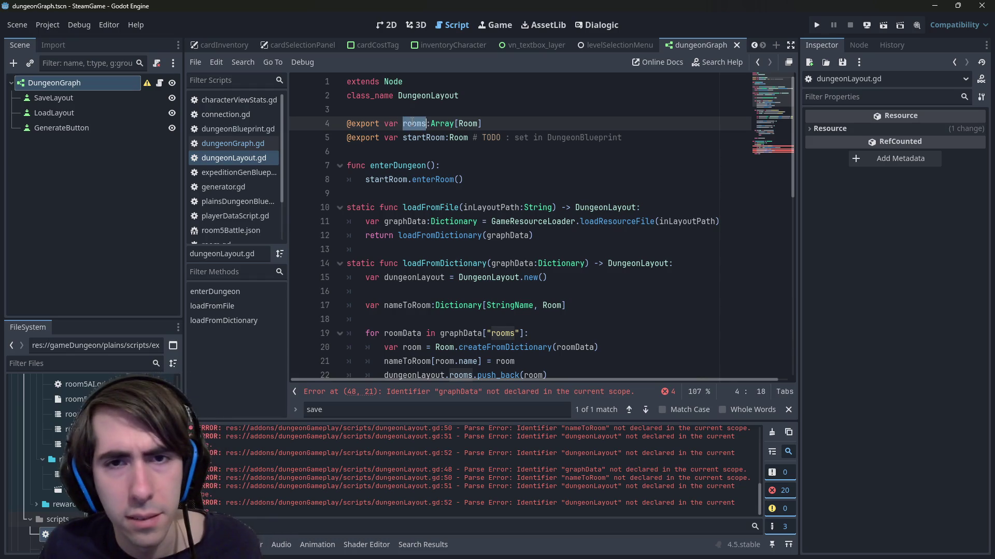
pyautogui.scroll(-10, 459, 260)
# - Try assigning rooms on line 47, then restore the empty array []
pyautogui.click(459, 260)
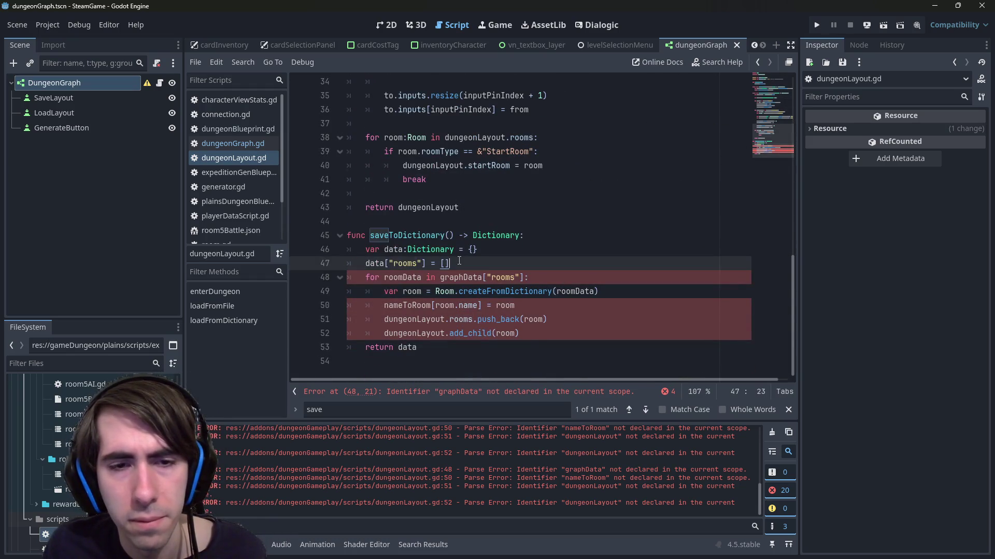
pyautogui.press('BackSpace')
pyautogui.press('BackSpace')
pyautogui.write('rooms')
pyautogui.press('Escape')
pyautogui.doubleClick(459, 258)
pyautogui.press('BackSpace')
pyautogui.write('[]')
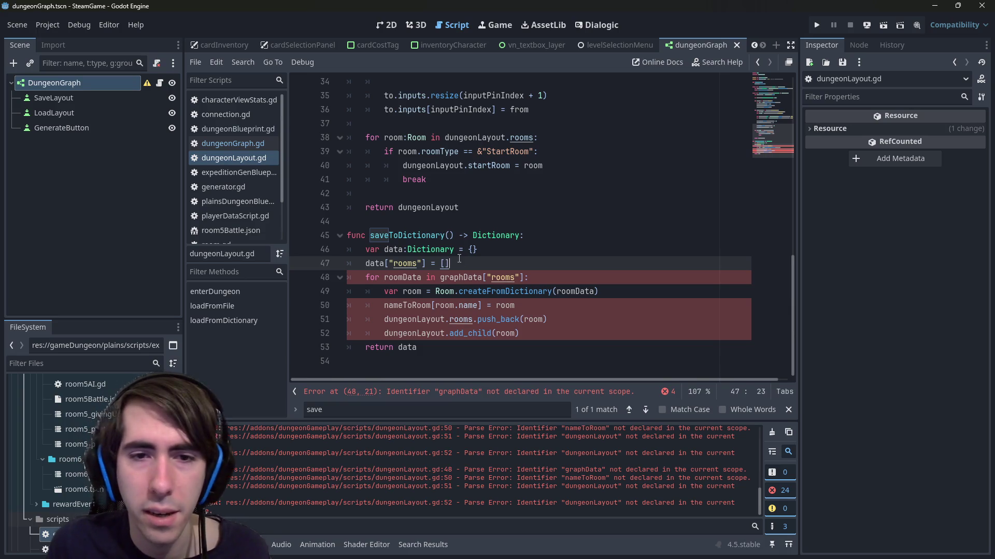
pyautogui.scroll(1, 459, 258)
pyautogui.scroll(-1, 459, 258)
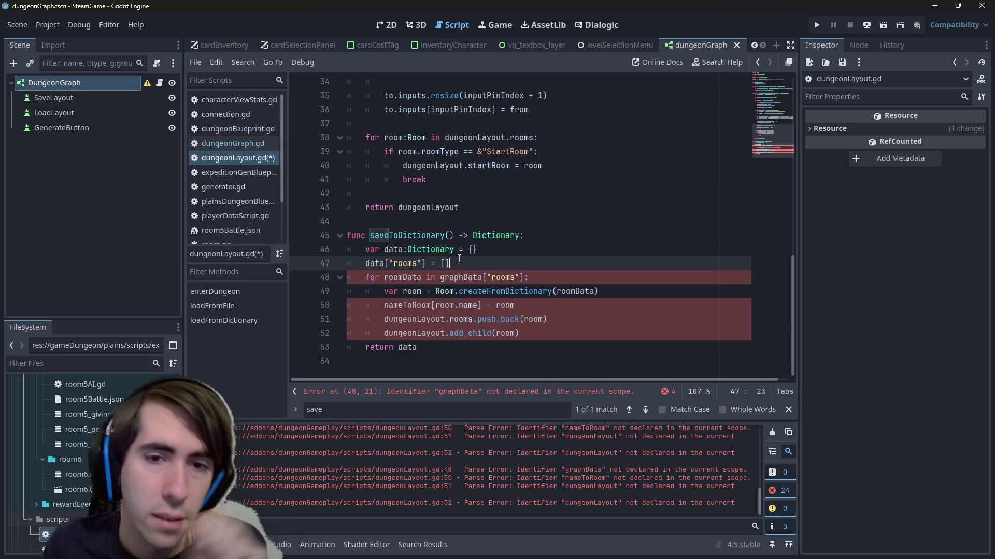
# - Add a for room in rooms: loop with room.save begun in its body
pyautogui.press('Return')
pyautogui.press('Return')
pyautogui.press('Return')
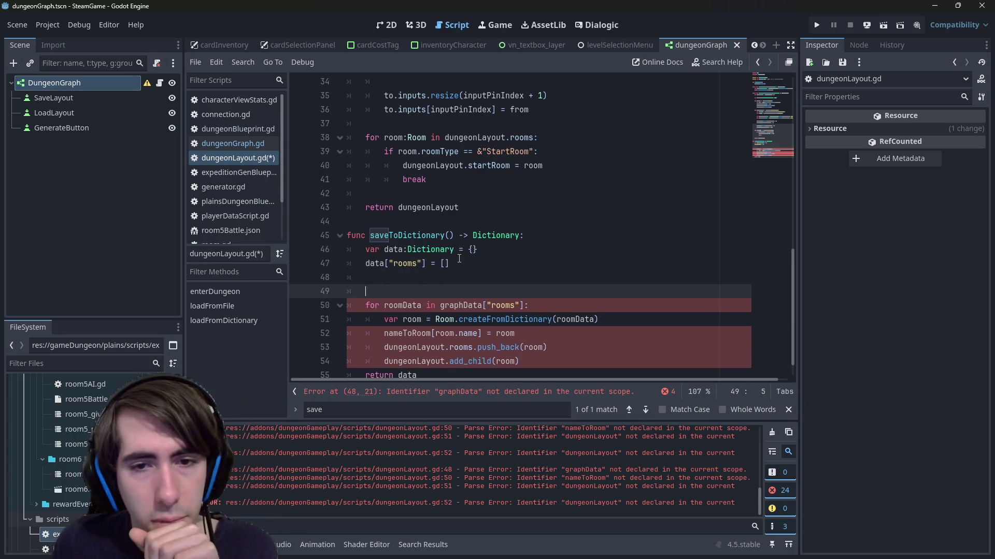
pyautogui.press('Up')
pyautogui.write('for oo')
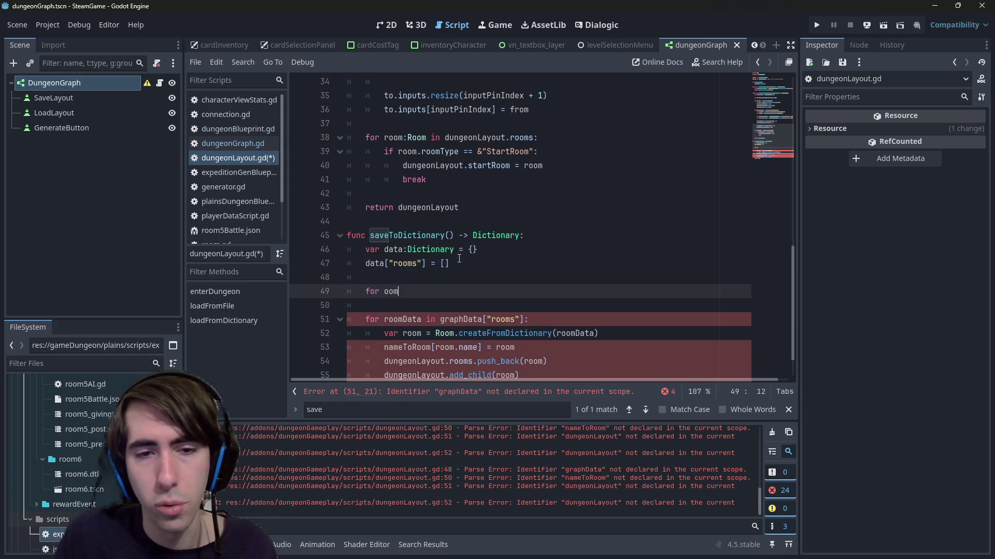
pyautogui.press('BackSpace')
pyautogui.press('BackSpace')
pyautogui.press('BackSpace')
pyautogui.write('room in ro')
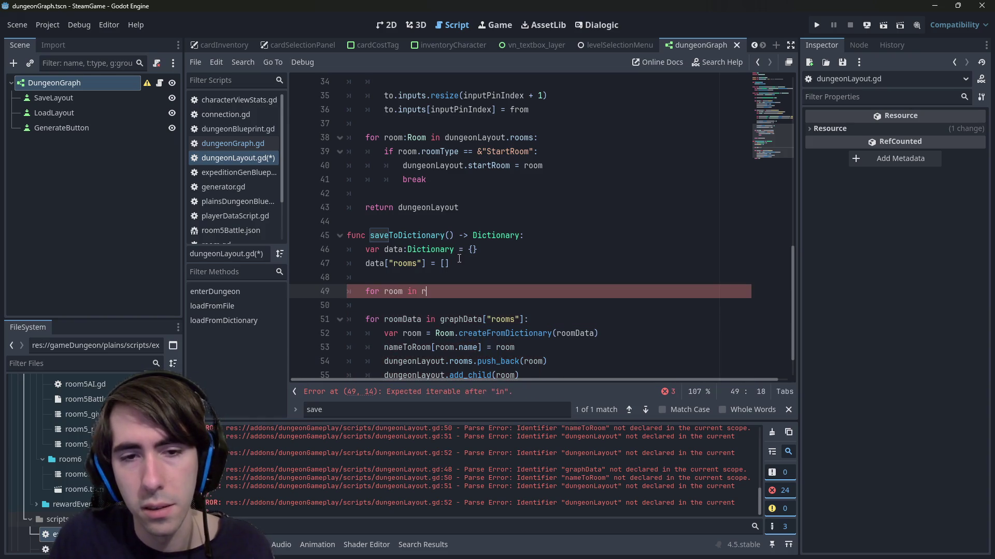
pyautogui.press('Return')
pyautogui.write(':')
pyautogui.press('Return')
pyautogui.write('room')
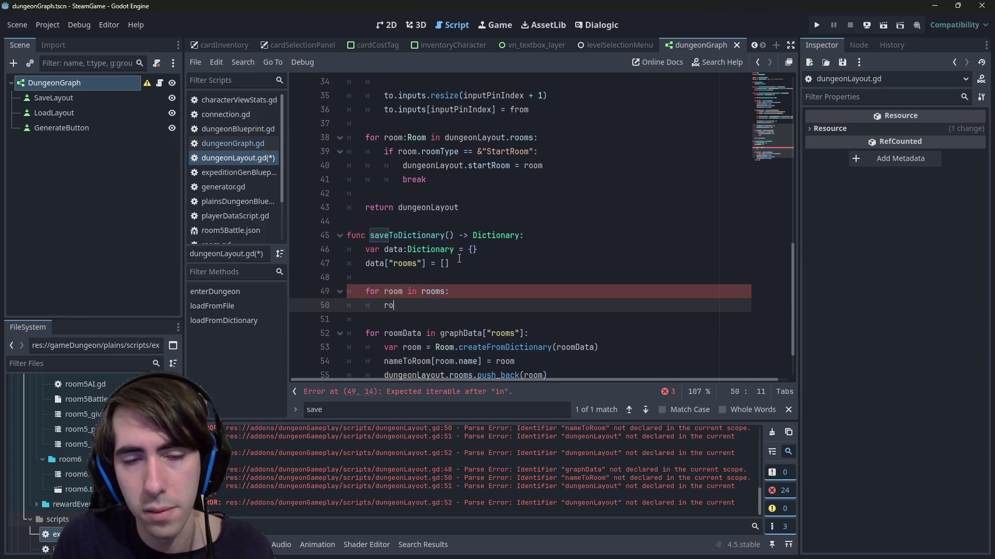
pyautogui.write('.')
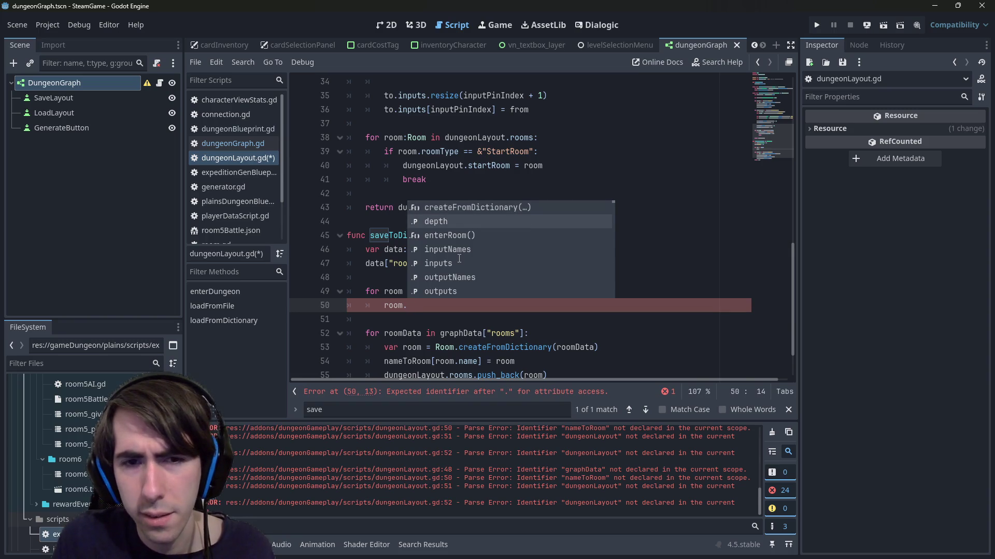
pyautogui.write('save')
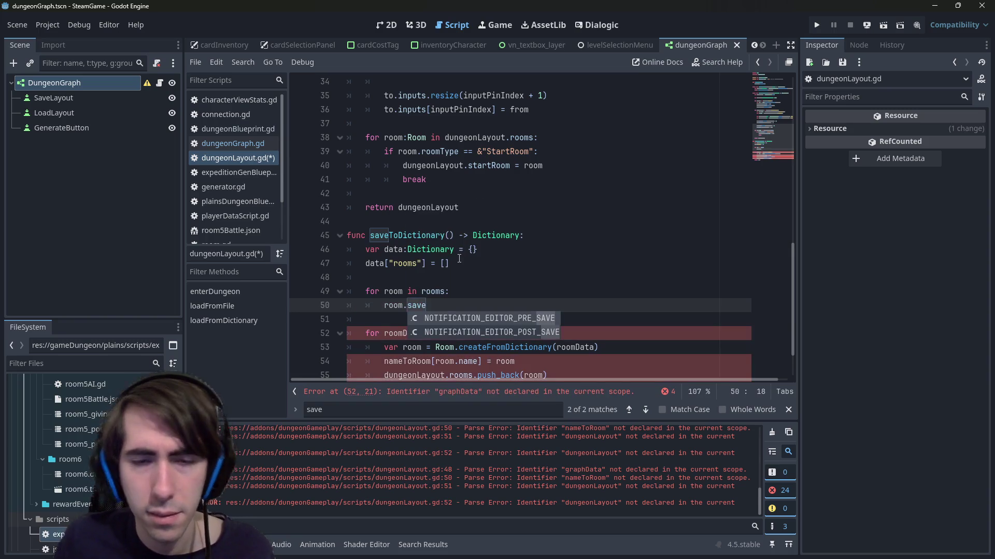
# - Open room.gd via the Room type in Array[Room]
pyautogui.scroll(10, 430, 274)
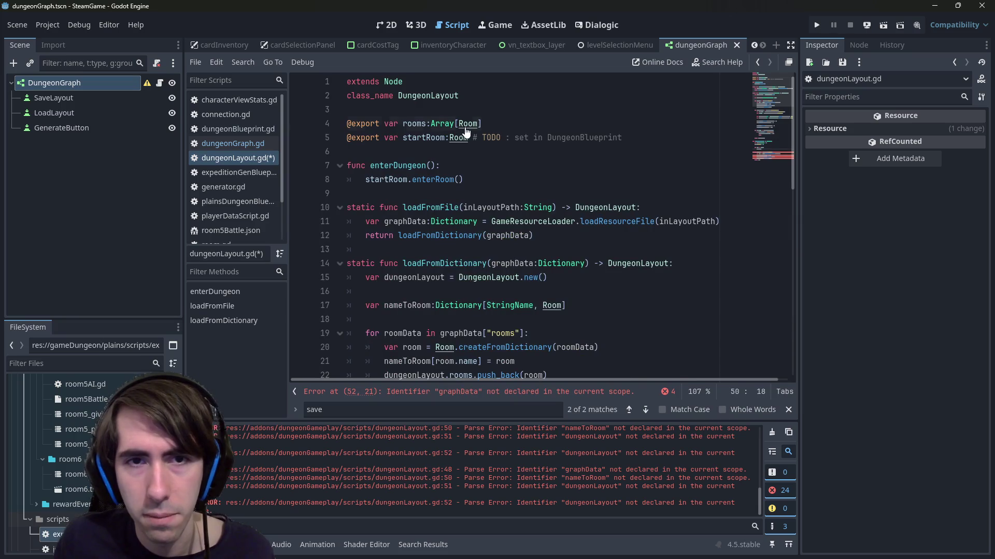
pyautogui.keyDown('ctrl'); pyautogui.click(466, 127); pyautogui.keyUp('ctrl')
pyautogui.scroll(-3, 466, 127)
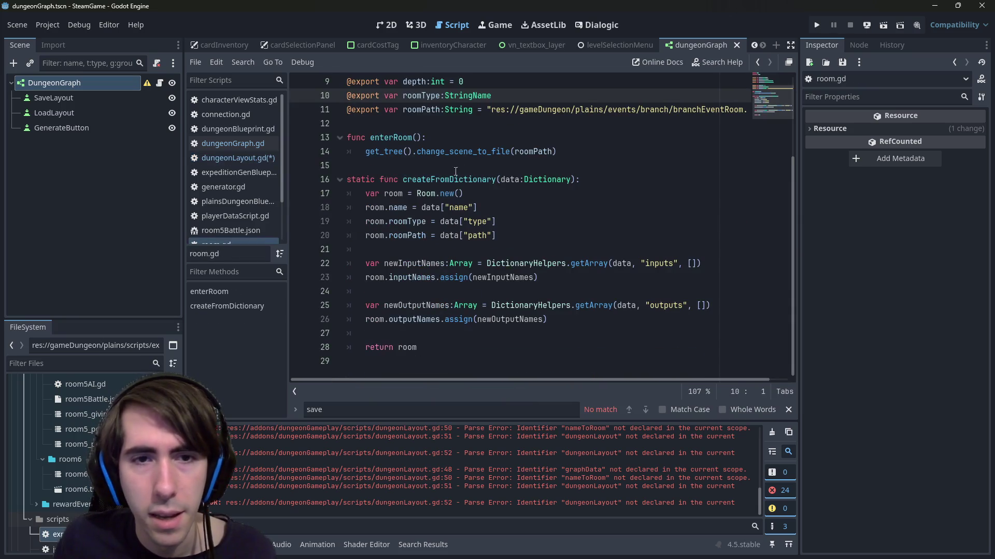
# - Append a saveToDictionary() -> Dictionary function to room.gd that declares data: Dictionary and returns it, then save
pyautogui.click(465, 356)
pyautogui.press('Return')
pyautogui.write('func ')
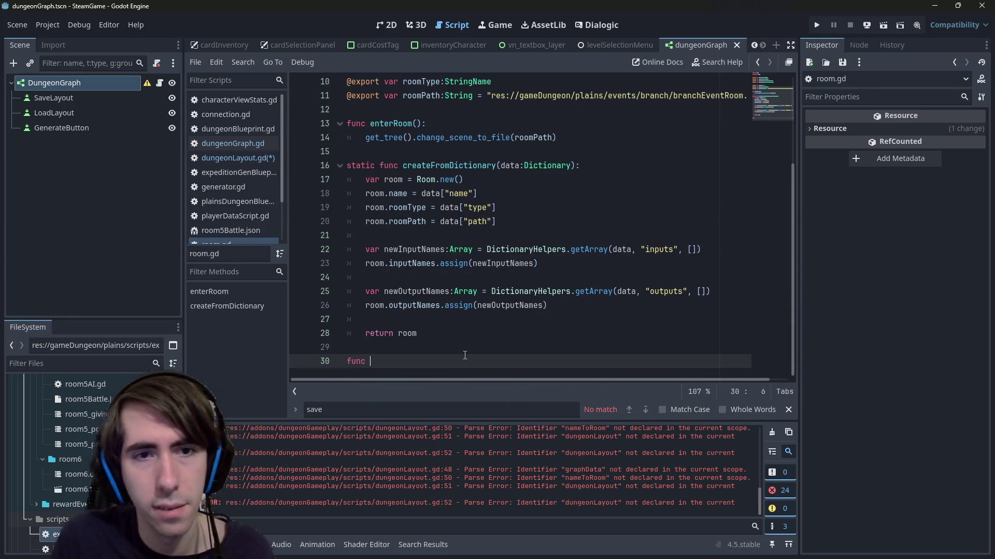
pyautogui.write('save')
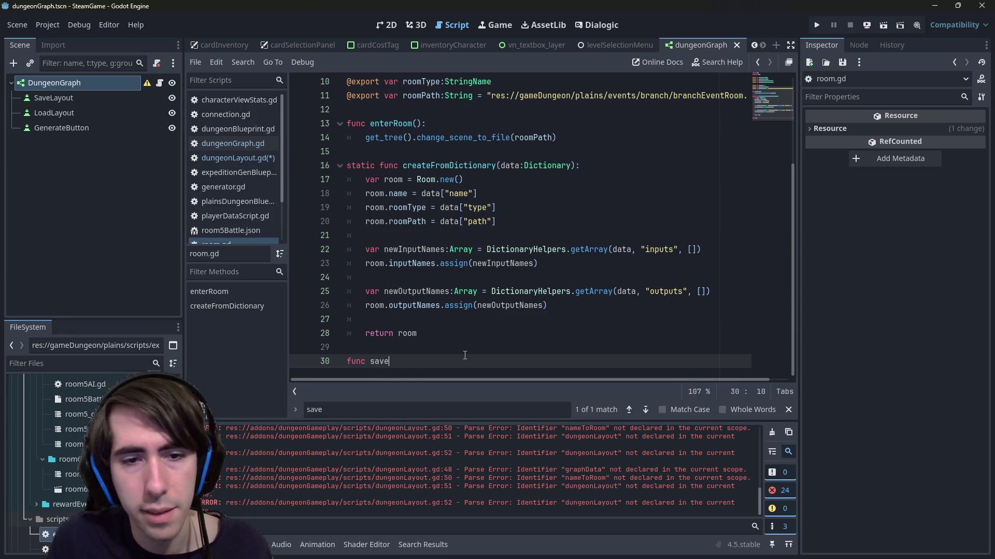
pyautogui.write('ToDictionary():')
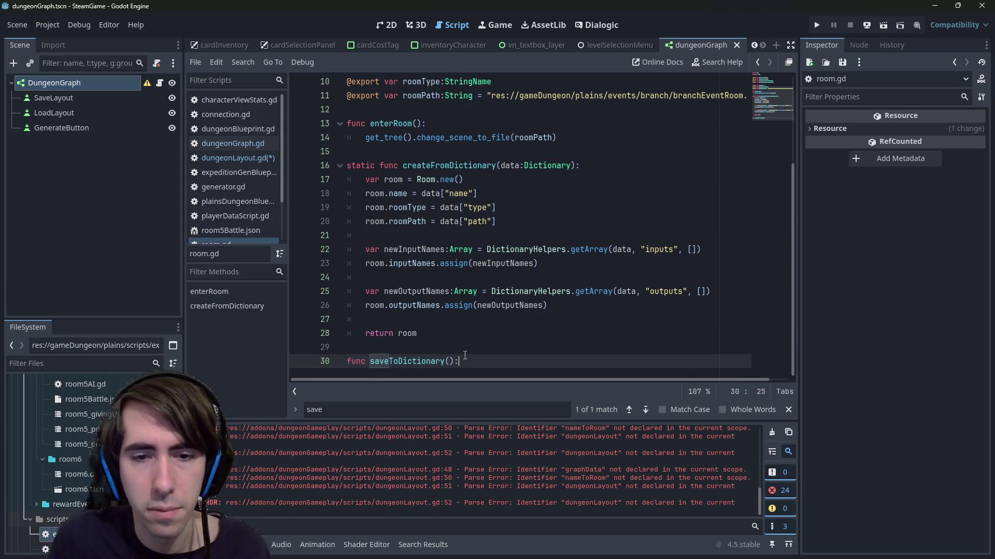
pyautogui.press('BackSpace')
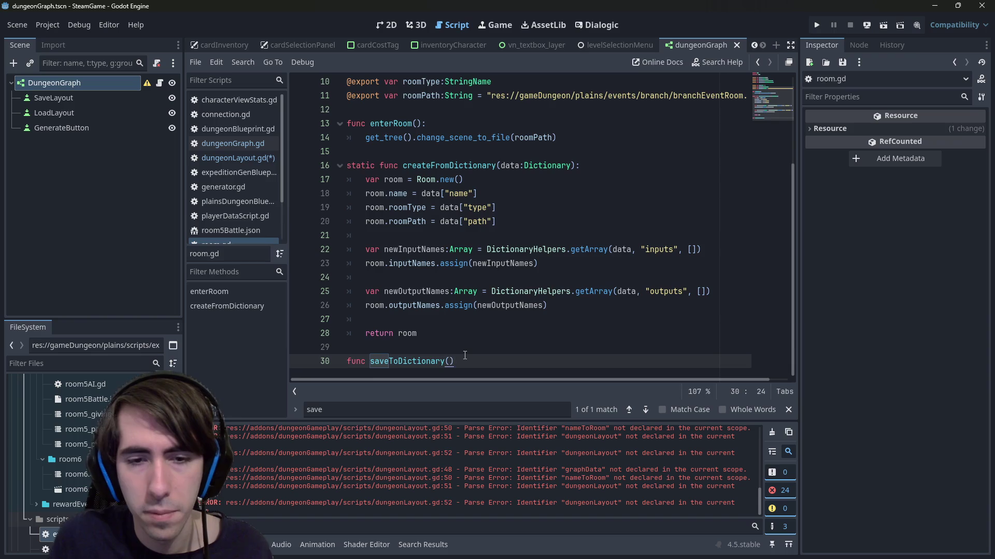
pyautogui.write('> Dictionary:')
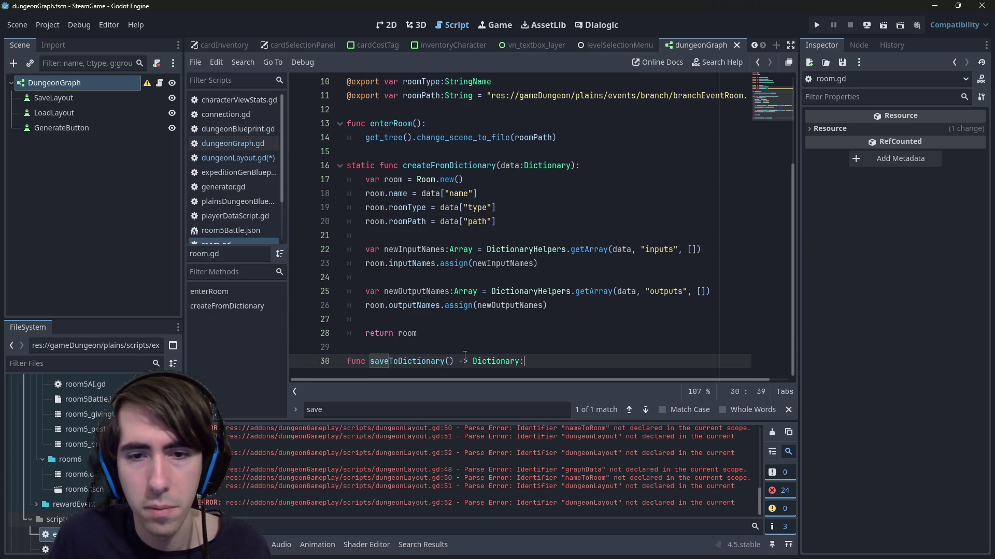
pyautogui.press('Return')
pyautogui.write('var d')
pyautogui.write('ata:Dict')
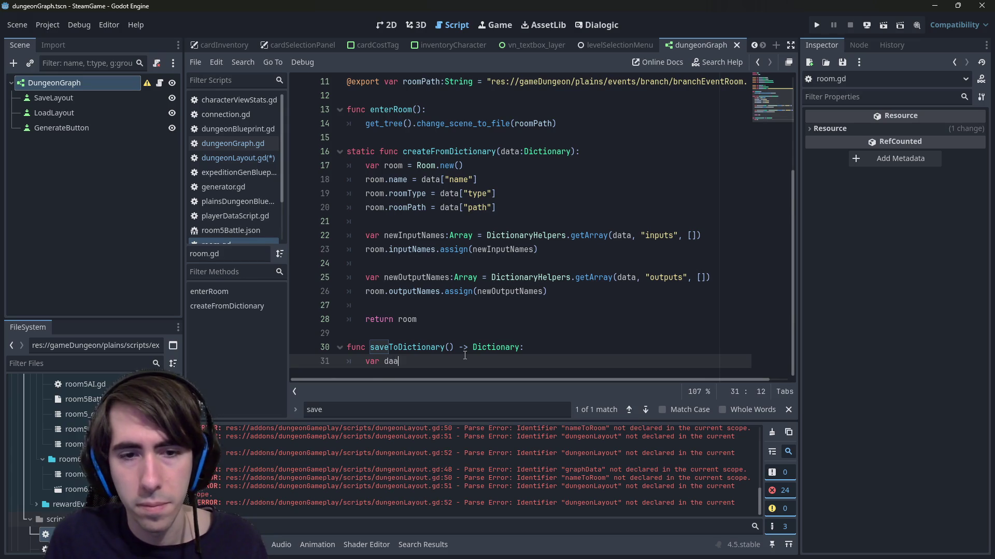
pyautogui.press('Down')
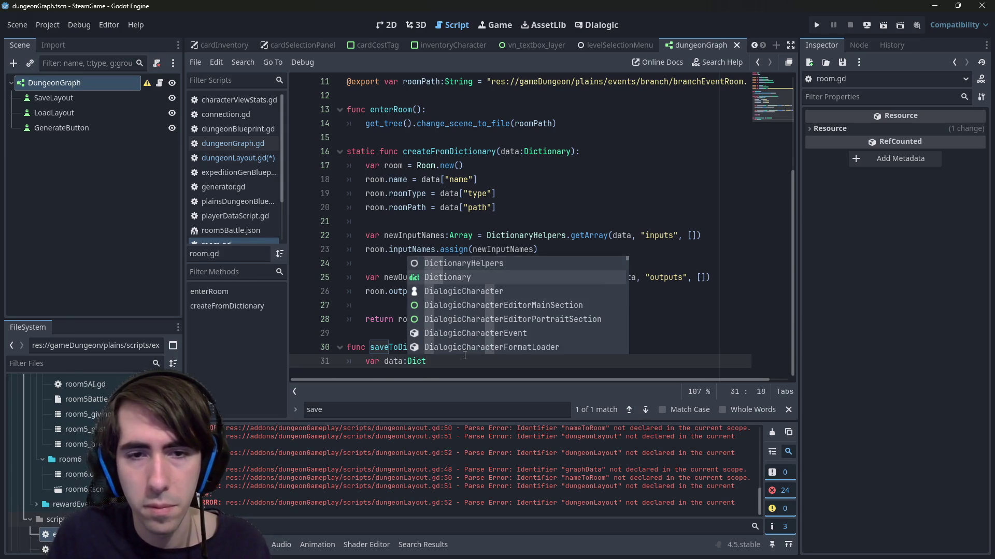
pyautogui.press('Return')
pyautogui.write('= []')
pyautogui.press('Return')
pyautogui.press('Return')
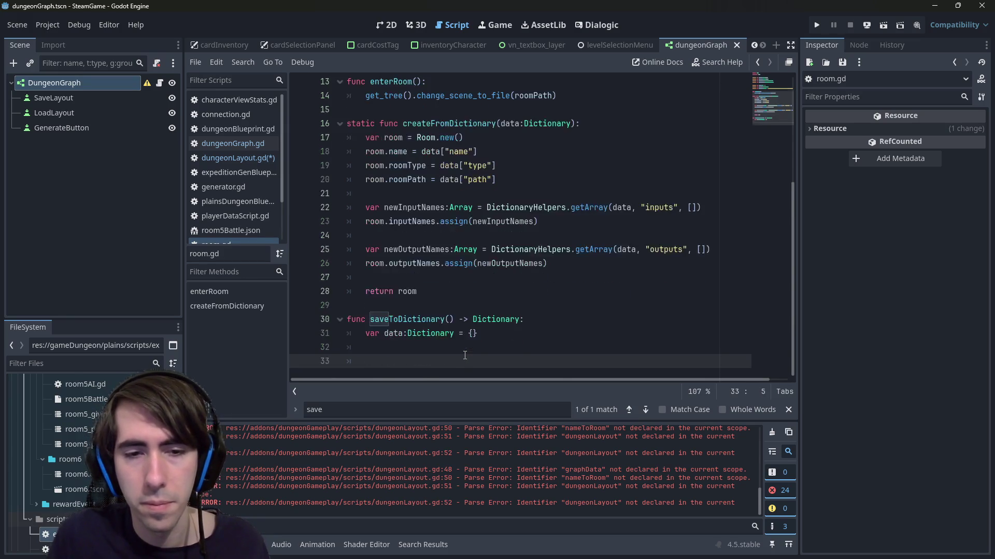
pyautogui.write('return data;')
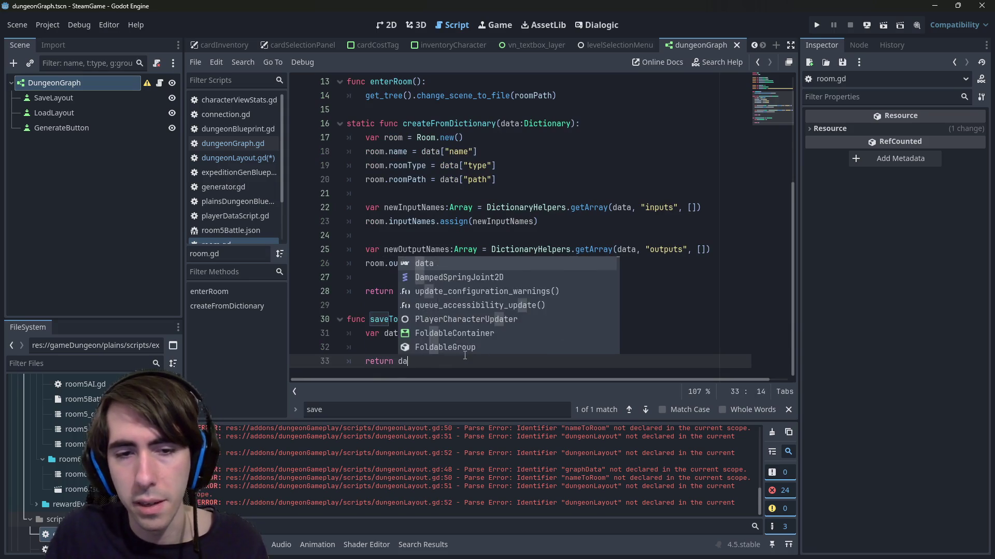
pyautogui.press('BackSpace')
pyautogui.hotkey('ctrl', 's')
pyautogui.click(441, 165)
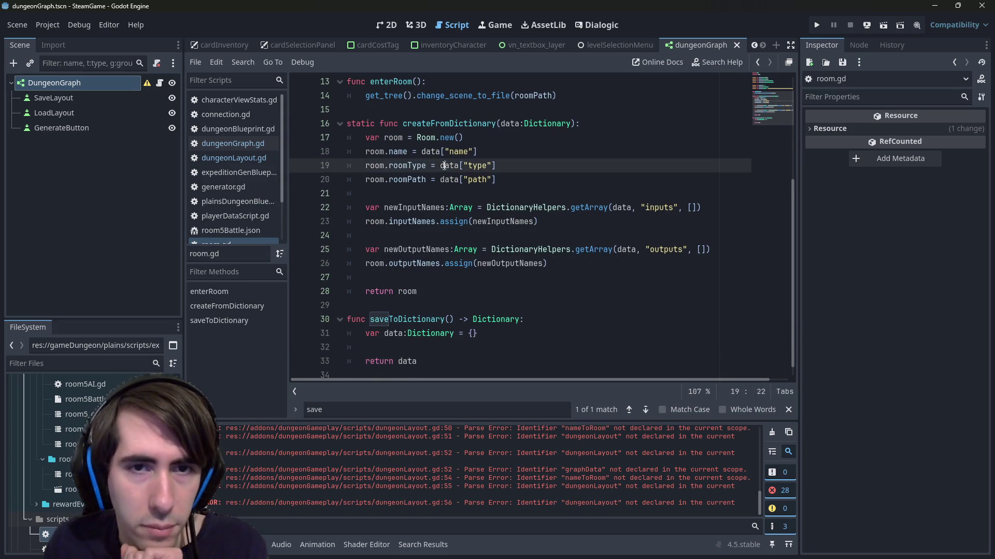
# - Store the room's name, roomType and roomPath under "name", "type" and "path" in data, and save
pyautogui.click(505, 335)
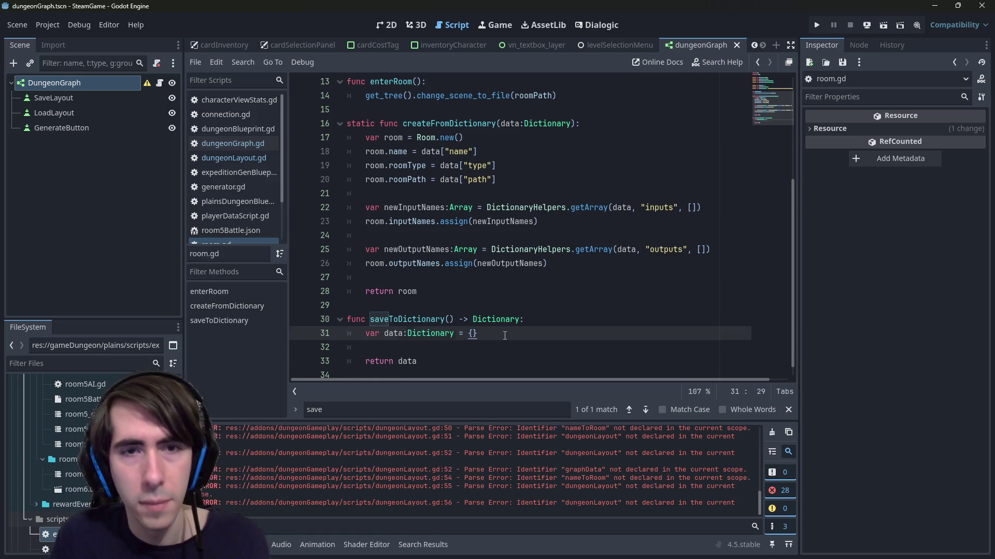
pyautogui.press('Return')
pyautogui.write('data')
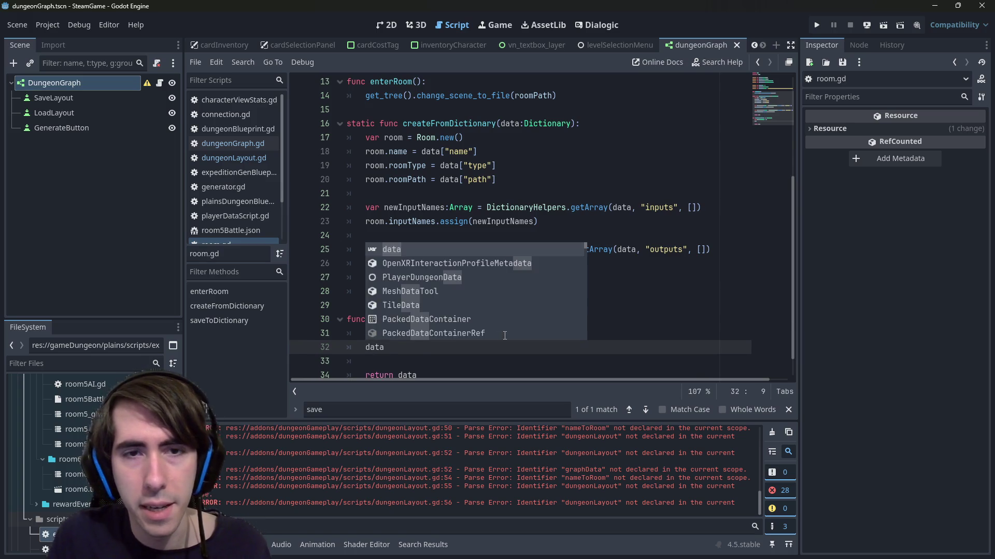
pyautogui.write('["name"]')
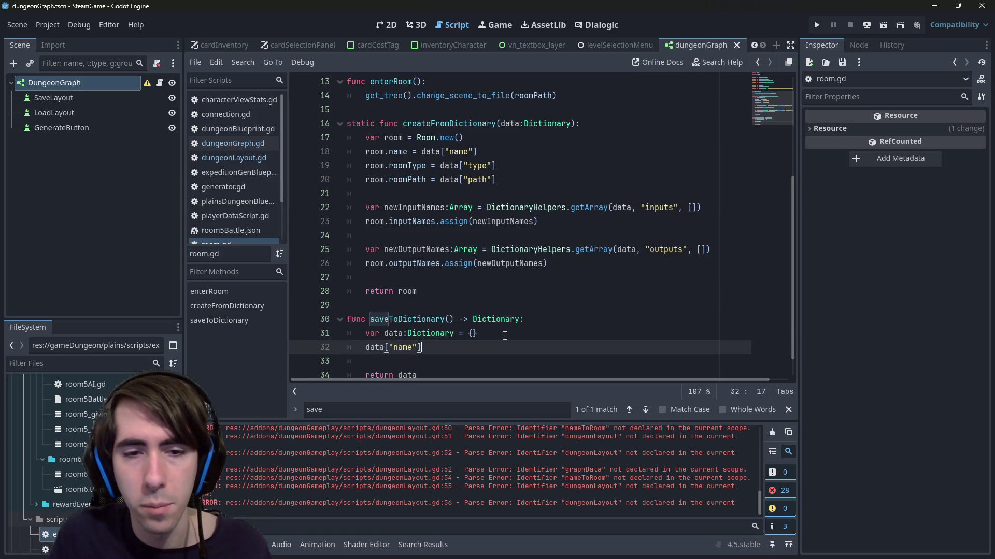
pyautogui.write(' = room.name')
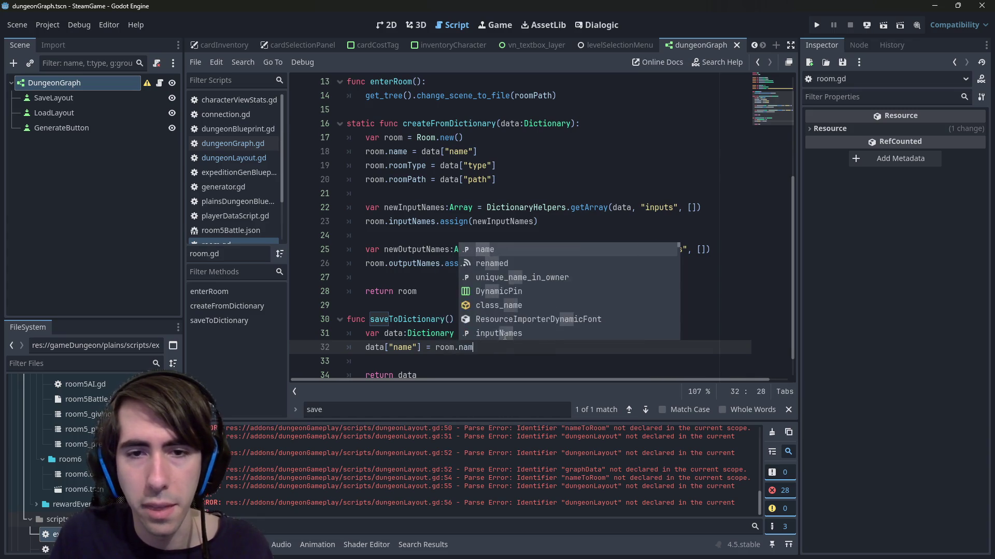
pyautogui.press('Return')
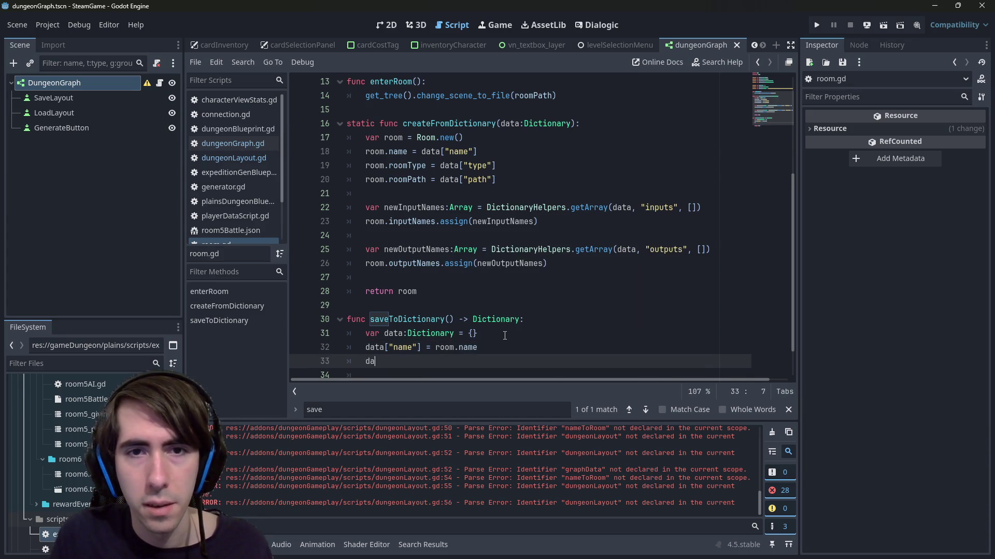
pyautogui.write('ta["type')
pyautogui.press('End')
pyautogui.write('r')
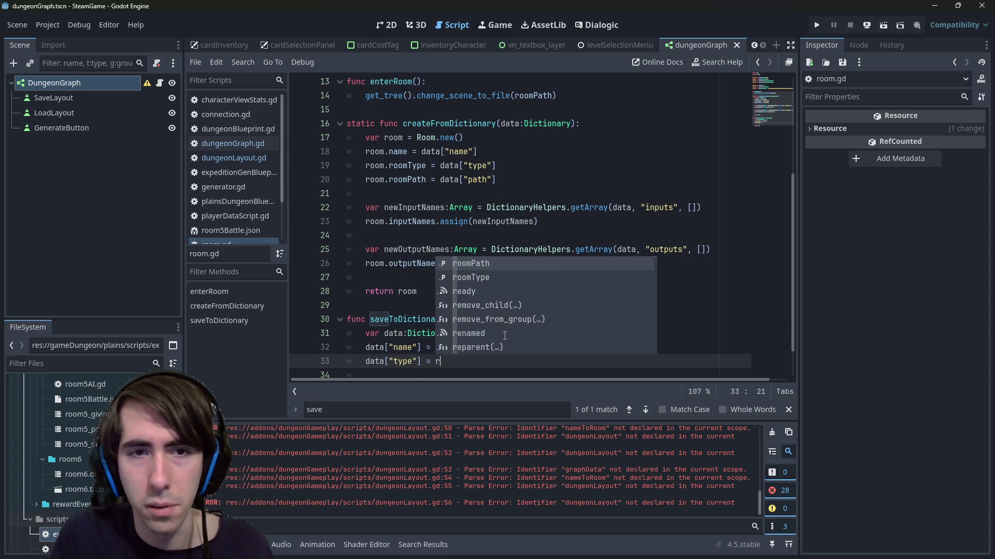
pyautogui.write('oom')
pyautogui.press('Return')
pyautogui.press('Return')
pyautogui.write('data["path"] = ro')
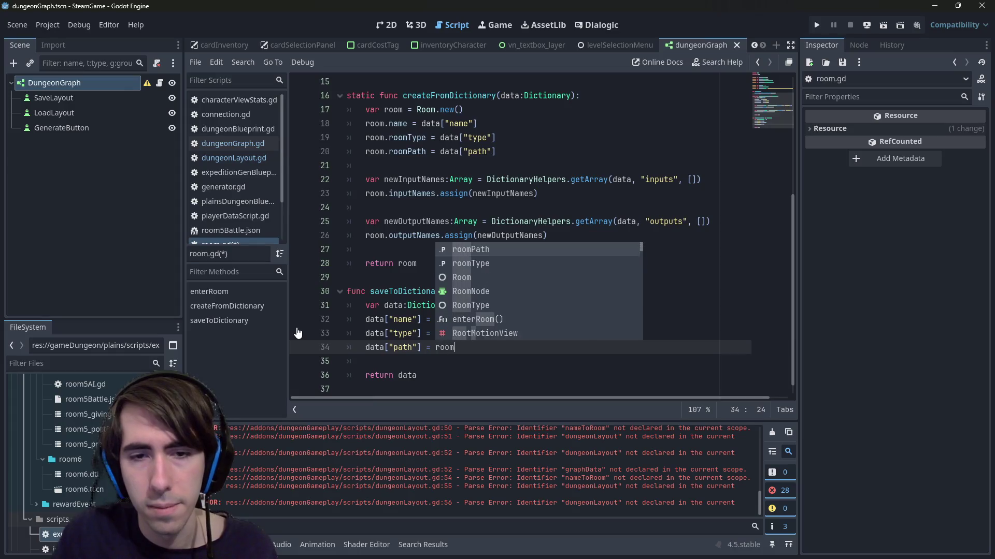
pyautogui.write('om')
pyautogui.press('Return')
pyautogui.press('Return')
pyautogui.hotkey('ctrl', 's')
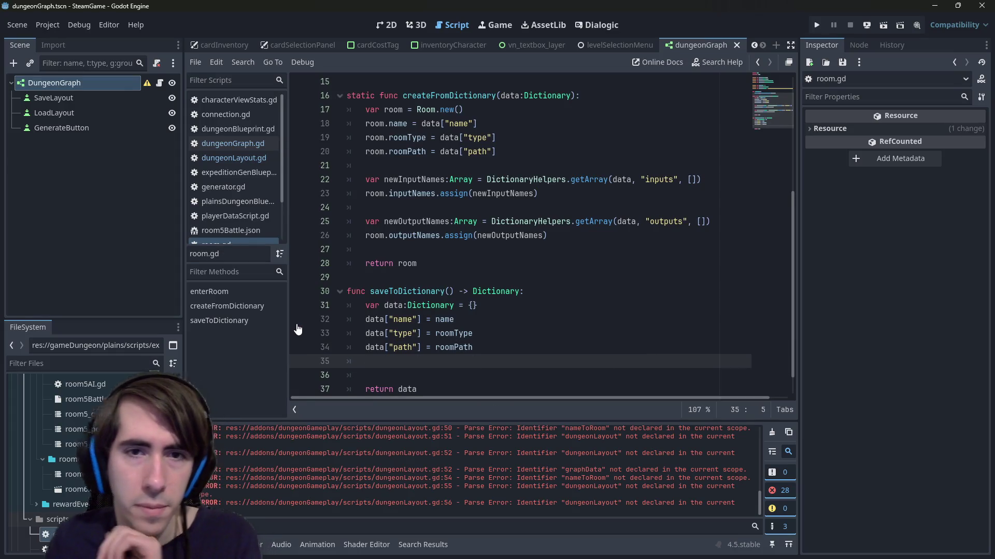
pyautogui.click(402, 180)
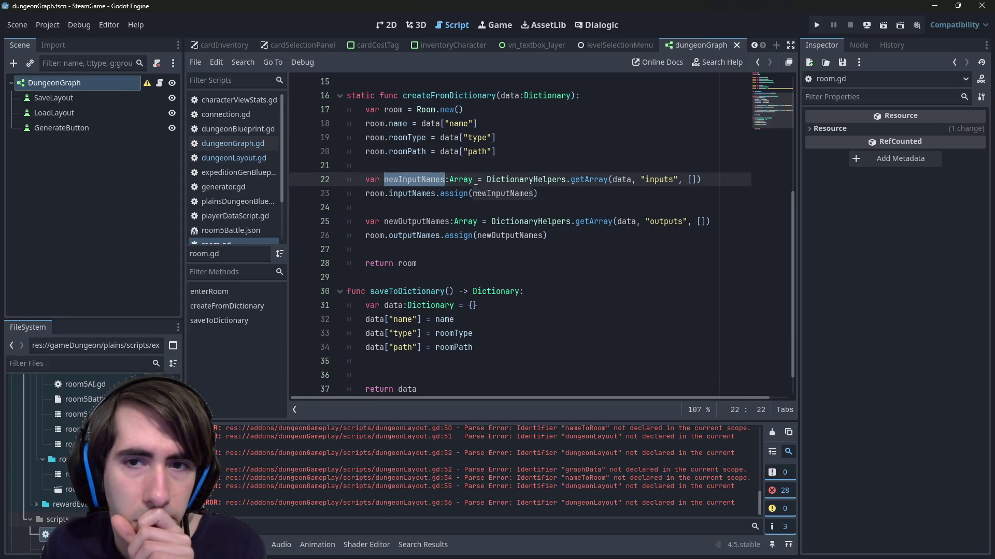
# - Review how createFromDictionary reads the inputs key into newInputNames in room.gd
pyautogui.click(523, 179)
pyautogui.click(589, 180)
pyautogui.doubleClick(589, 180)
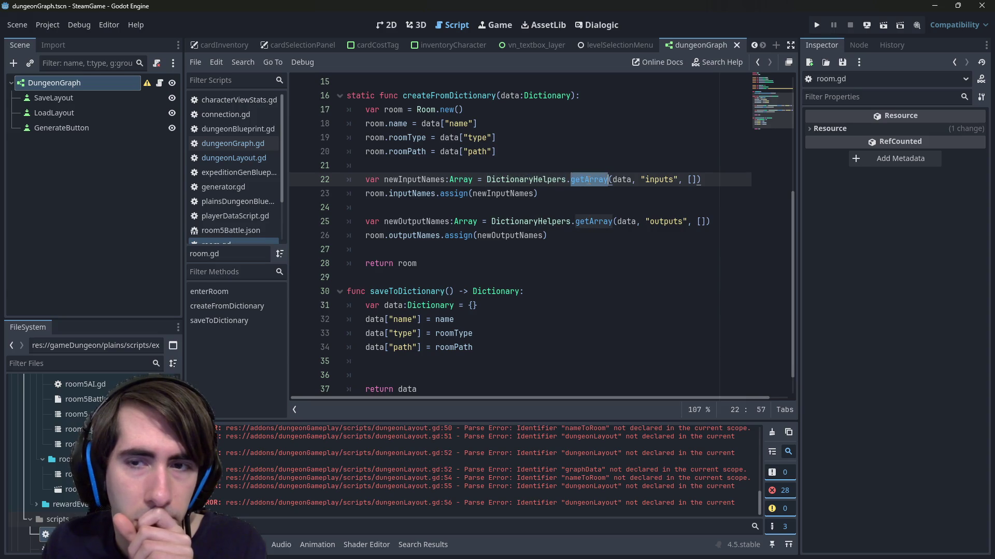
pyautogui.doubleClick(667, 180)
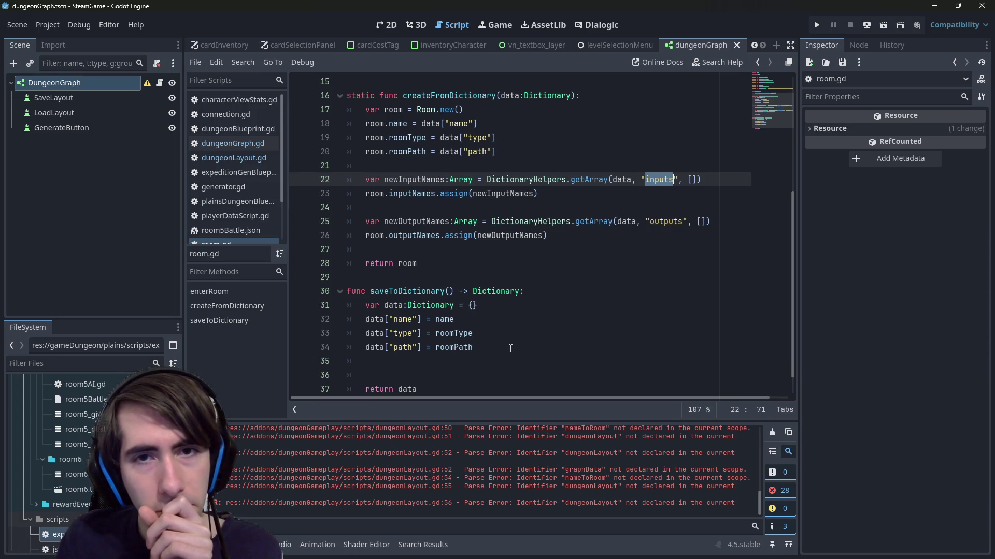
pyautogui.click(476, 96)
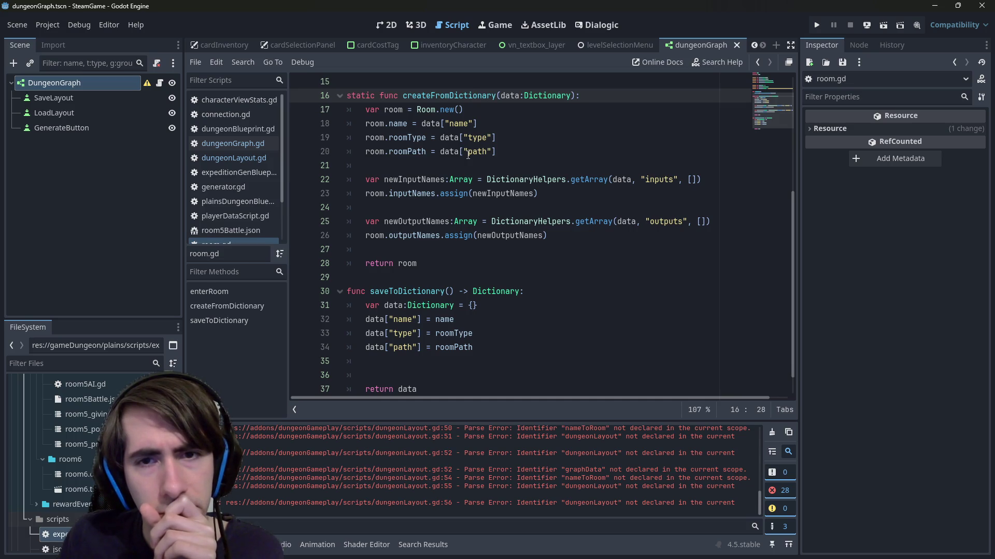
pyautogui.scroll(5, 529, 191)
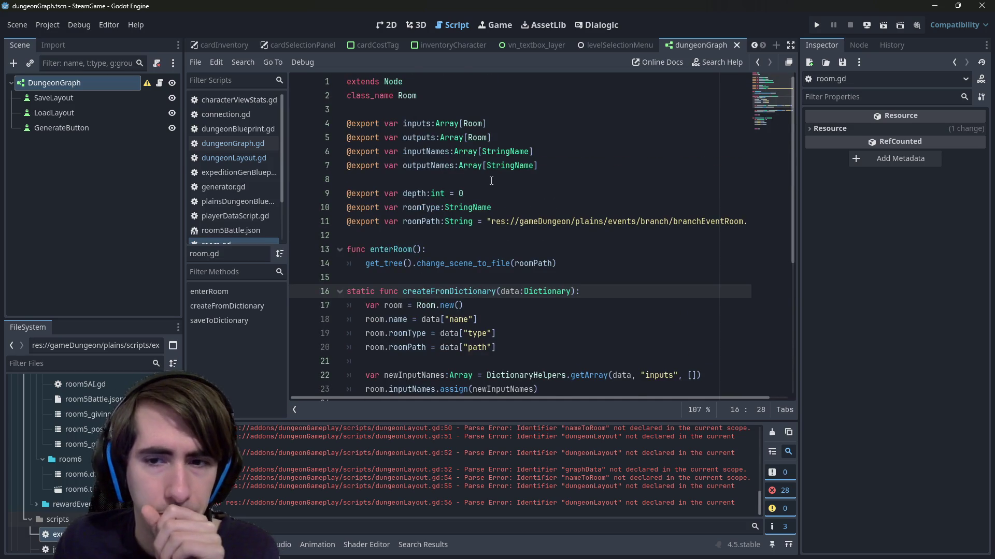
pyautogui.scroll(-1, 598, 305)
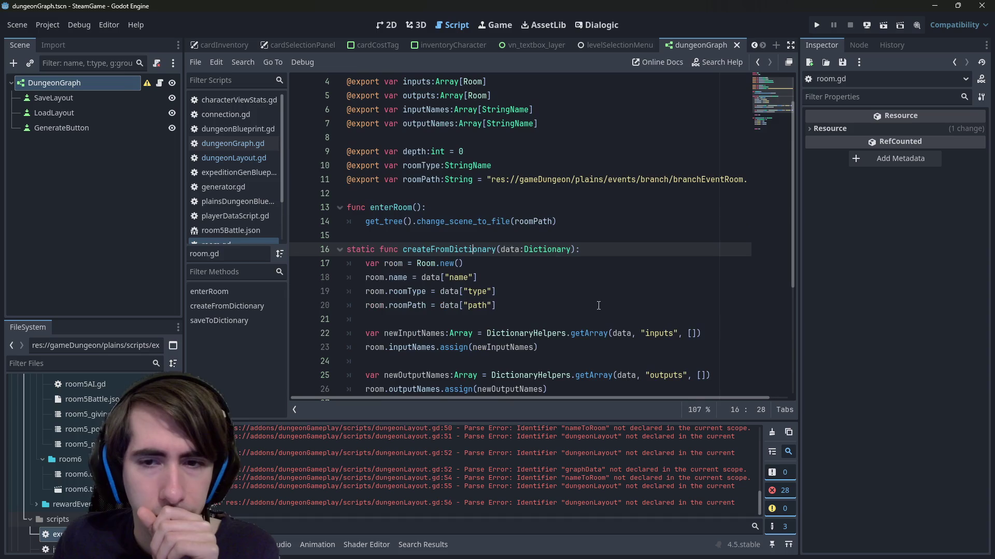
pyautogui.doubleClick(614, 333)
pyautogui.scroll(-1, 623, 332)
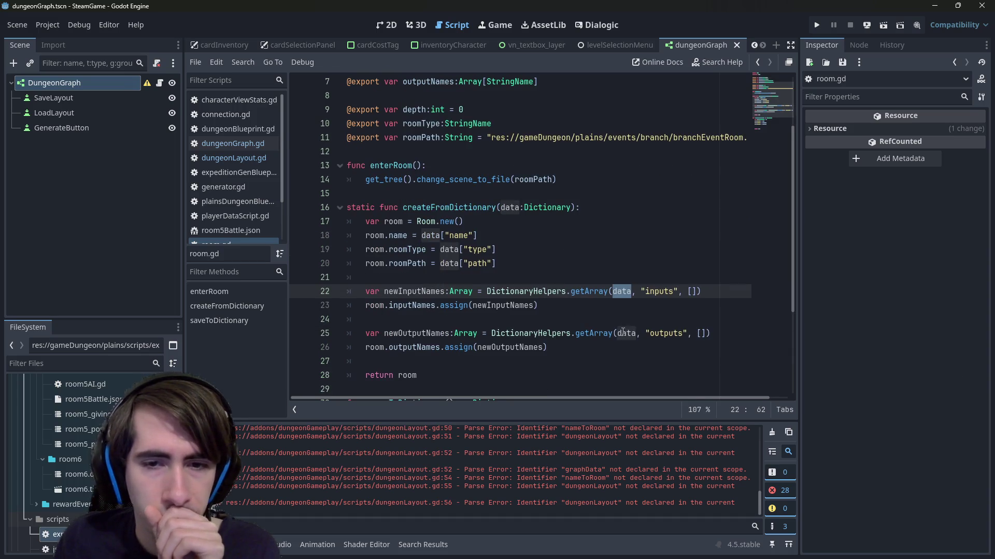
pyautogui.click(439, 305)
pyautogui.doubleClick(501, 305)
pyautogui.scroll(1, 502, 305)
pyautogui.scroll(-1, 501, 305)
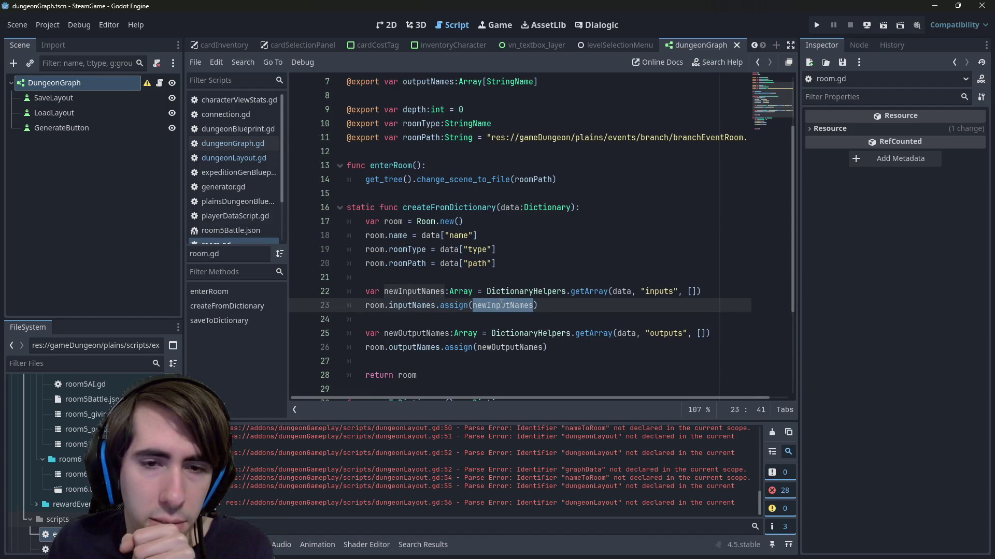
pyautogui.scroll(-3, 502, 305)
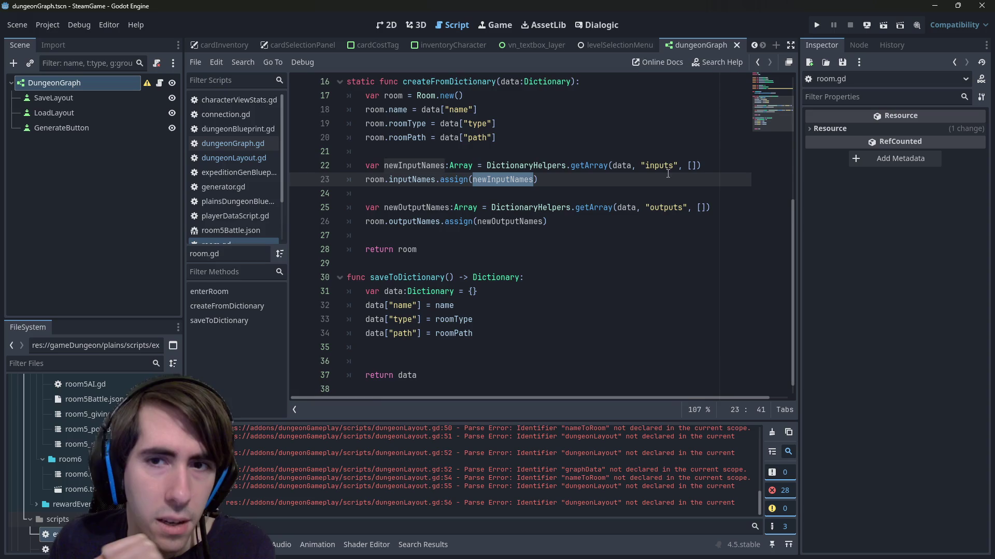
# - Duplicate the path line into a new data["inputs"] = [] entry and save
pyautogui.moveTo(473, 333); pyautogui.dragTo(296, 331)
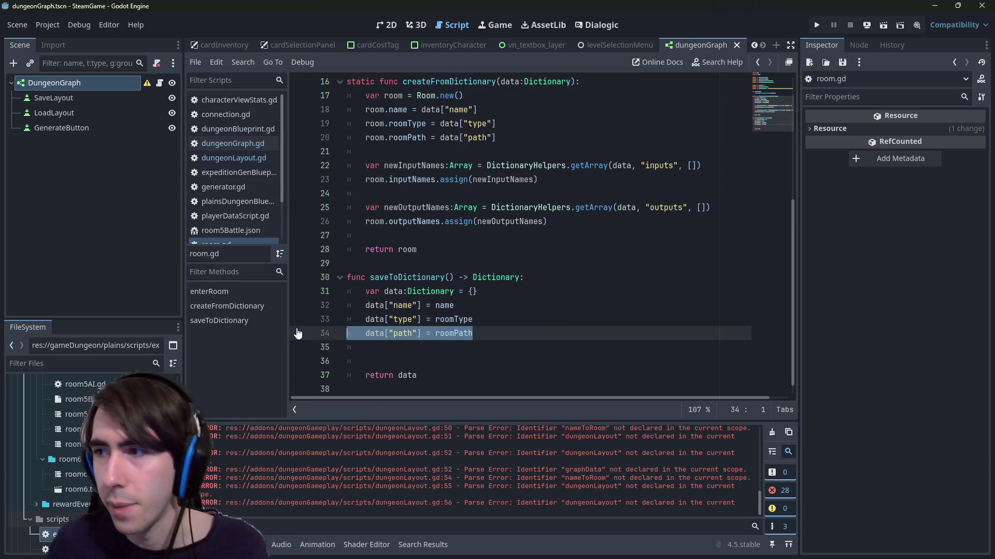
pyautogui.hotkey('ctrl', 'c')
pyautogui.press('Down')
pyautogui.press('Return')
pyautogui.press('BackSpace')
pyautogui.hotkey('ctrl', 'v')
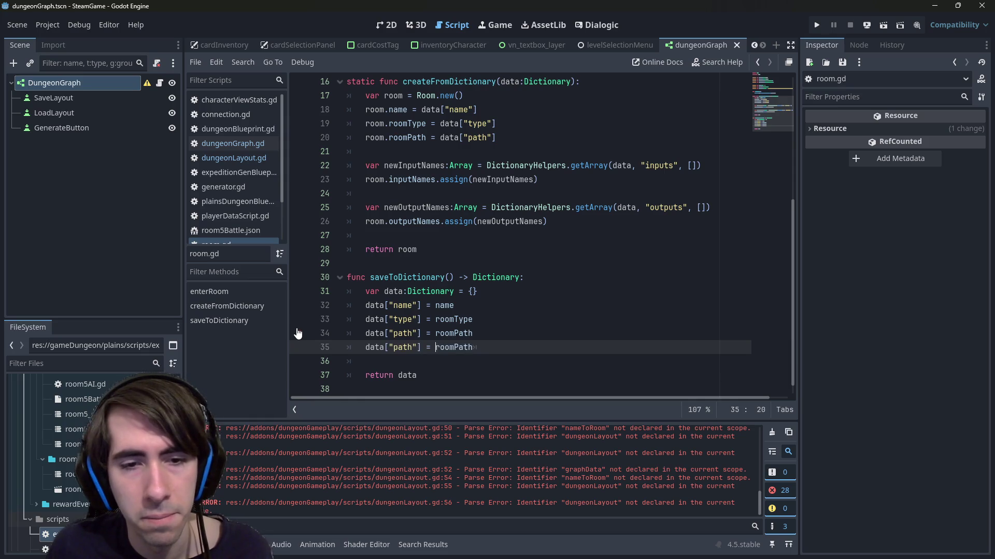
pyautogui.hotkey('ctrl', 'shift', 'Right')
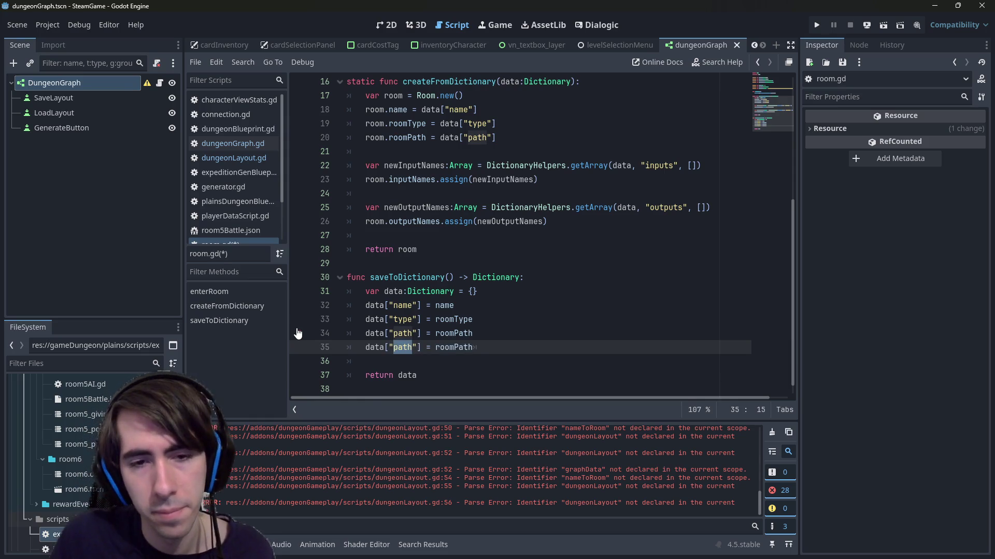
pyautogui.write('inputs')
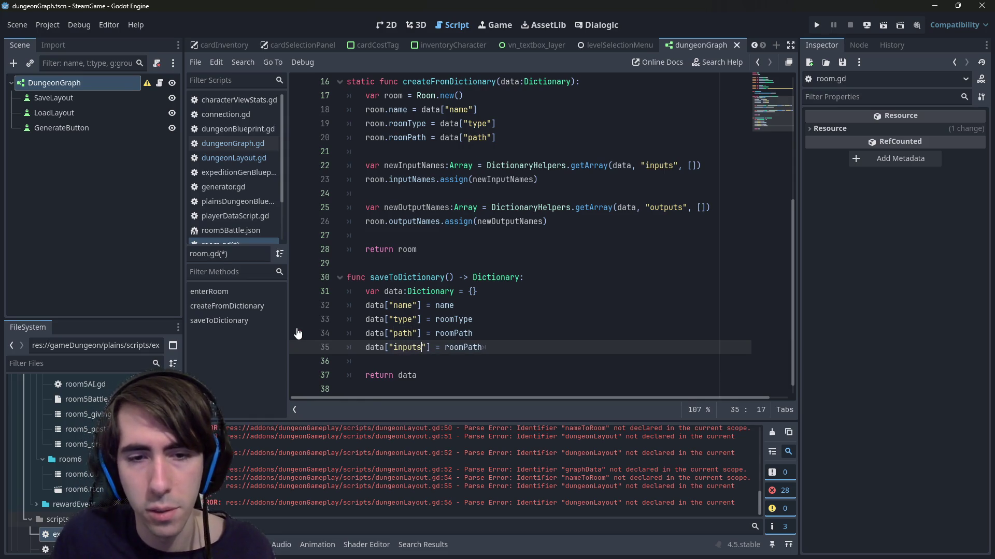
pyautogui.press('End')
pyautogui.hotkey('ctrl', 'BackSpace')
pyautogui.write('[]')
pyautogui.hotkey('ctrl', 's')
# - Copy the inputs line into a matching data["outputs"] entry and save
pyautogui.hotkey('ctrl', 'shift', 'Left')
pyautogui.hotkey('ctrl', 'shift', 'Left')
pyautogui.hotkey('ctrl', 'shift', 'Left')
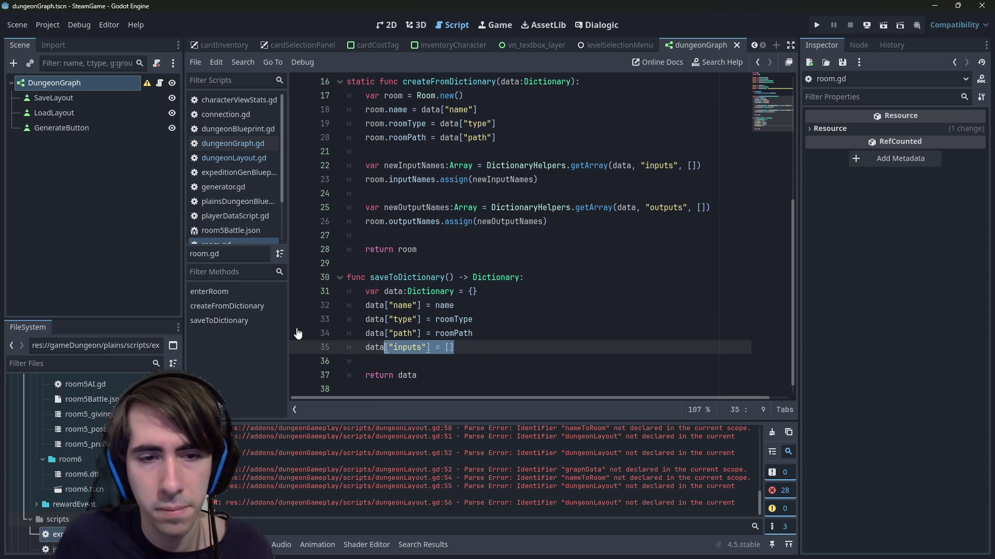
pyautogui.hotkey('ctrl', 'c')
pyautogui.press('End')
pyautogui.press('Return')
pyautogui.hotkey('ctrl', 'v')
pyautogui.press('Left')
pyautogui.press('Left')
pyautogui.press('Left')
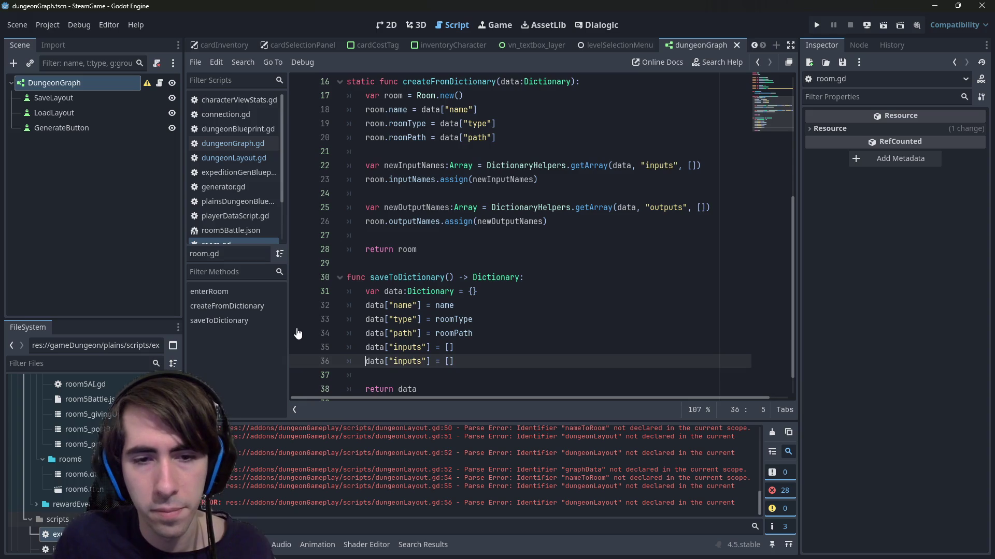
pyautogui.hotkey('ctrl', 'shift', 'Left')
pyautogui.write('outputs')
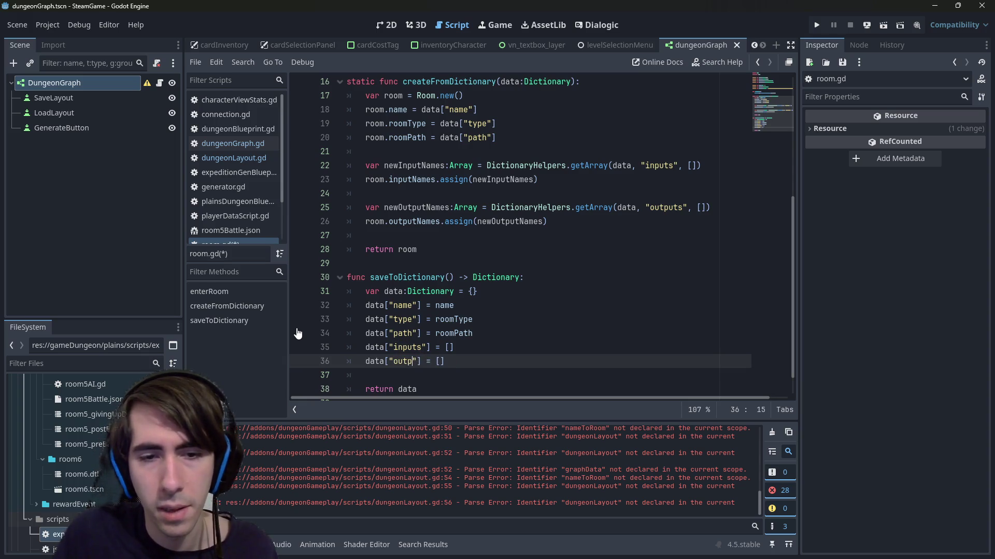
pyautogui.hotkey('ctrl', 's')
# - Set data["inputs"] to inputNames.duplicate_deep()
pyautogui.scroll(5, 314, 319)
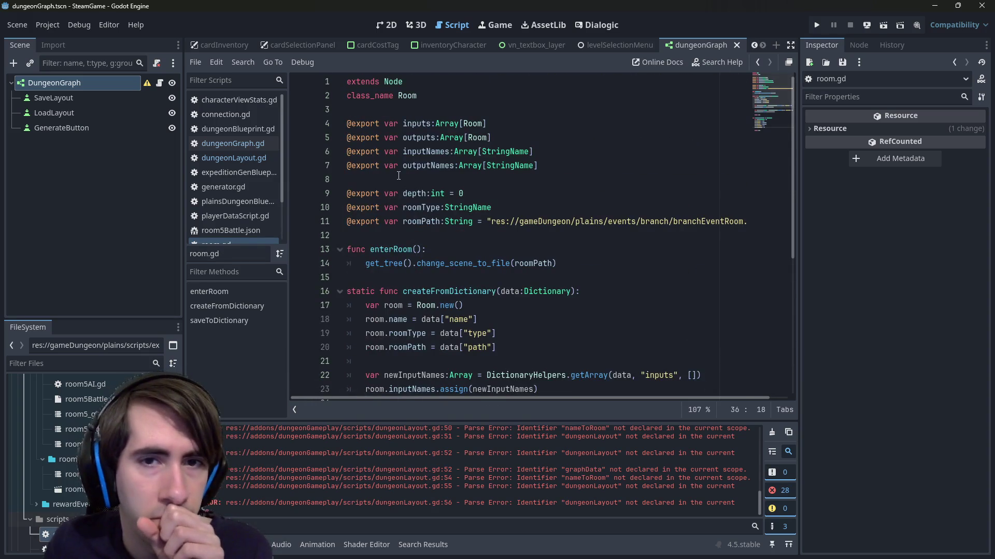
pyautogui.doubleClick(425, 165)
pyautogui.doubleClick(424, 151)
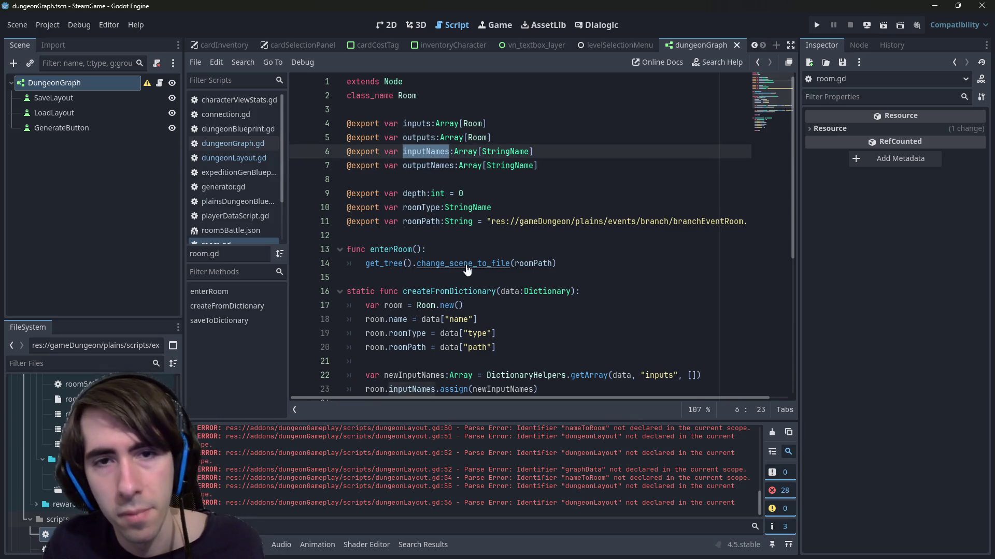
pyautogui.scroll(-4, 461, 290)
pyautogui.click(480, 319)
pyautogui.press('BackSpace')
pyautogui.press('BackSpace')
pyautogui.hotkey('ctrl', 'v')
pyautogui.write('.dup')
pyautogui.press('Down')
pyautogui.press('Return')
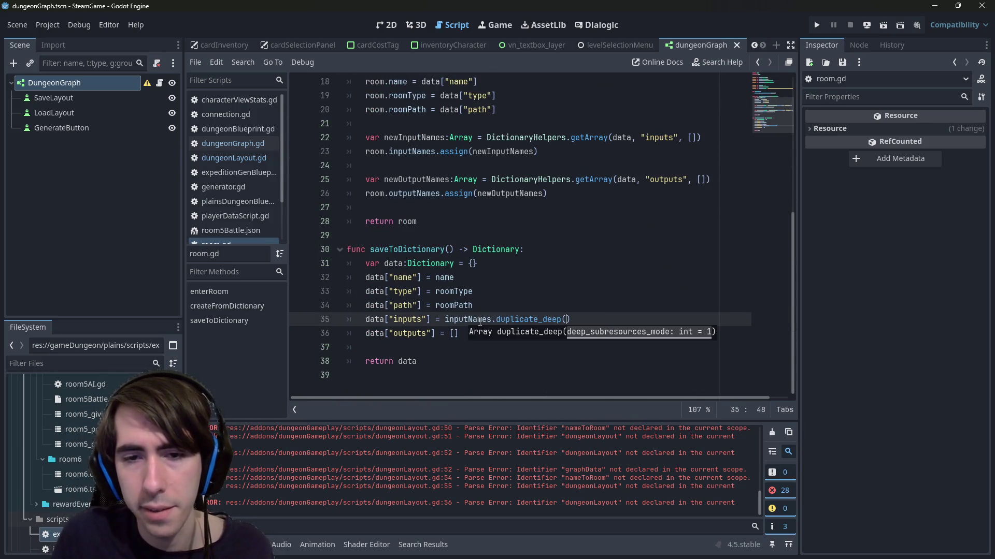
# - Set data["outputs"] to outputNames.duplicate_deep(), remove the trailing blank line, and save room.gd
pyautogui.press('Down')
pyautogui.hotkey('ctrl', 'BackSpace')
pyautogui.hotkey('ctrl', 'BackSpace')
pyautogui.hotkey('ctrl', 'BackSpace')
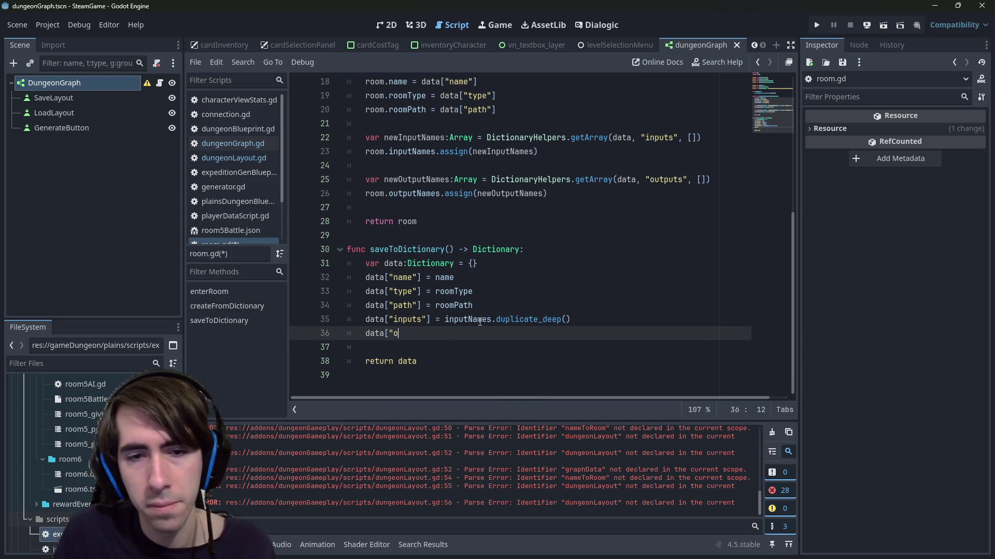
pyautogui.write('outputs"] = outpu')
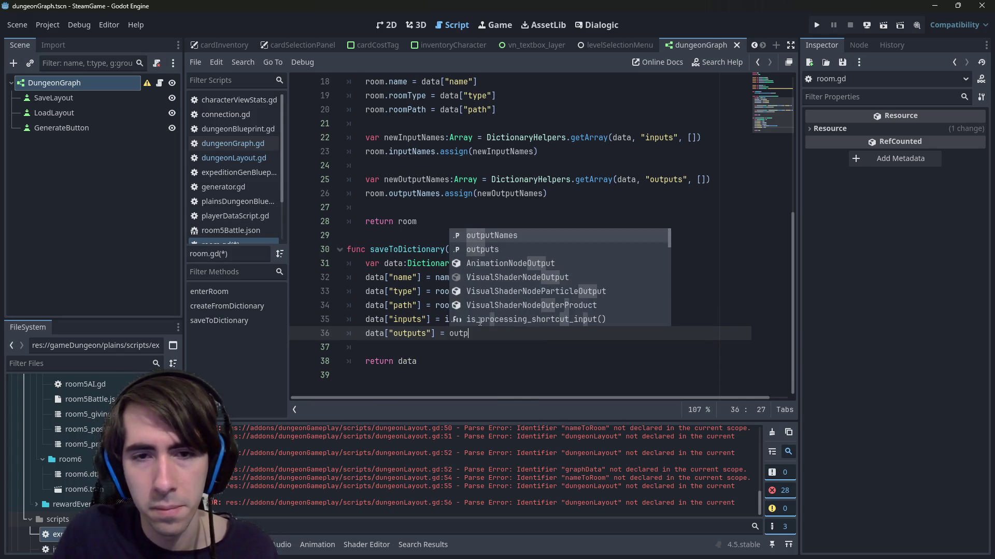
pyautogui.press('Return')
pyautogui.write('.dupl')
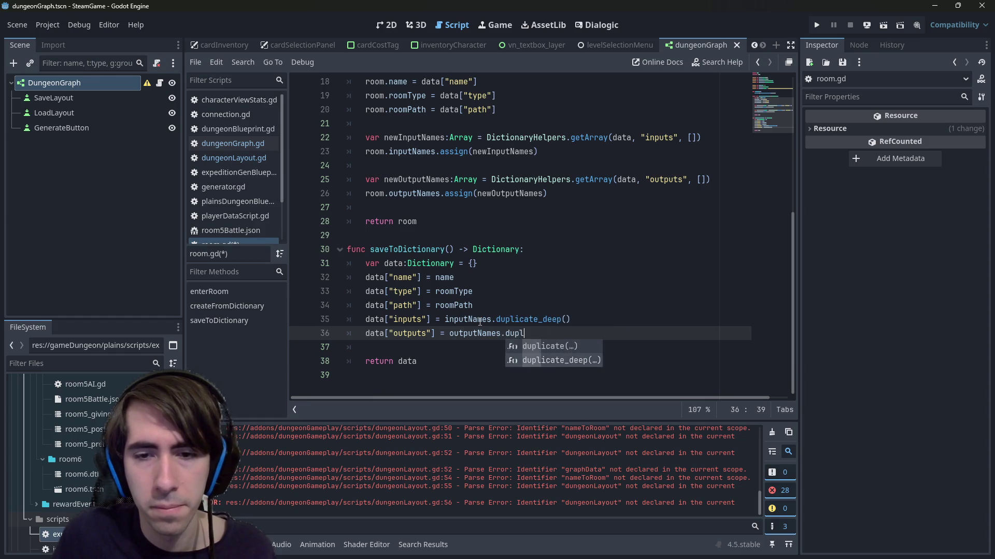
pyautogui.press('Down')
pyautogui.press('Return')
pyautogui.hotkey('ctrl', 's')
pyautogui.press('Down')
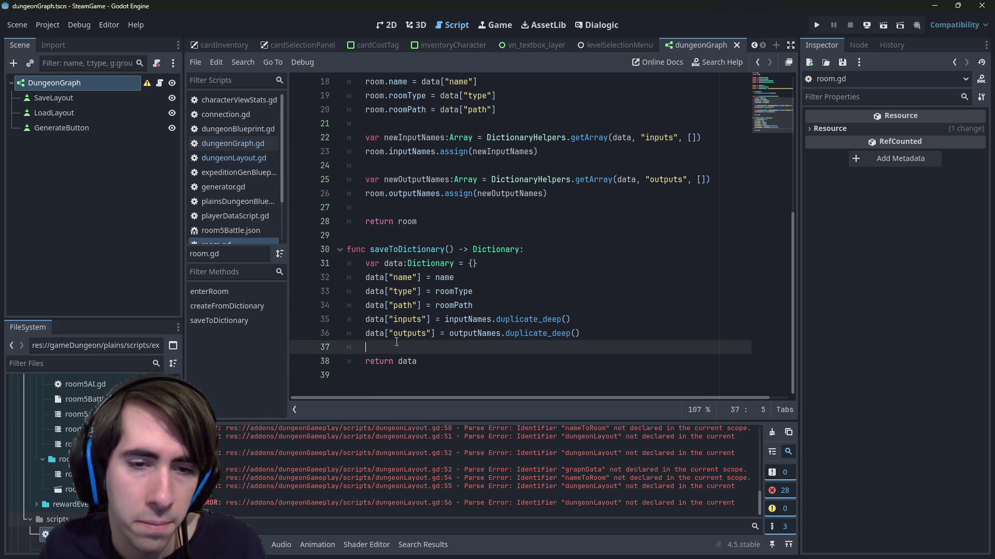
pyautogui.press('BackSpace')
pyautogui.press('BackSpace')
pyautogui.hotkey('ctrl', 's')
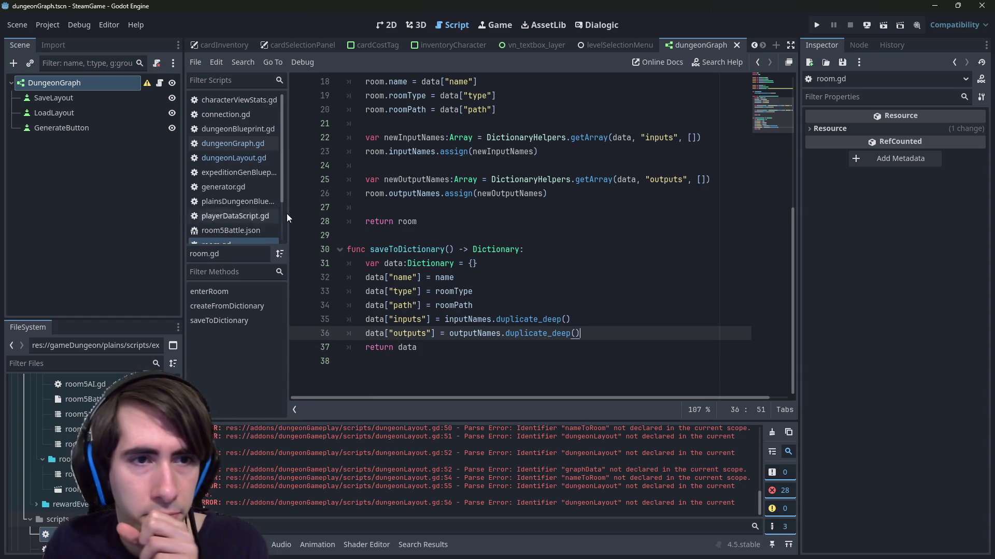
pyautogui.click(241, 143)
# - Complete the room.saveToDictionary() call inside dungeonLayout.gd's rooms loop
pyautogui.click(598, 336)
pyautogui.press('Return')
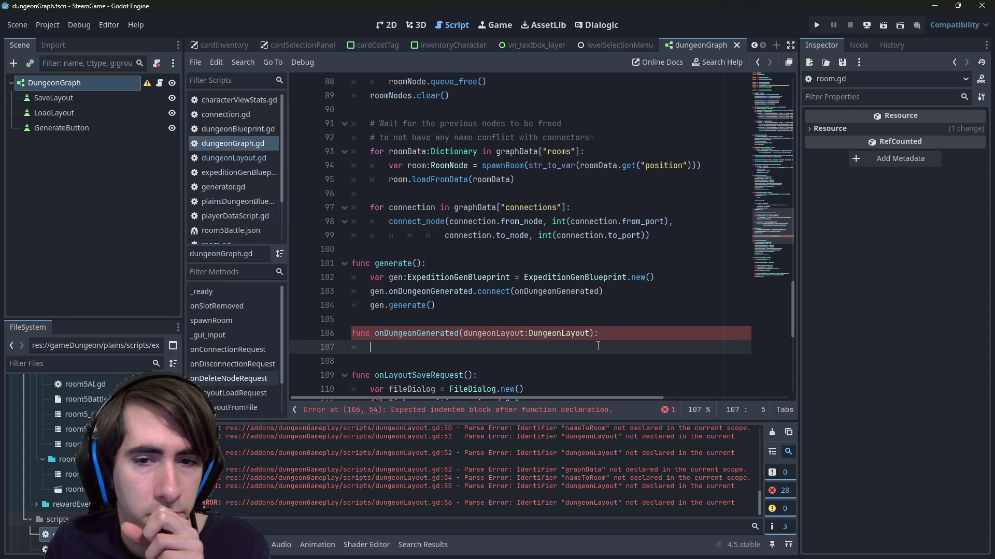
pyautogui.click(237, 156)
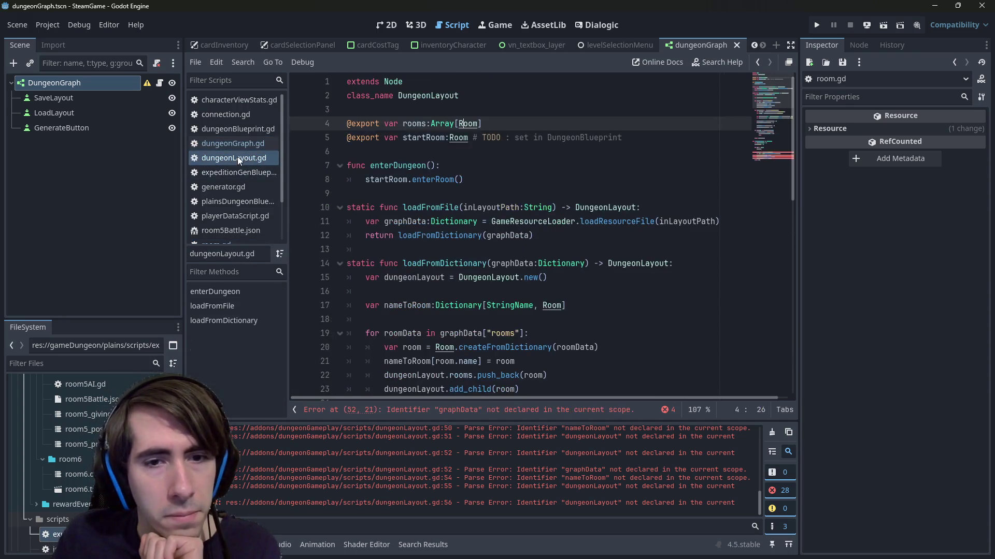
pyautogui.scroll(-5, 510, 252)
pyautogui.scroll(-5, 510, 252)
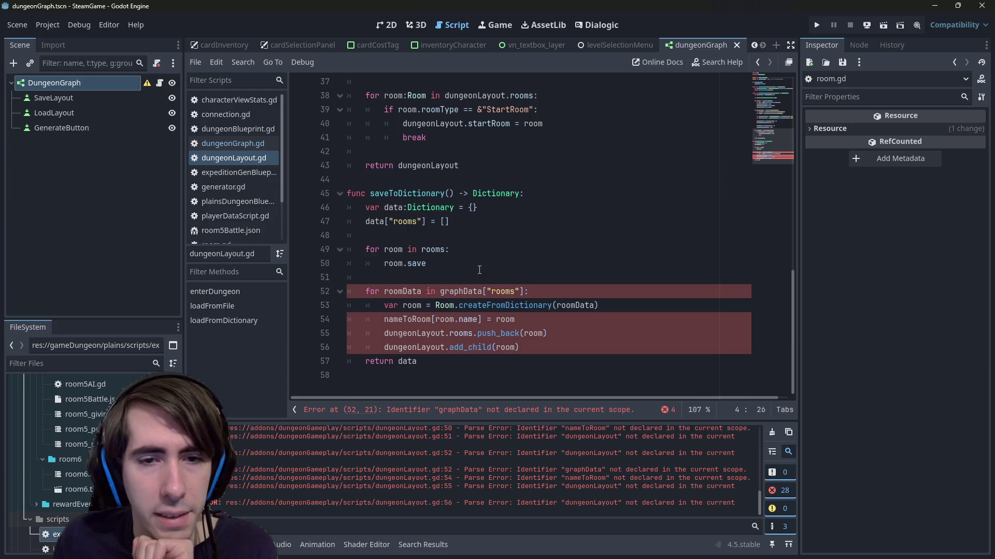
pyautogui.click(474, 260)
pyautogui.press('BackSpace')
pyautogui.press('BackSpace')
pyautogui.press('BackSpace')
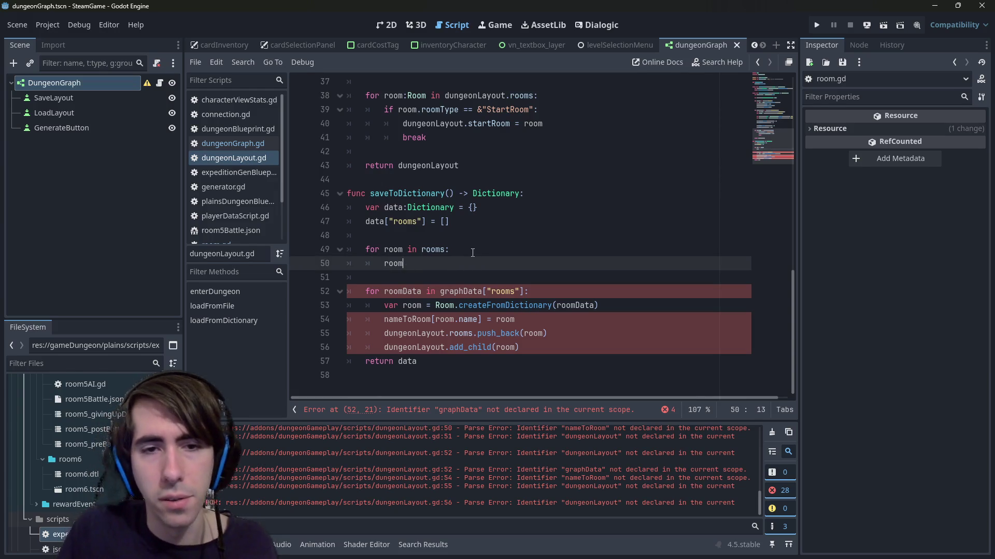
pyautogui.write('.save')
pyautogui.press('Return')
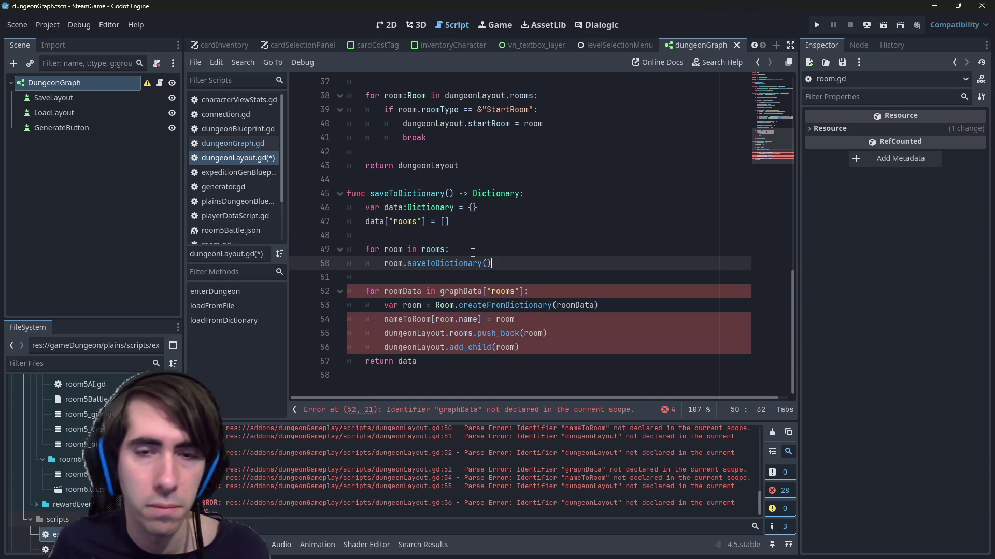
# - Compare the call against room.gd's saveToDictionary definition, returning to dungeonLayout.gd line 50
pyautogui.keyDown('ctrl'); pyautogui.click(463, 270); pyautogui.keyUp('ctrl')
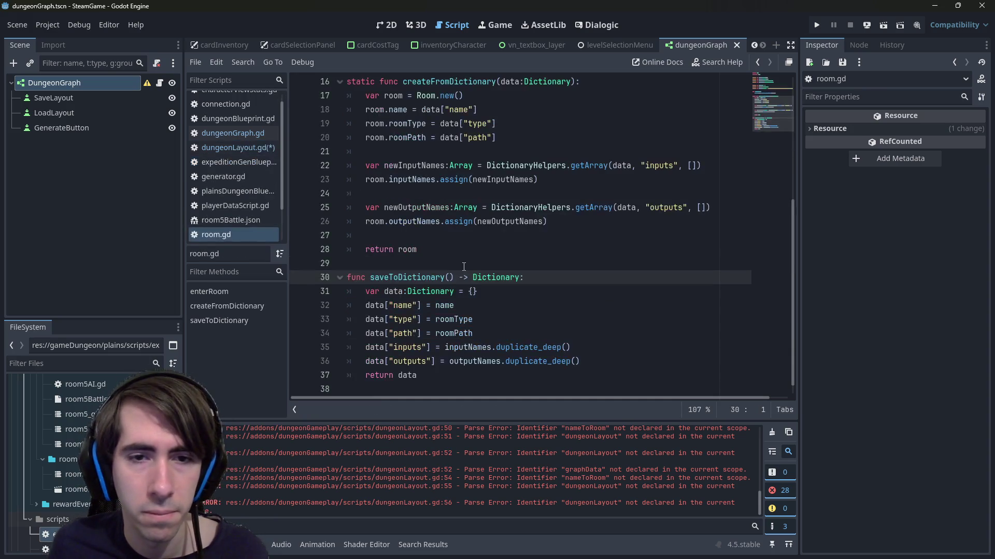
pyautogui.hotkey('alt', 'Left')
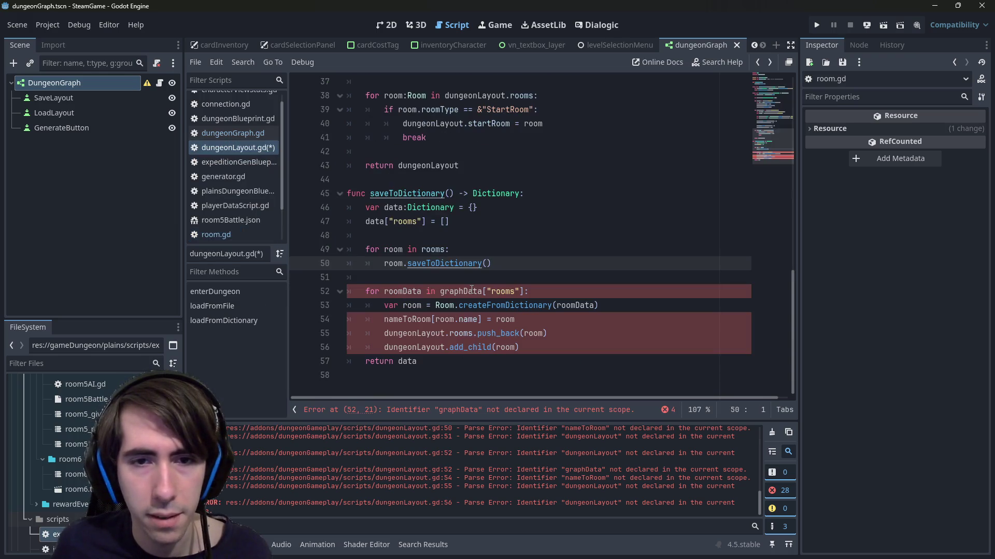
pyautogui.hotkey('alt', 'Right')
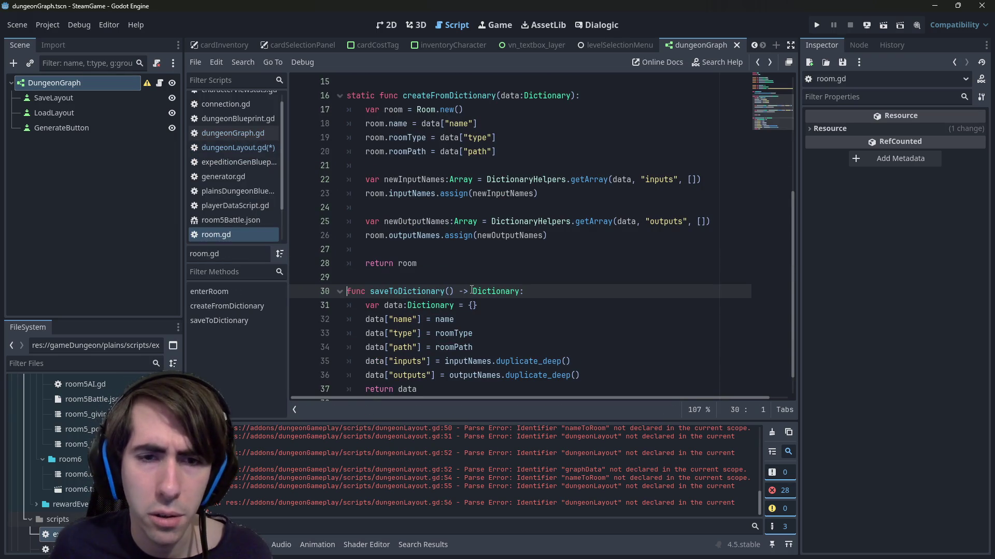
pyautogui.hotkey('alt', 'Left')
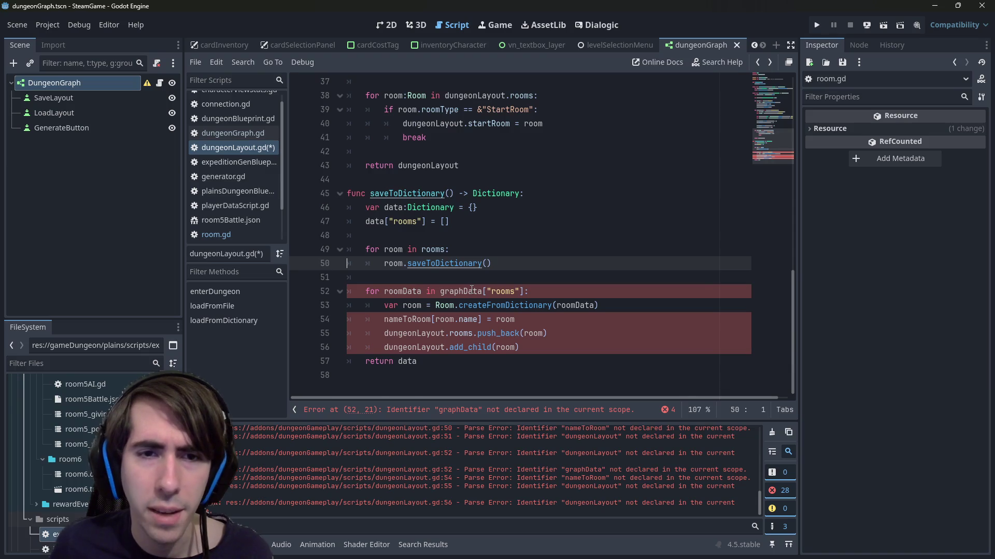
pyautogui.hotkey('alt', 'Right')
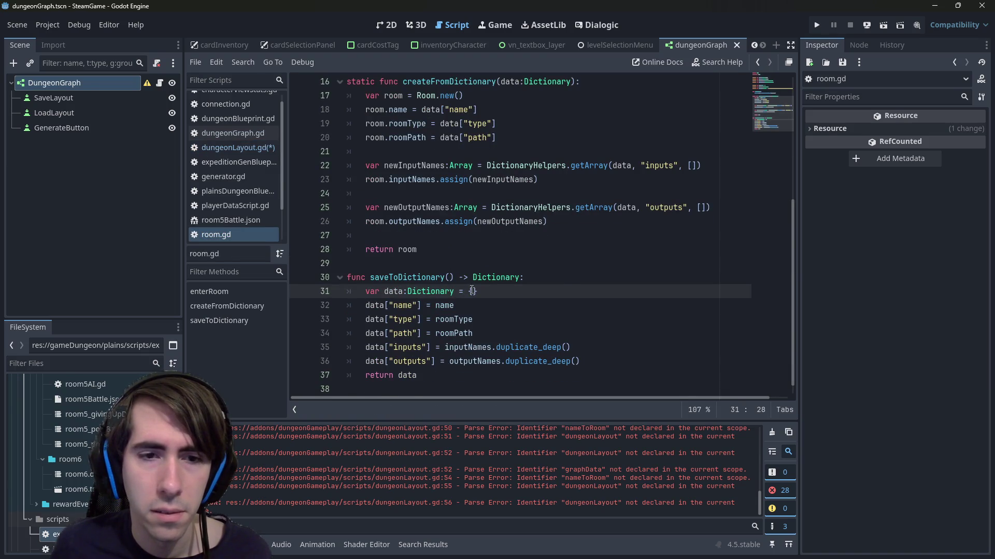
pyautogui.hotkey('alt', 'Left')
# - Declare var roomsData:Array = [] above the loop and assign roomsData to data["rooms"] below it
pyautogui.press('Up')
pyautogui.press('Up')
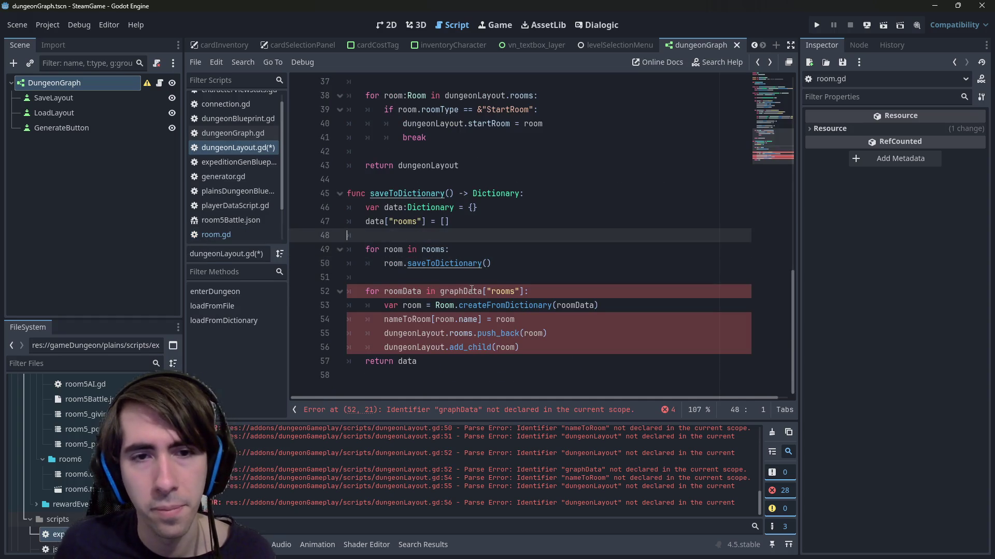
pyautogui.press('End')
pyautogui.write('var ')
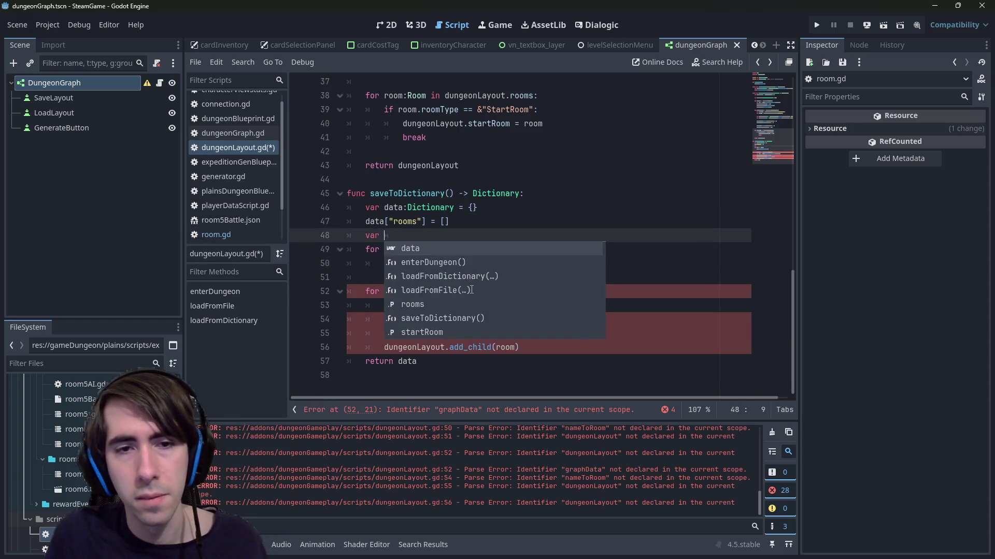
pyautogui.write('roomsArray = []')
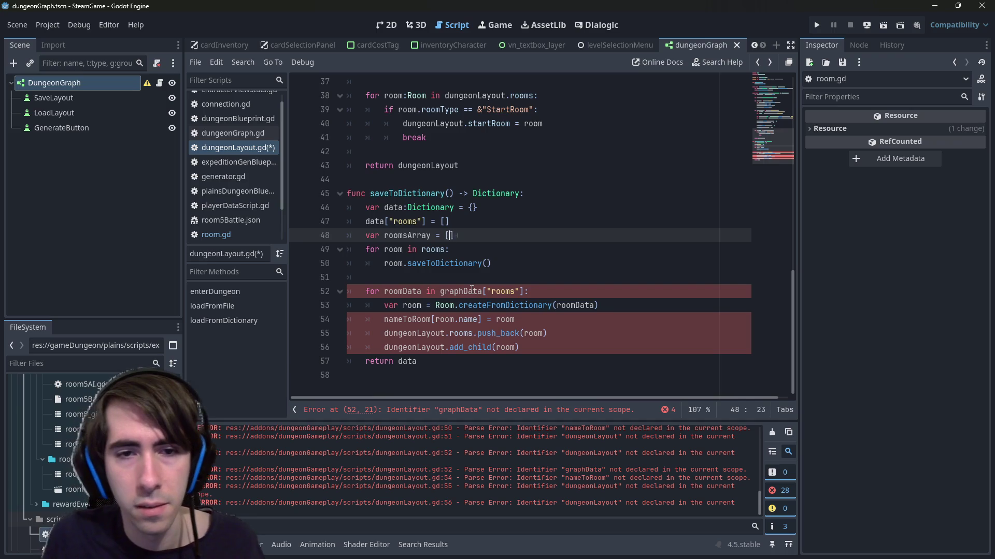
pyautogui.hotkey('ctrl', 'Left')
pyautogui.hotkey('ctrl', 'Left')
pyautogui.hotkey('ctrl', 'Left')
pyautogui.hotkey('ctrl', 'BackSpace')
pyautogui.write('roomsData')
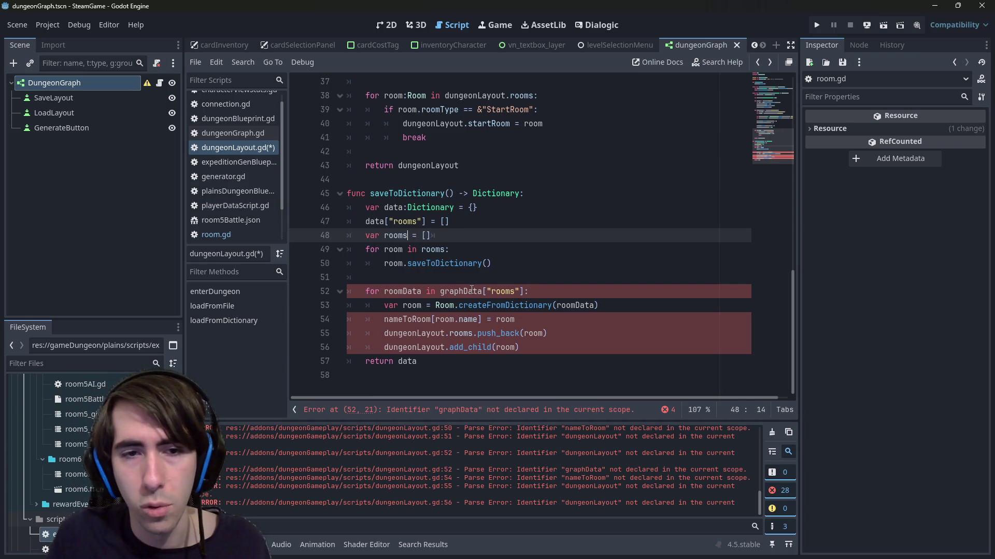
pyautogui.write(':Array')
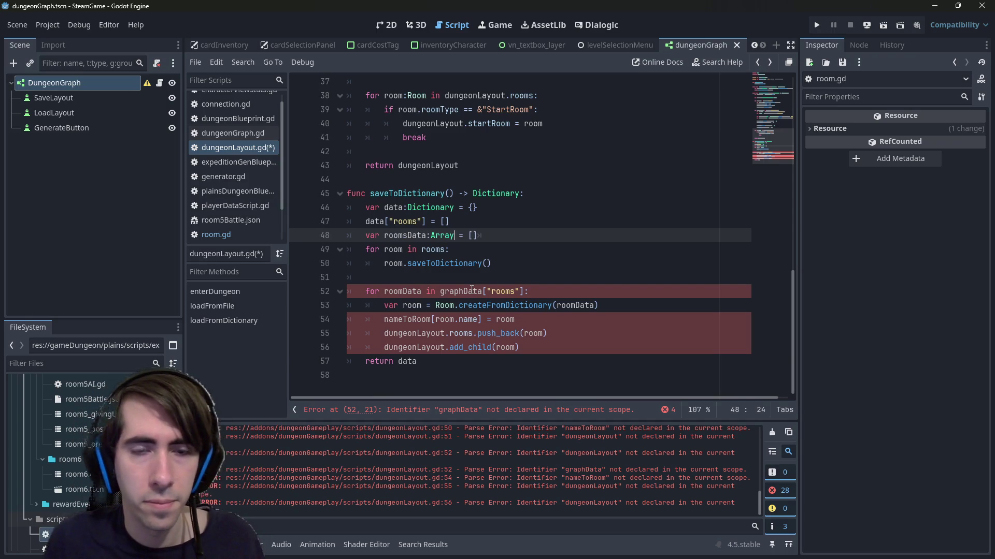
pyautogui.hotkey('alt', 'Up')
pyautogui.press('Down')
pyautogui.hotkey('alt', 'Down')
pyautogui.hotkey('alt', 'Down')
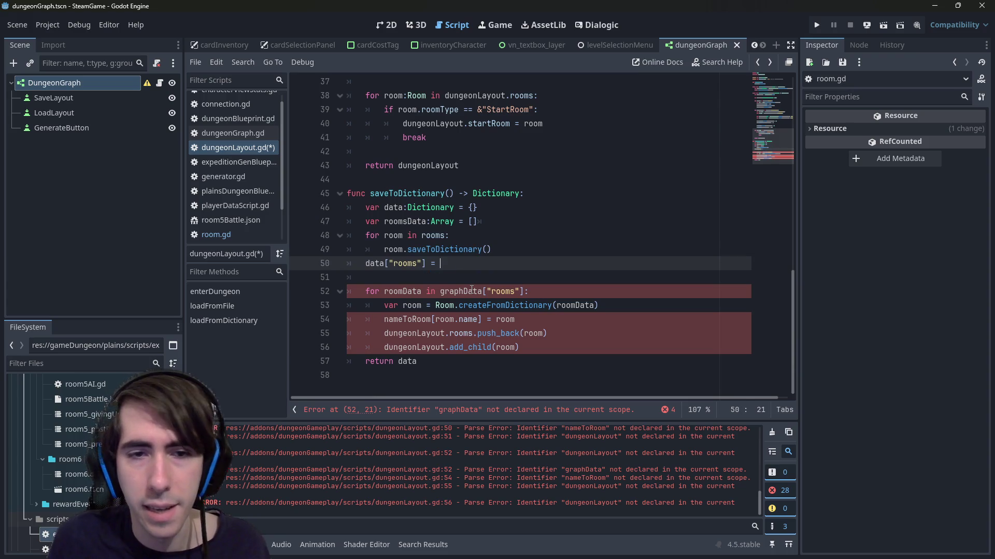
pyautogui.write('roomsData')
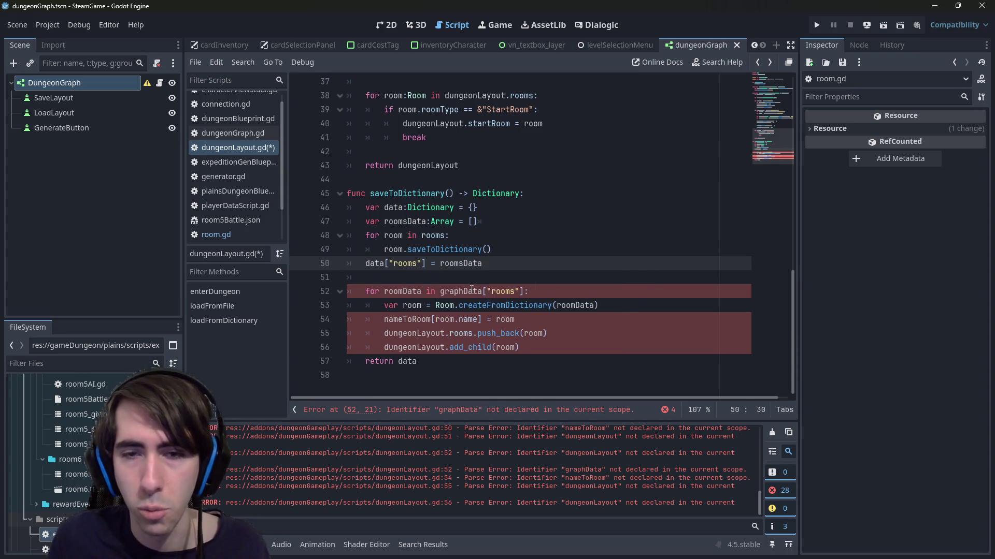
pyautogui.press('Up')
pyautogui.press('Up')
pyautogui.press('Up')
pyautogui.press('Return')
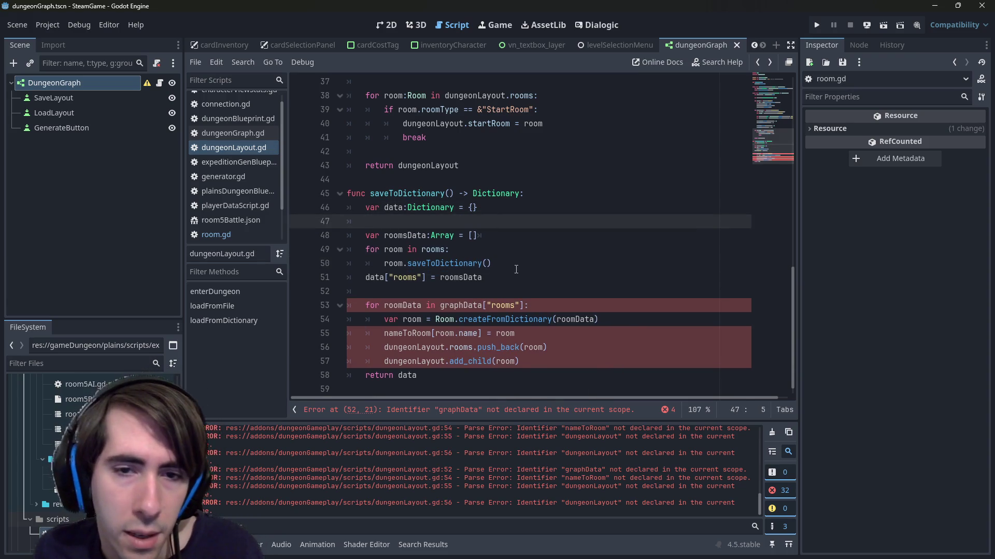
# - Select the leftover room-loading loop and insert a blank line above it
pyautogui.click(505, 286)
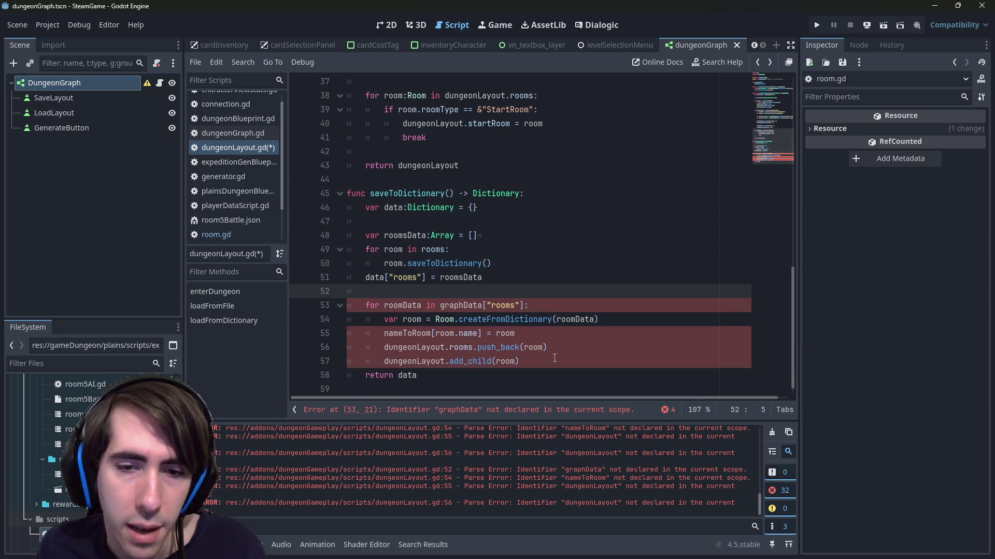
pyautogui.moveTo(550, 357); pyautogui.dragTo(291, 318)
pyautogui.click(507, 303)
pyautogui.hotkey('ctrl', 'shift', 'Return')
pyautogui.scroll(15, 510, 296)
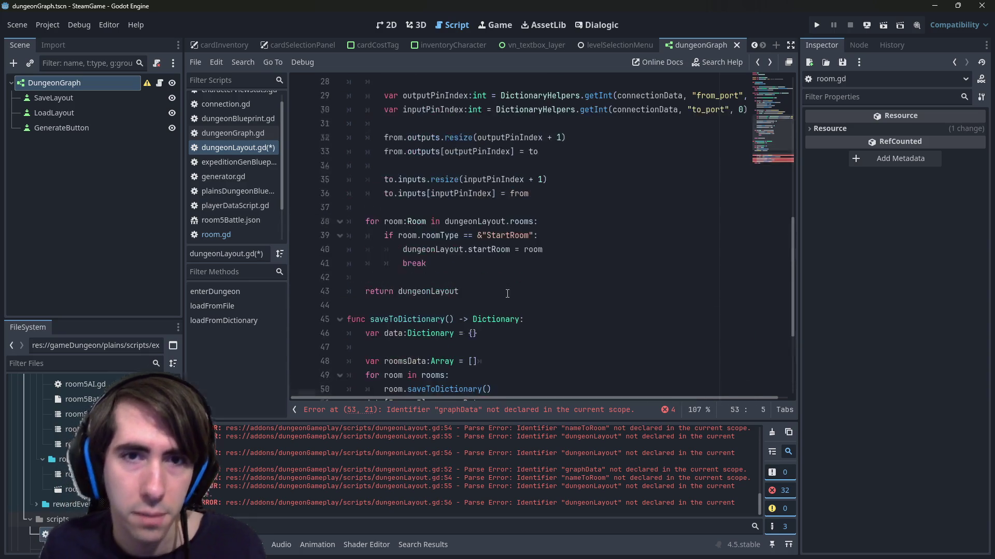
pyautogui.scroll(-1, 508, 288)
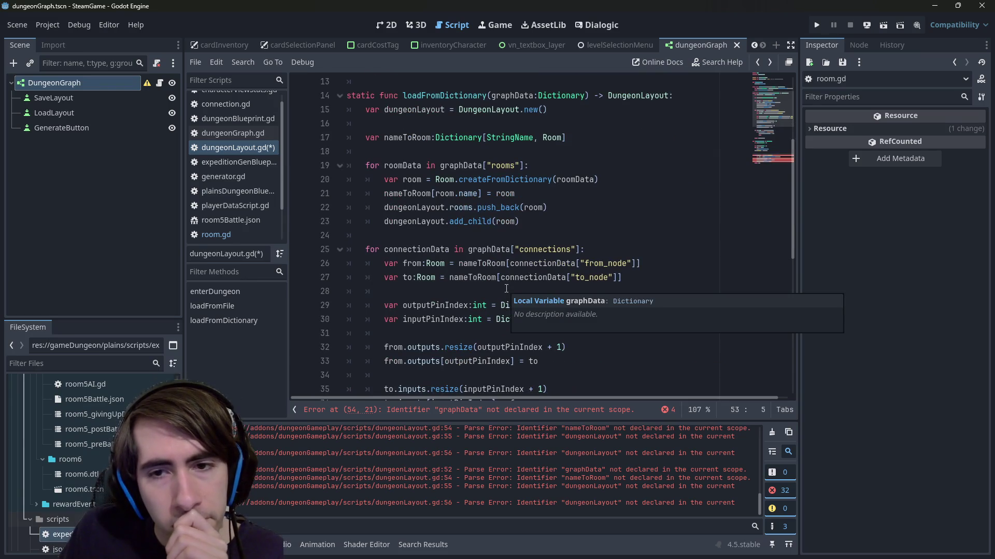
# - Review the from_node and to_node keys, add a blank line after the old loop, and save
pyautogui.doubleClick(605, 263)
pyautogui.doubleClick(593, 277)
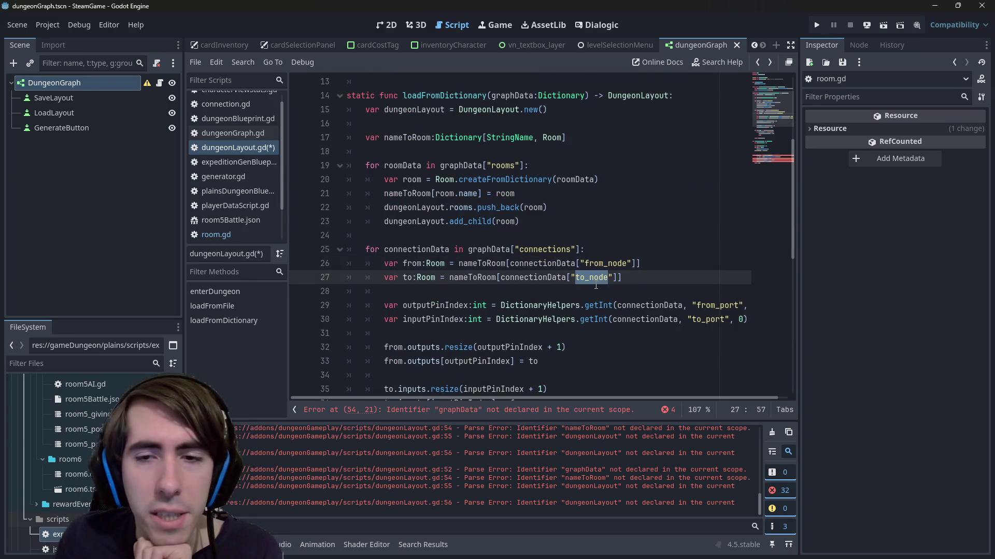
pyautogui.scroll(-3, 596, 286)
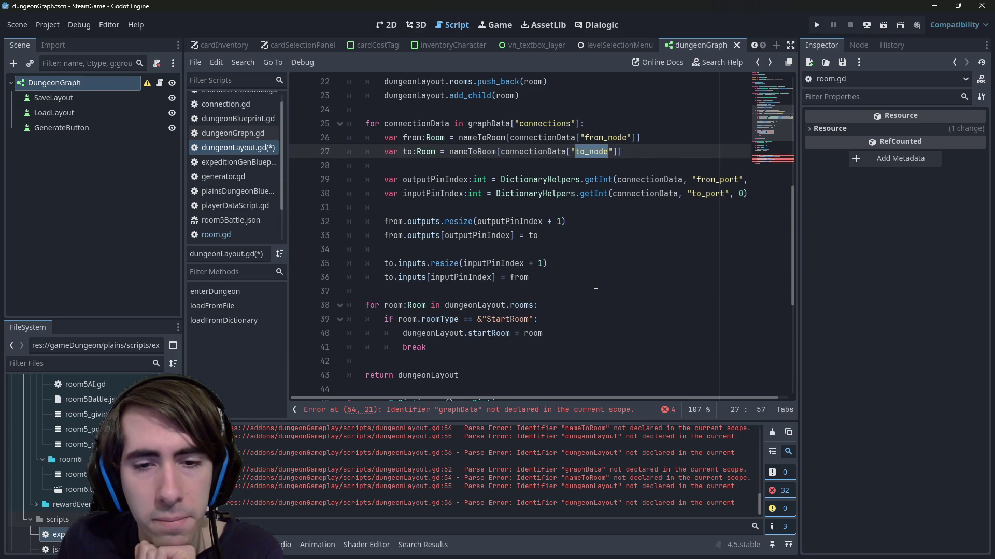
pyautogui.scroll(-6, 596, 285)
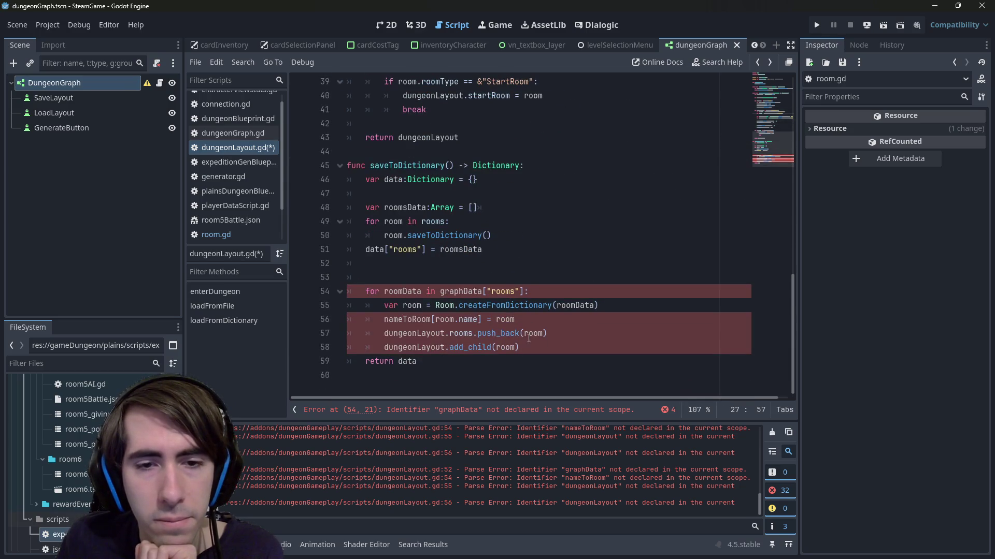
pyautogui.click(536, 345)
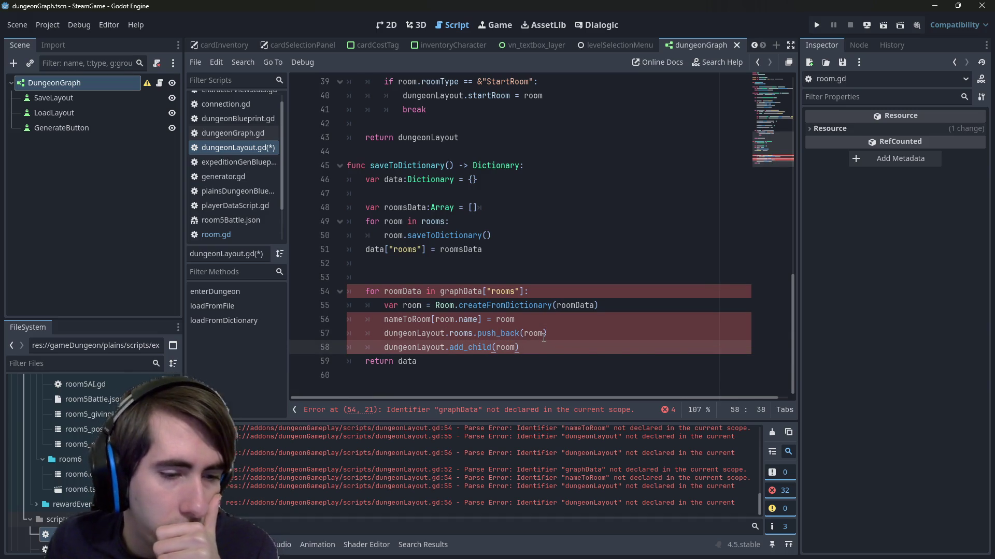
pyautogui.moveTo(543, 337)
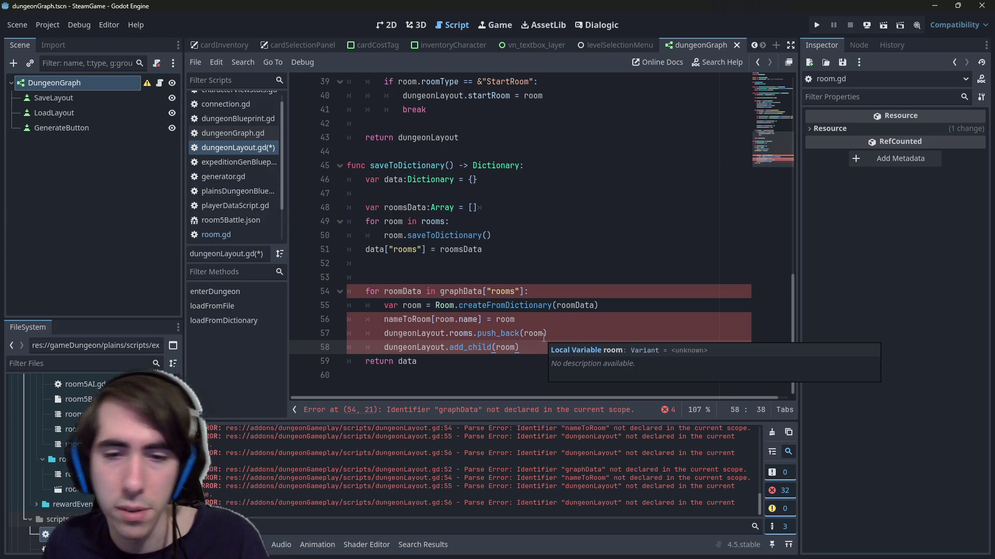
pyautogui.press('Return')
pyautogui.hotkey('ctrl', 's')
# - Delete the leftover room-loading loop and start a 'for room in rooms:' loop in its place
pyautogui.moveTo(562, 350); pyautogui.dragTo(338, 291)
pyautogui.press('BackSpace')
pyautogui.click(429, 270)
pyautogui.write('for room in roo')
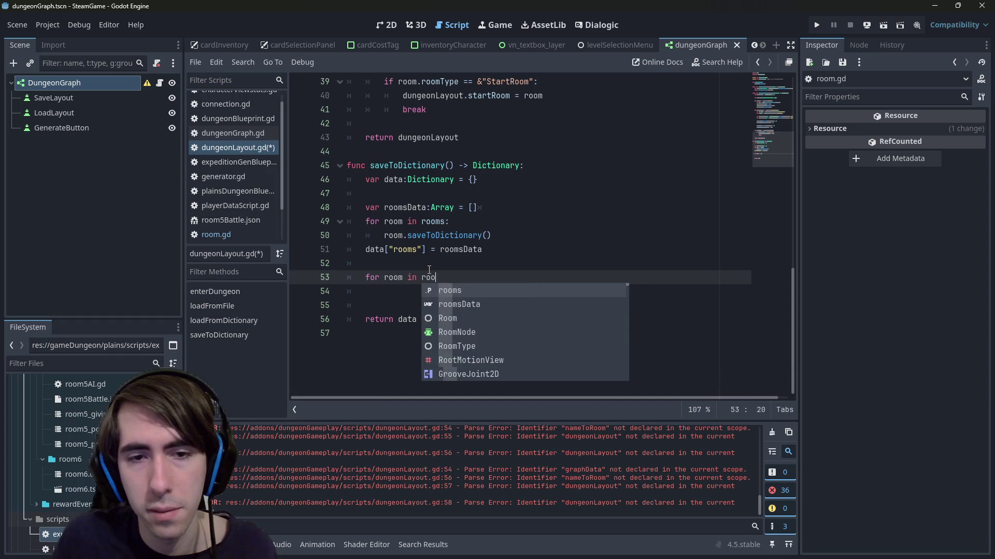
pyautogui.write('s')
pyautogui.press('Return')
pyautogui.write(':')
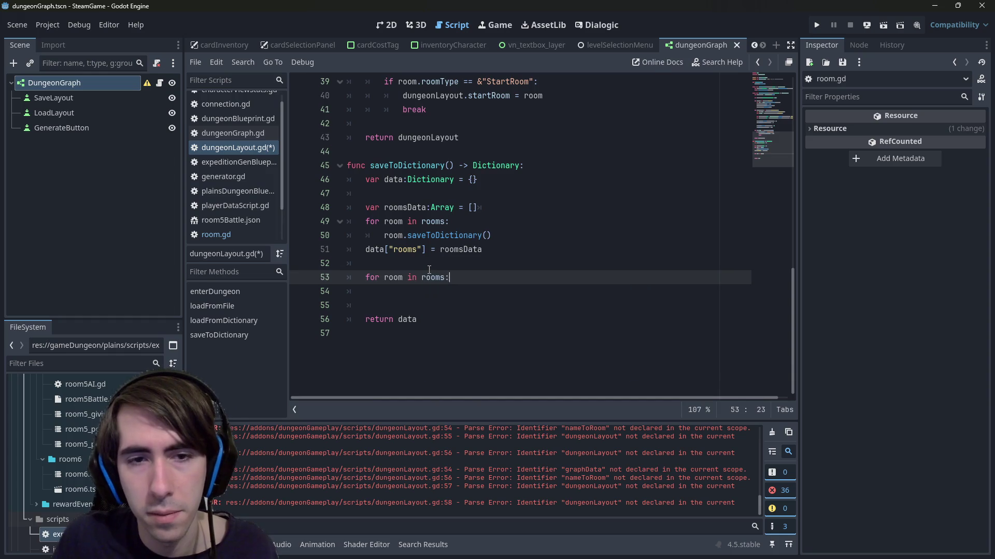
pyautogui.press('Return')
# - Copy the roomsData declaration above the new loop and rename it connectionsData
pyautogui.scroll(7, 429, 270)
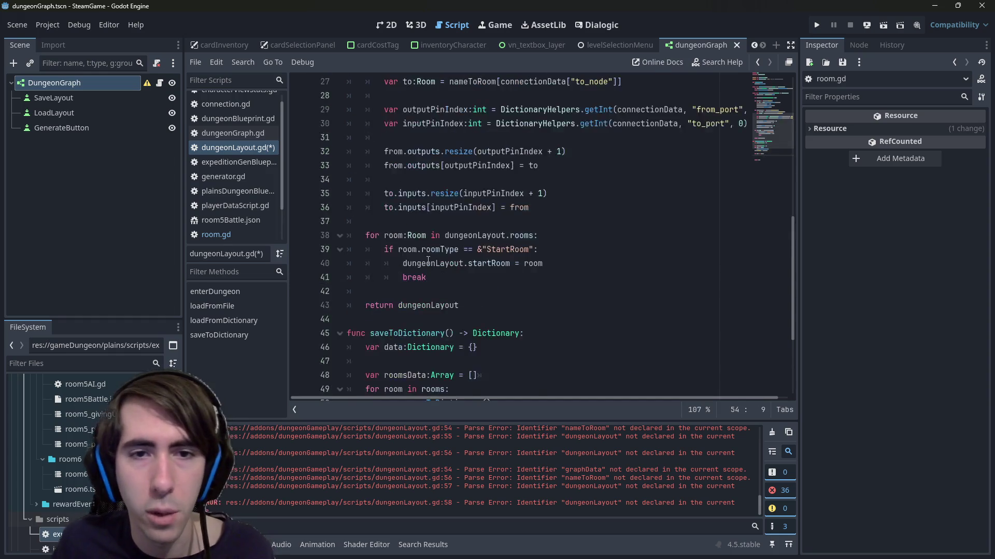
pyautogui.doubleClick(491, 179)
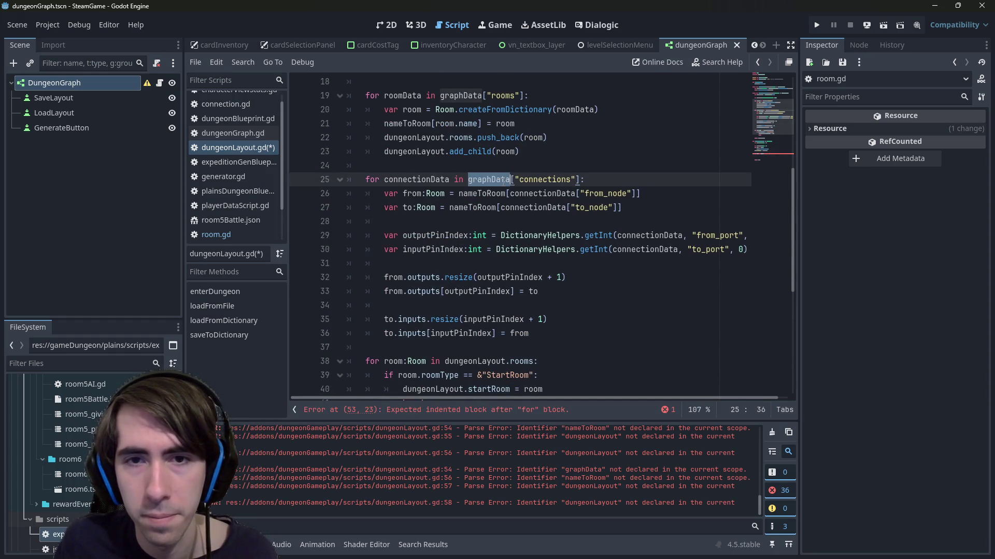
pyautogui.scroll(-5, 462, 263)
pyautogui.moveTo(496, 291); pyautogui.dragTo(304, 293)
pyautogui.hotkey('ctrl', 'c')
pyautogui.click(417, 351)
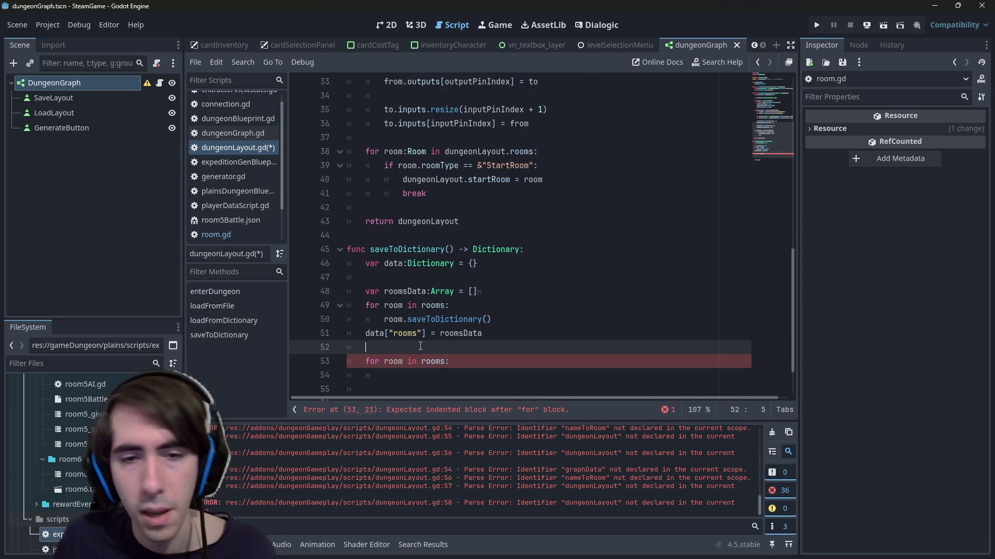
pyautogui.hotkey('ctrl', 'v')
pyautogui.press('End')
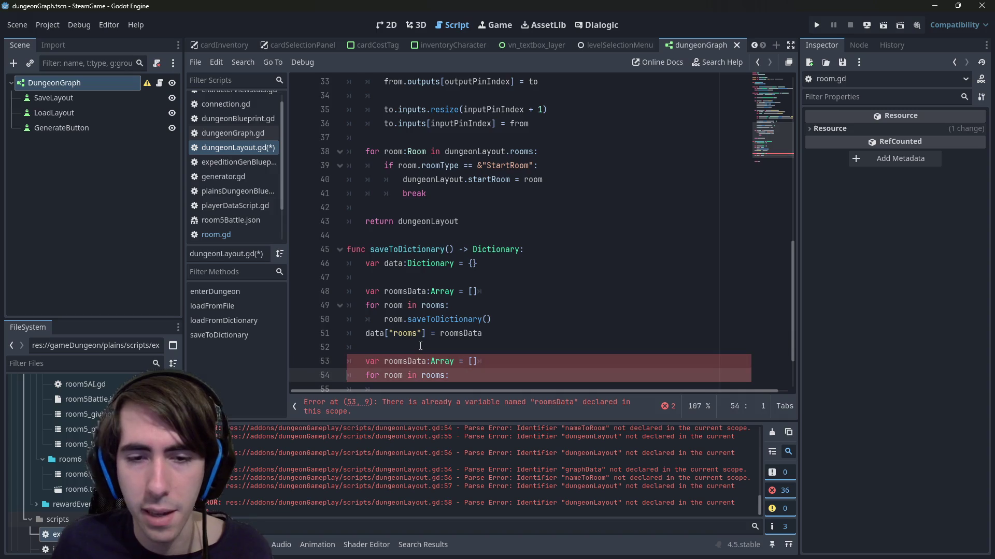
pyautogui.press('BackSpace')
pyautogui.hotkey('ctrl', 'BackSpace')
pyautogui.write('connectionsDat')
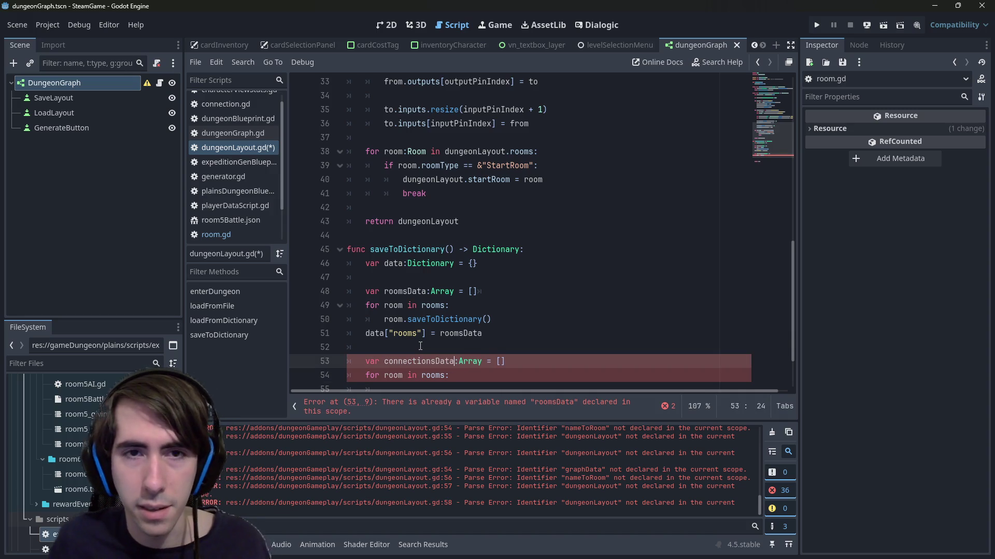
pyautogui.write('a')
# - Copy the data["rooms"] assignment line to below the new rooms loop
pyautogui.scroll(6, 509, 248)
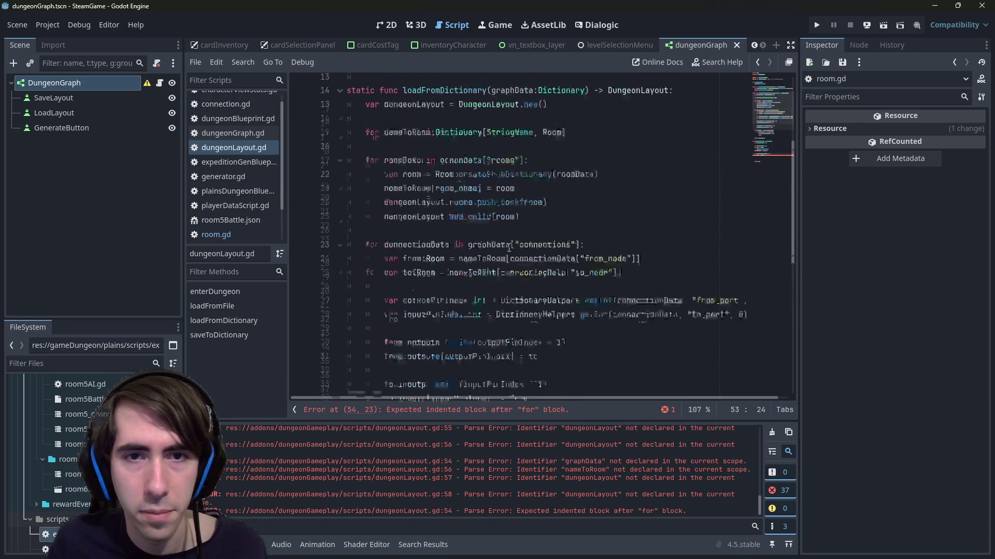
pyautogui.scroll(2, 508, 248)
pyautogui.scroll(-1, 513, 246)
pyautogui.scroll(4, 518, 245)
pyautogui.scroll(-7, 524, 243)
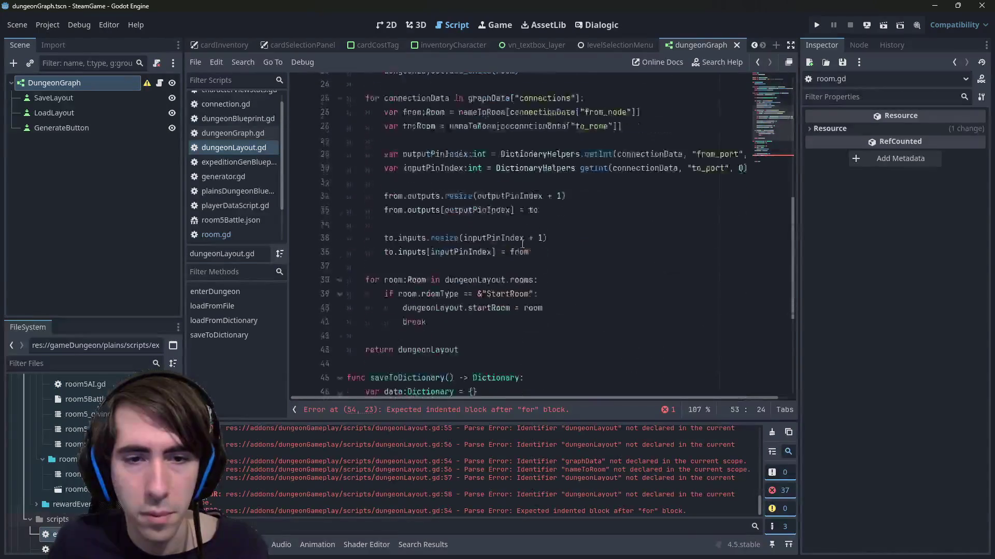
pyautogui.scroll(-5, 525, 243)
pyautogui.moveTo(482, 263); pyautogui.dragTo(307, 265)
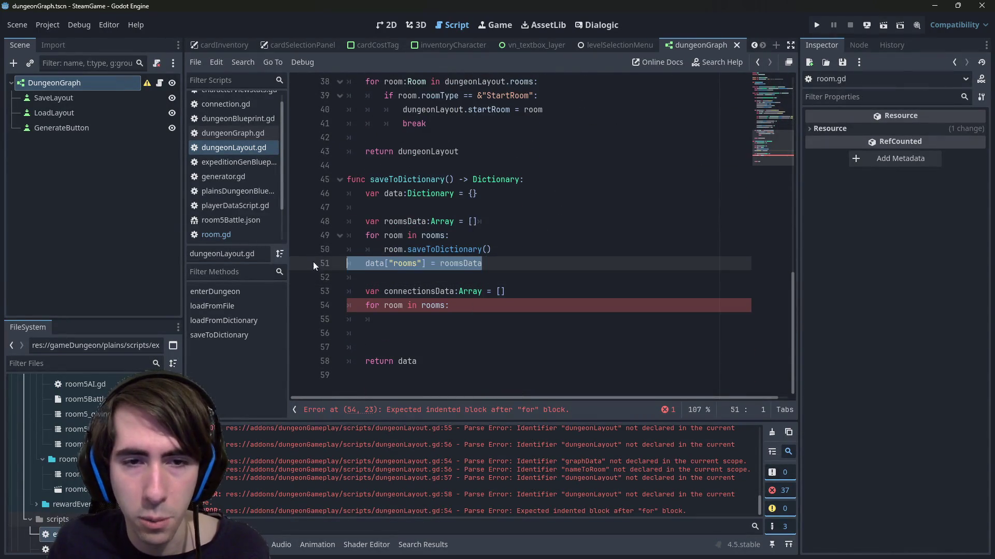
pyautogui.hotkey('ctrl', 'c')
pyautogui.click(410, 335)
pyautogui.hotkey('ctrl', 'v')
pyautogui.hotkey('shift', 'Tab')
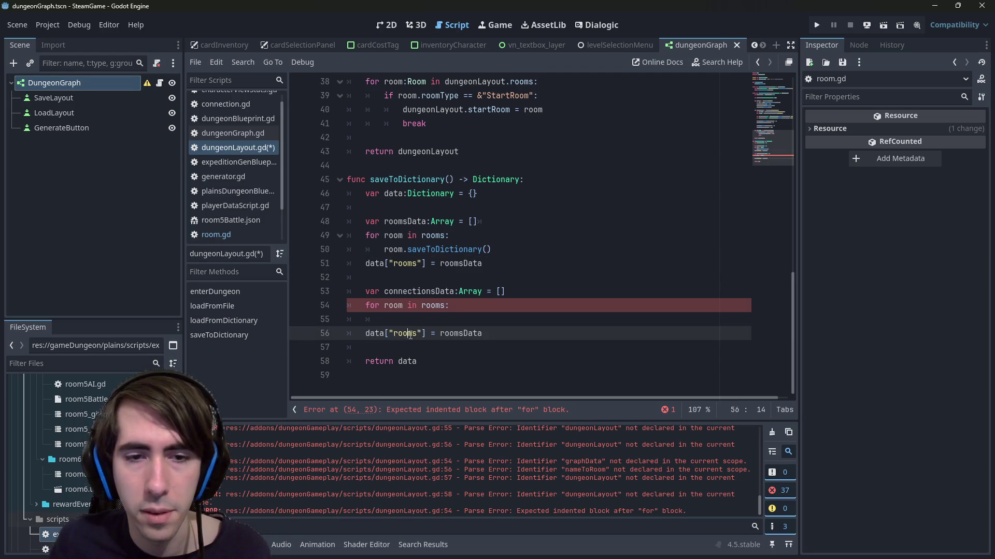
pyautogui.hotkey('ctrl', 'z')
# - Change the pasted assignment to data["connections"] = connectionsData
pyautogui.scroll(5, 446, 305)
pyautogui.doubleClick(545, 109)
pyautogui.hotkey('ctrl', 'c')
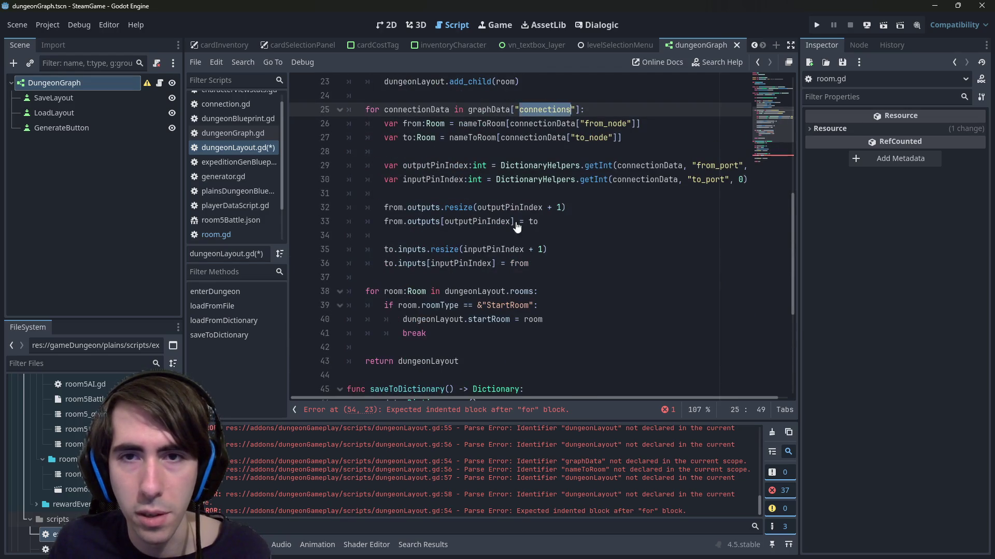
pyautogui.scroll(-5, 518, 233)
pyautogui.doubleClick(403, 333)
pyautogui.hotkey('ctrl', 'v')
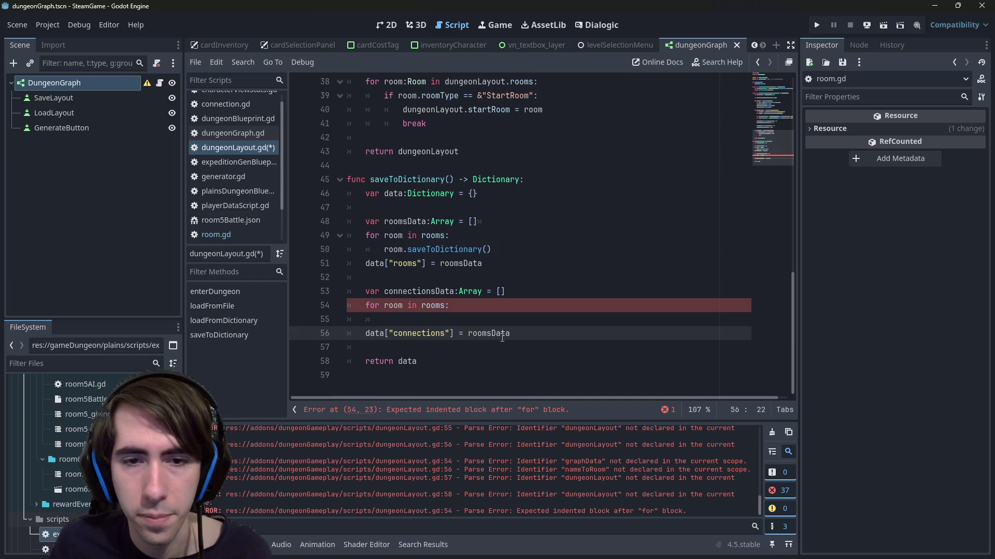
pyautogui.doubleClick(420, 291)
pyautogui.hotkey('ctrl', 'c')
pyautogui.doubleClick(487, 333)
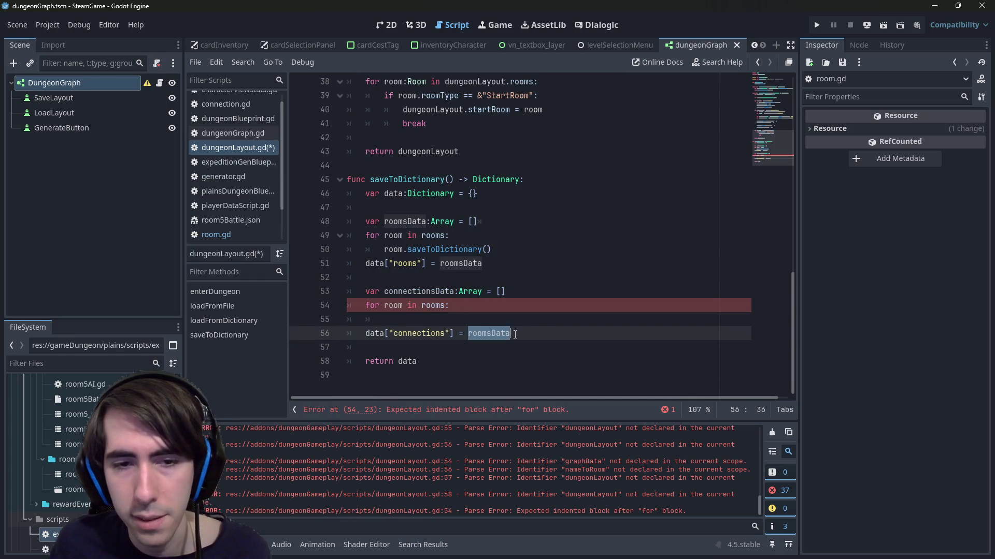
pyautogui.hotkey('ctrl', 'v')
# - Add a placeholder 'pass' body to the rooms loop and save the script
pyautogui.click(480, 307)
pyautogui.press('Return')
pyautogui.write('pass')
pyautogui.hotkey('ctrl', 's')
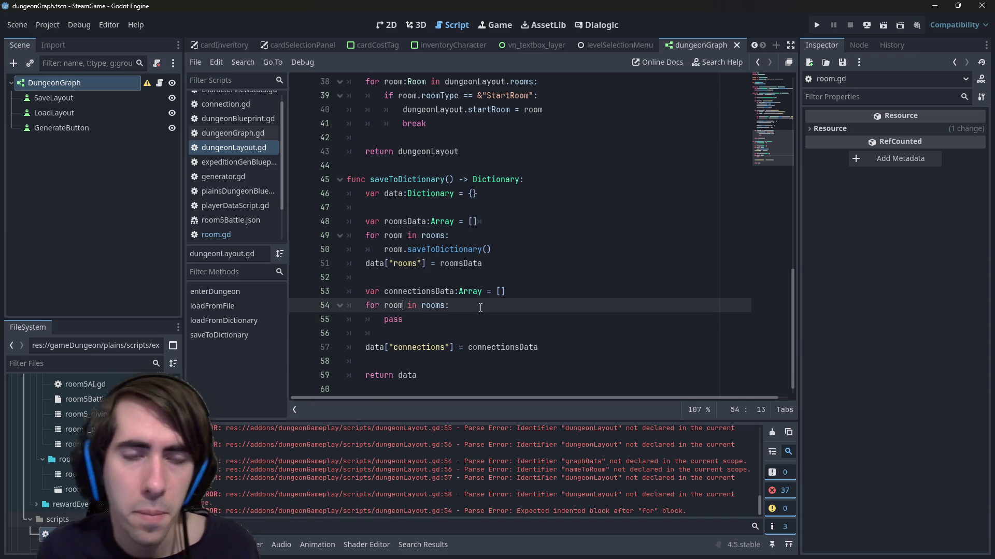
# - Try replacing pass with a room reference, then undo to keep the pass placeholder
pyautogui.press('Home')
pyautogui.press('BackSpace')
pyautogui.press('BackSpace')
pyautogui.press('BackSpace')
pyautogui.write('room.n')
pyautogui.press('BackSpace')
pyautogui.press('BackSpace')
pyautogui.hotkey('ctrl', 'z')
pyautogui.press('Escape')
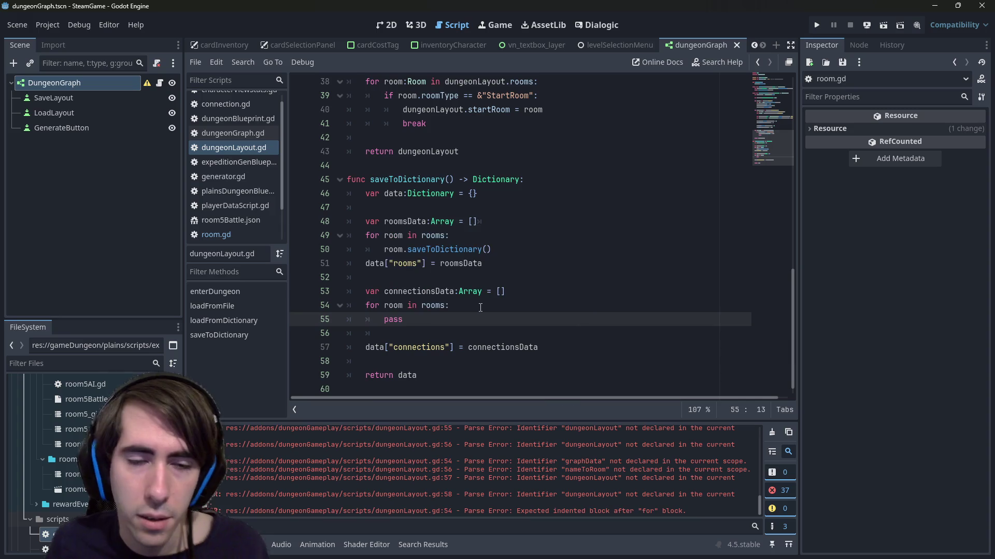
pyautogui.scroll(6, 480, 308)
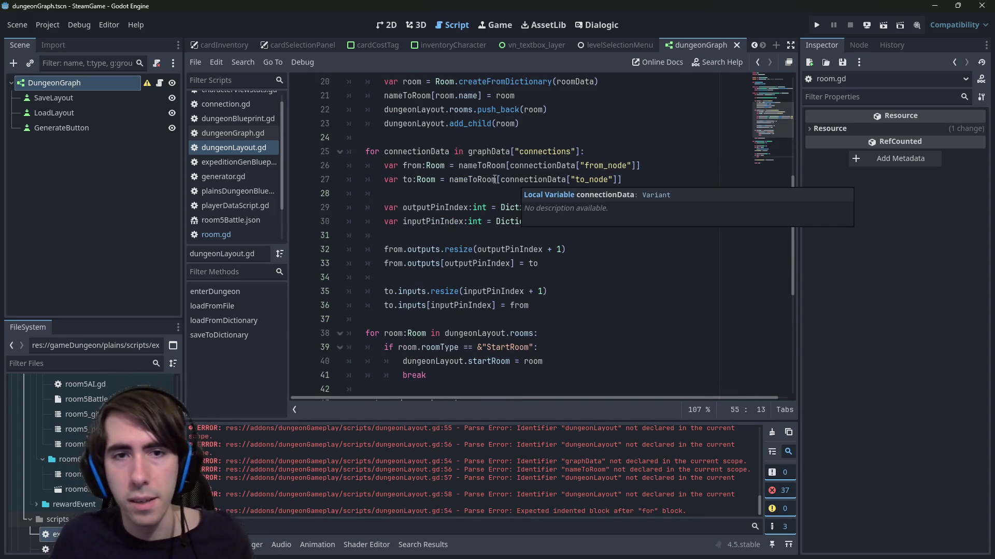
pyautogui.doubleClick(543, 178)
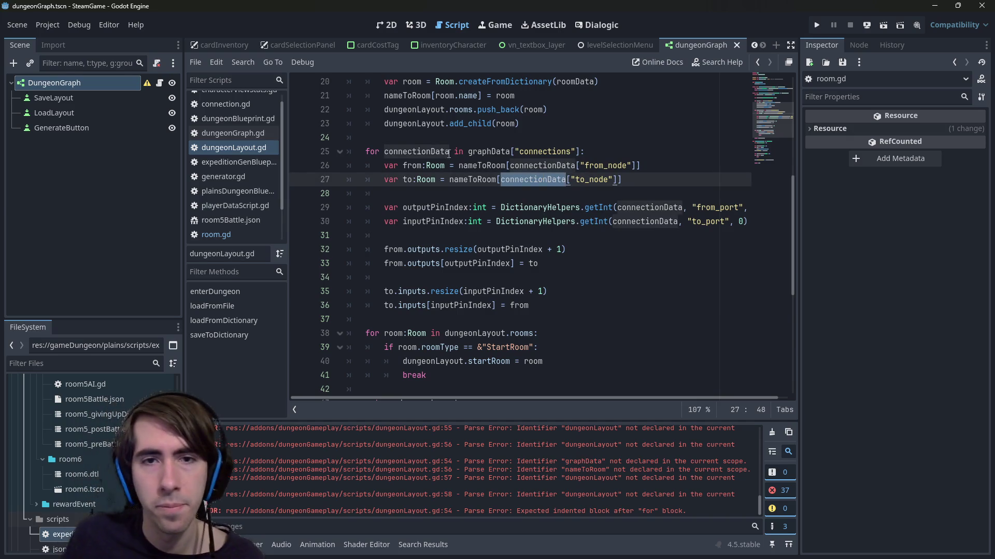
pyautogui.doubleClick(527, 164)
pyautogui.doubleClick(605, 165)
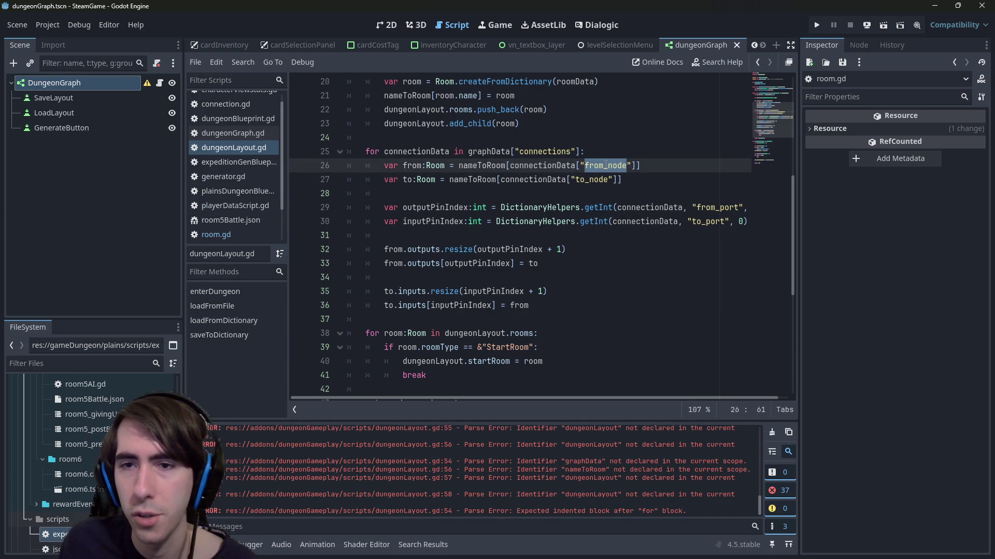
pyautogui.click(680, 198)
pyautogui.doubleClick(715, 207)
pyautogui.doubleClick(707, 220)
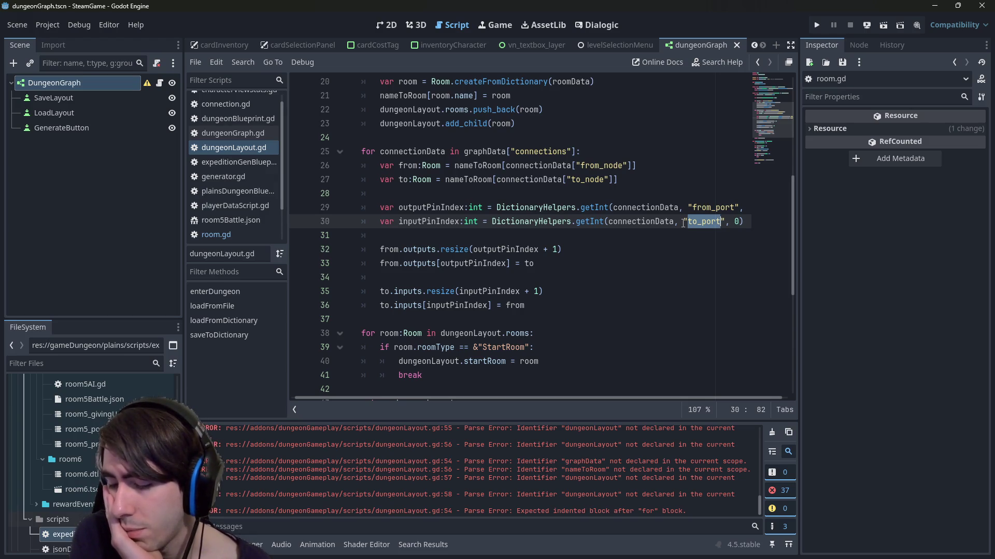
pyautogui.hotkey('ctrl', 'z')
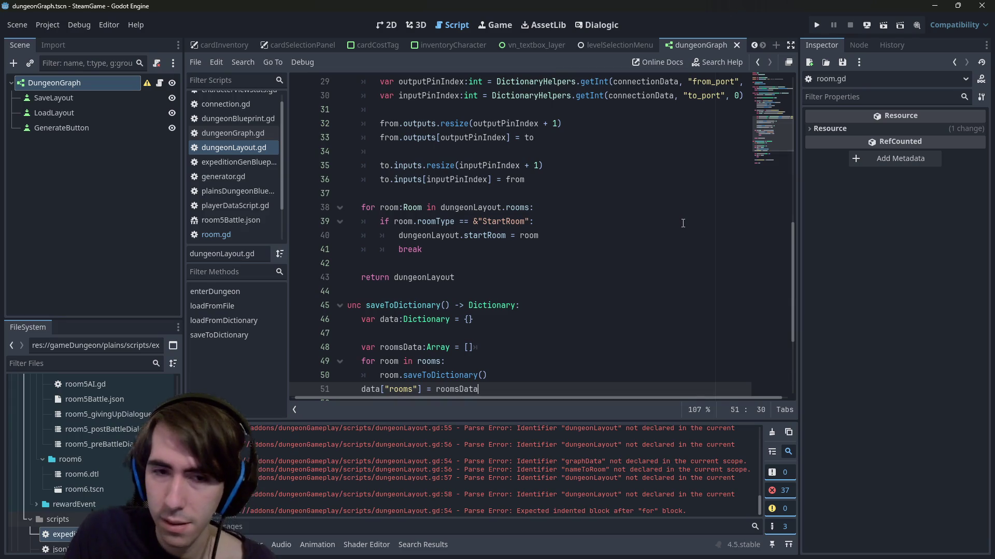
pyautogui.hotkey('ctrl', 'z')
pyautogui.hotkey('ctrl', 'z')
pyautogui.hotkey('ctrl', 's')
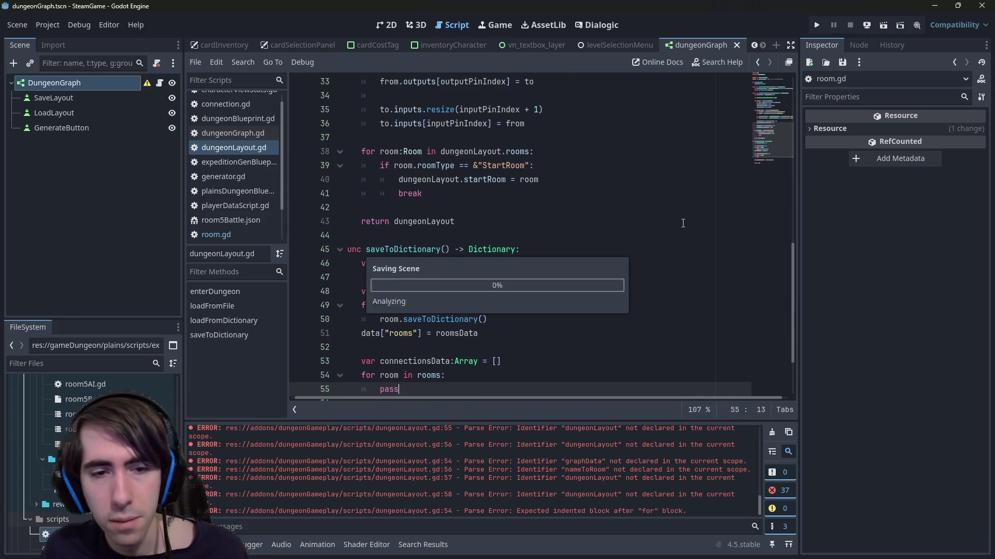
pyautogui.scroll(-2, 649, 234)
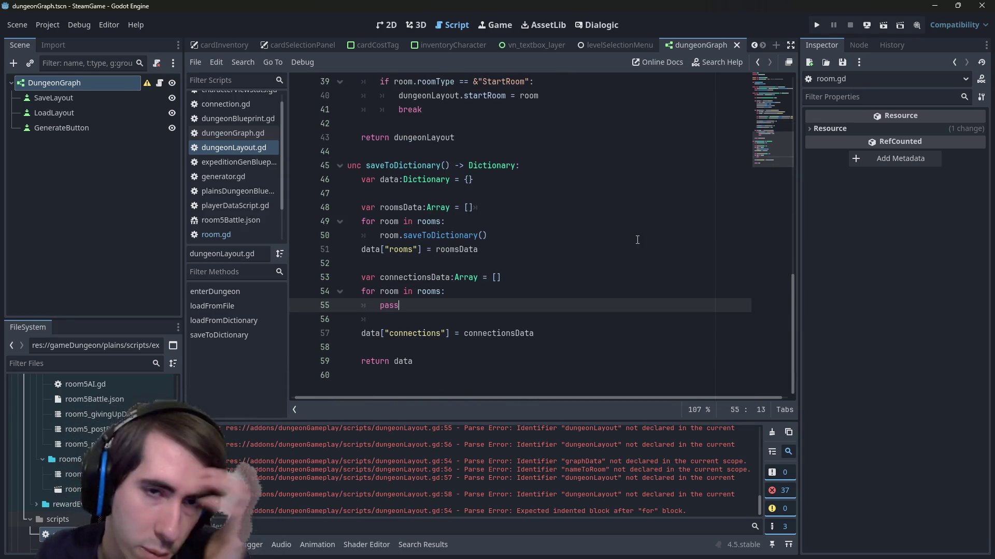
pyautogui.scroll(1, 596, 251)
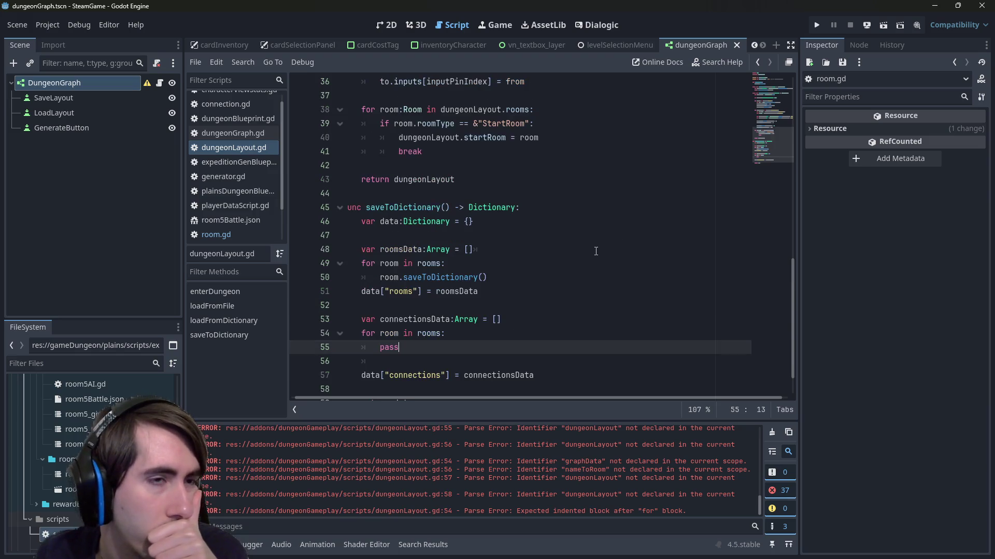
pyautogui.scroll(1, 596, 251)
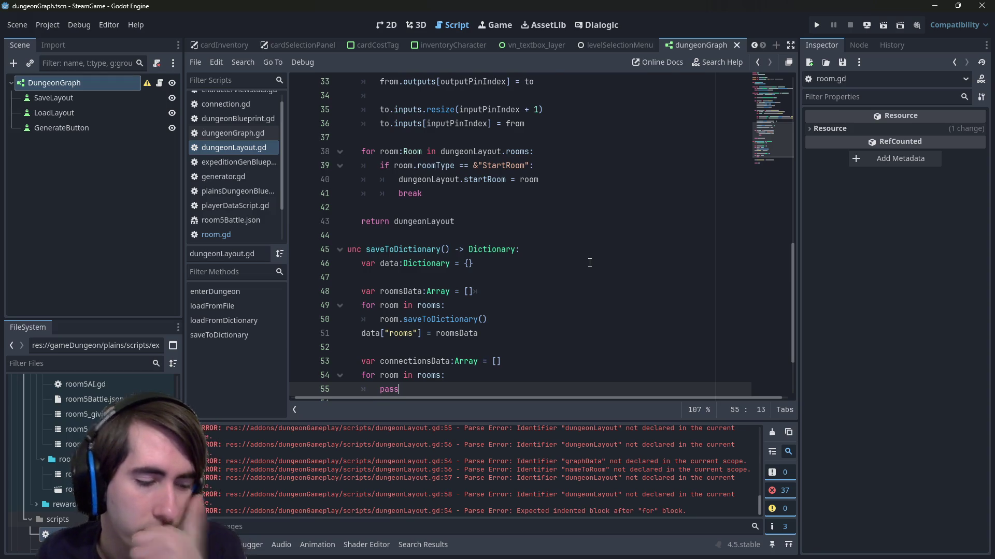
pyautogui.scroll(1, 590, 262)
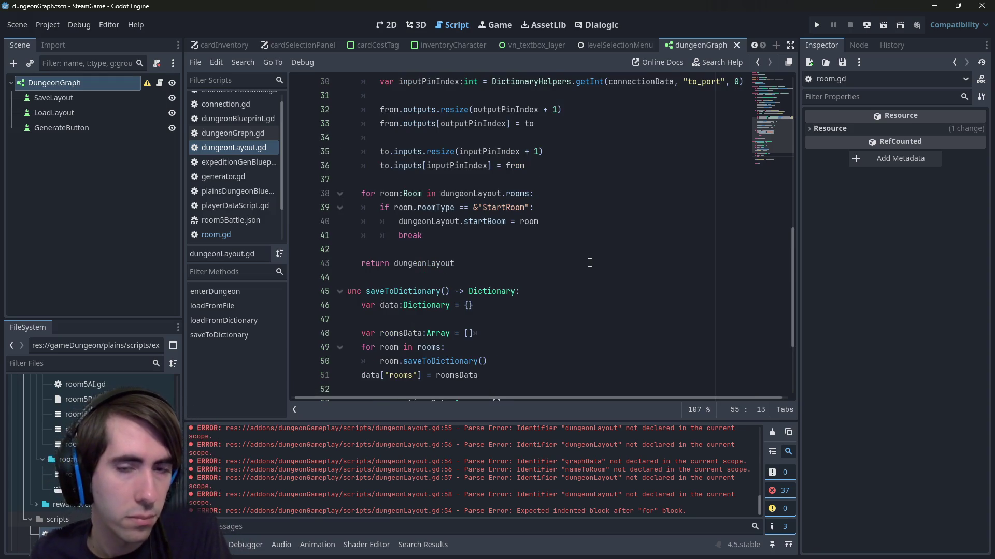
pyautogui.scroll(-3, 589, 263)
pyautogui.doubleClick(390, 305)
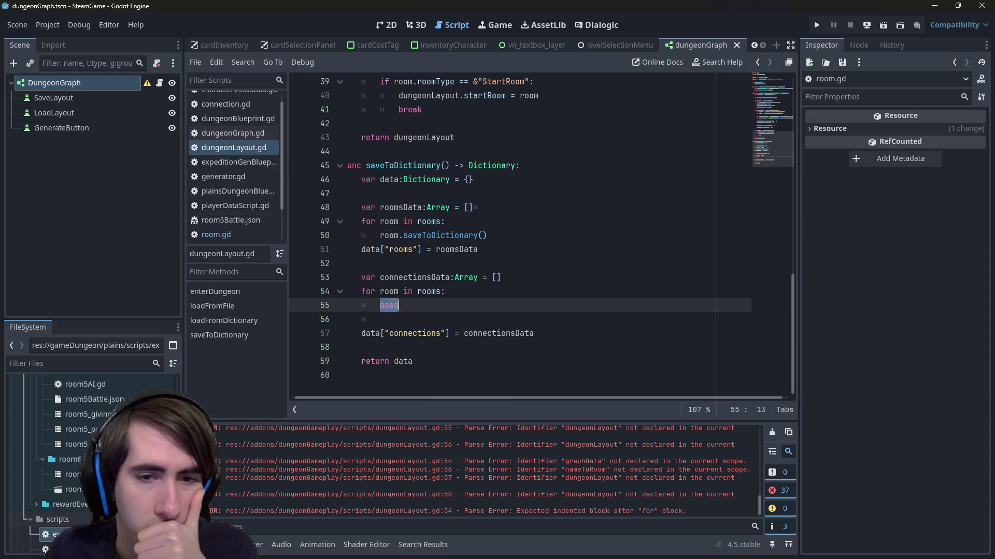
# - Replace pass with a 'for output in room.outputs:' loop header
pyautogui.write('room.')
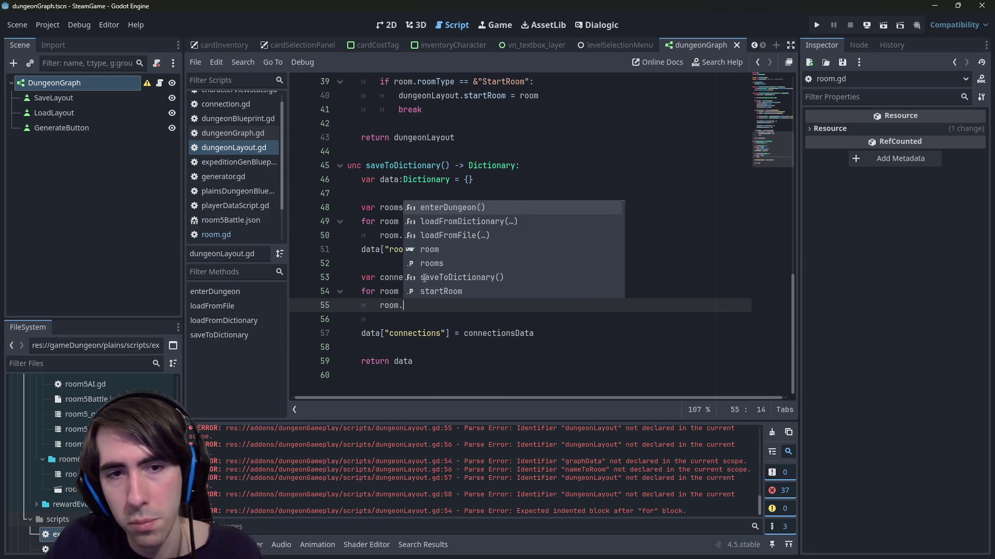
pyautogui.write('output')
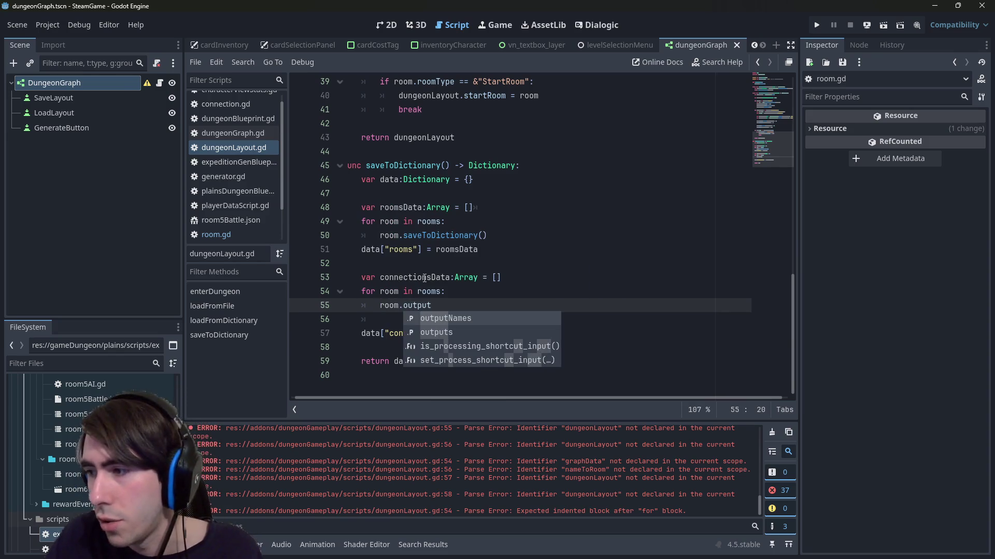
pyautogui.press('Down')
pyautogui.press('Return')
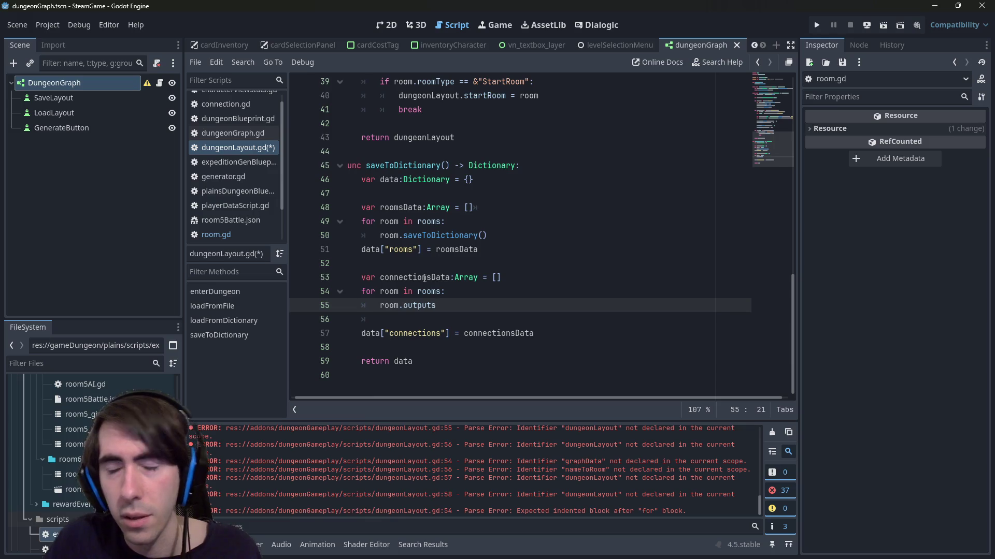
pyautogui.press('Home')
pyautogui.write('for')
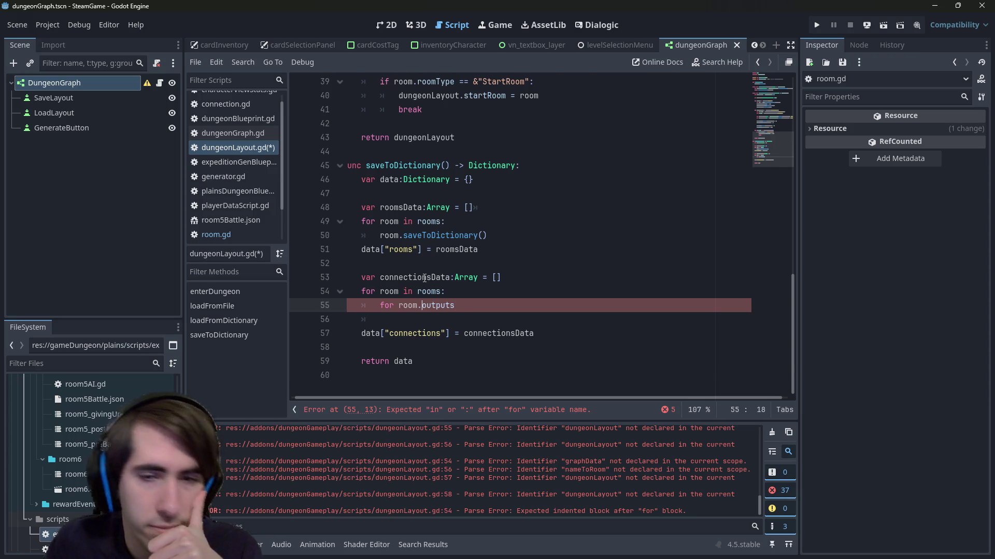
pyautogui.hotkey('ctrl', 'Left')
pyautogui.write('output in')
pyautogui.press('End')
pyautogui.write(':')
pyautogui.press('Return')
# - Declare 'var connection:Dictionary = {}' inside the outputs loop and save
pyautogui.write('output')
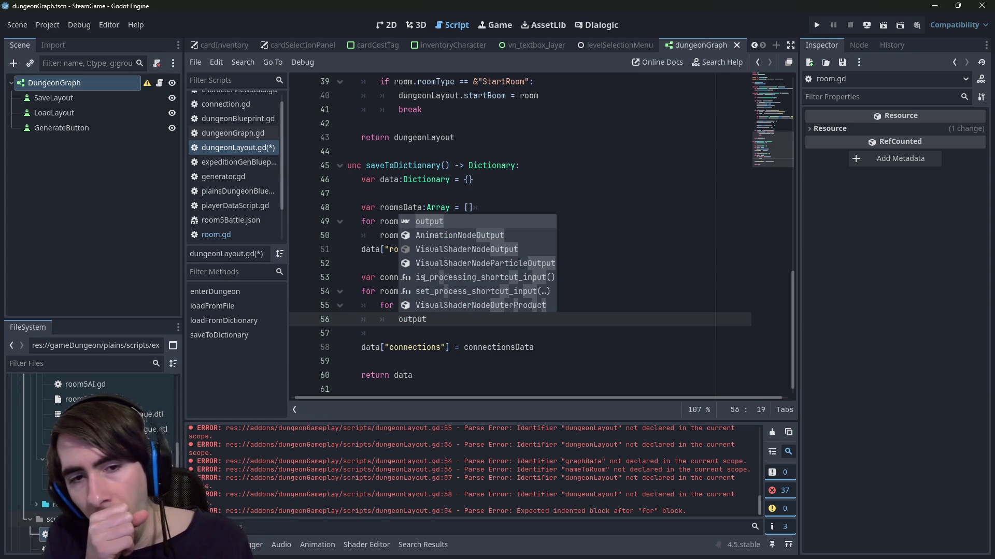
pyautogui.press('Escape')
pyautogui.press('Up')
pyautogui.press('Right')
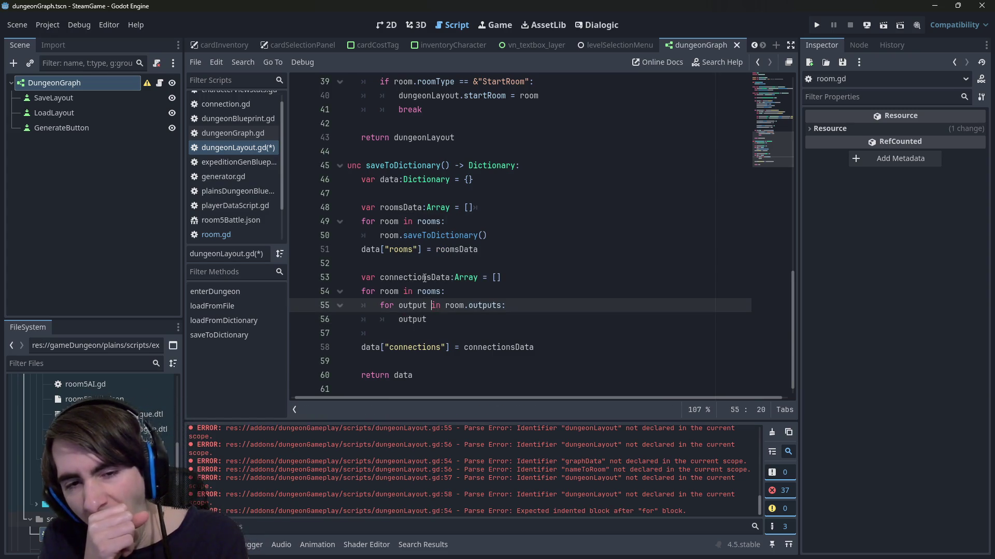
pyautogui.press('End')
pyautogui.press('Return')
pyautogui.write('var connection:Dictionary = {}')
pyautogui.hotkey('ctrl', 's')
# - Rename the dictionary to connectionData and open a new line below it
pyautogui.press('Down')
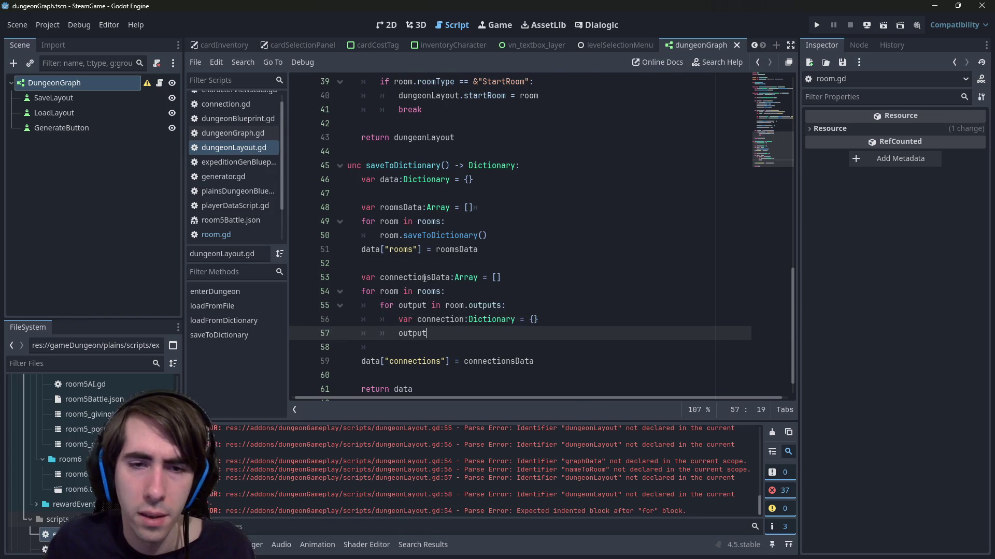
pyautogui.press('Return')
pyautogui.press('Up')
pyautogui.press('Up')
pyautogui.hotkey('ctrl', 'Right')
pyautogui.hotkey('ctrl', 'Right')
pyautogui.write('Data')
pyautogui.press('Escape')
# - Append connectionData to connectionsData with push_back
pyautogui.press('Up')
pyautogui.press('Up')
pyautogui.press('Up')
pyautogui.hotkey('ctrl', 'Left')
pyautogui.hotkey('ctrl', 'Left')
pyautogui.hotkey('ctrl', 'Left')
pyautogui.hotkey('ctrl', 'shift', 'Right')
pyautogui.hotkey('ctrl', 'c')
pyautogui.press('Down')
pyautogui.press('Down')
pyautogui.press('Down')
pyautogui.hotkey('ctrl', 'v')
pyautogui.write('.')
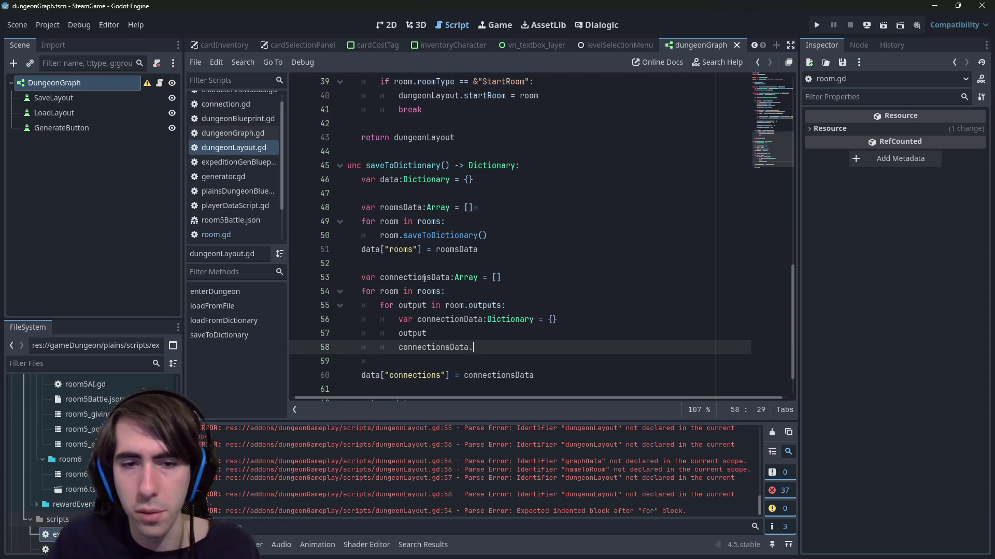
pyautogui.write('pu')
pyautogui.press('Return')
pyautogui.write('connectionData')
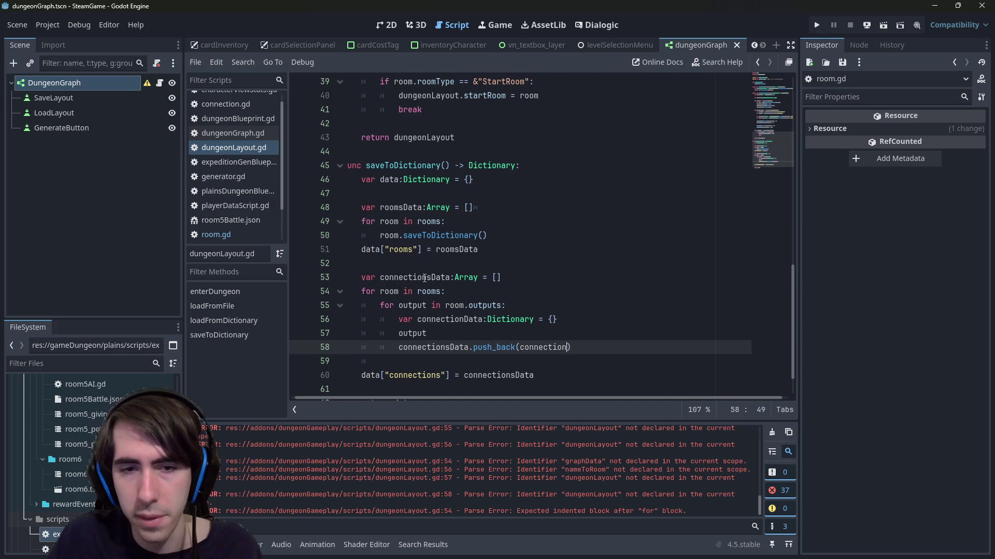
pyautogui.press('Escape')
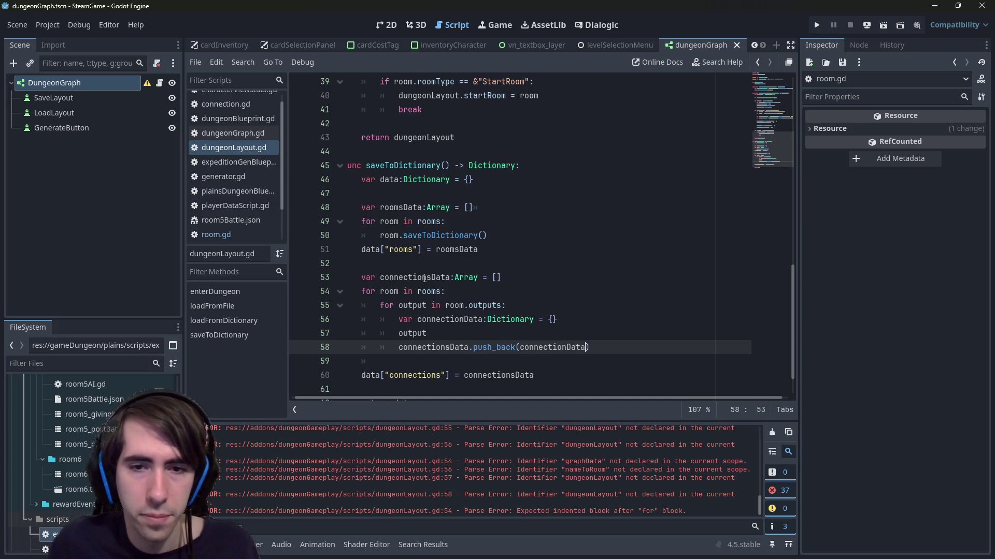
# - Turn the output placeholder line into an unfinished connectionData["from_node"] assignment
pyautogui.press('Up')
pyautogui.write('[]')
pyautogui.press('BackSpace')
pyautogui.press('BackSpace')
pyautogui.press('BackSpace')
pyautogui.write('connectionData')
pyautogui.scroll(7, 428, 253)
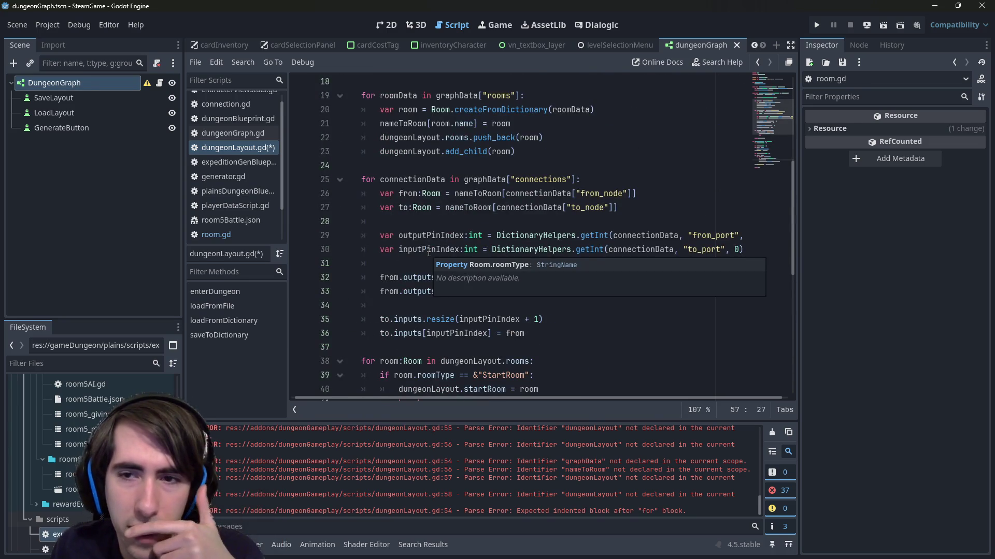
pyautogui.scroll(-7, 429, 253)
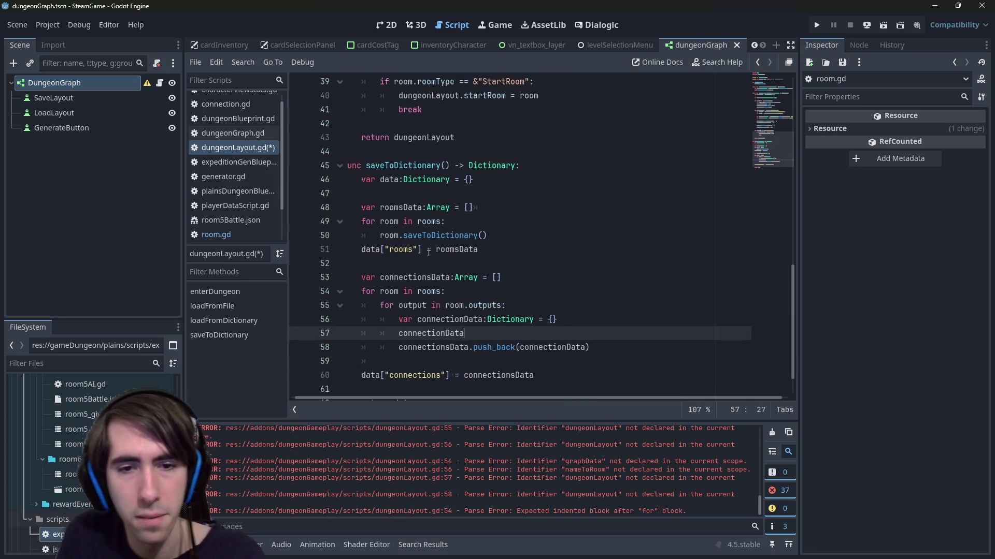
pyautogui.write('["from_node"] = connectionData')
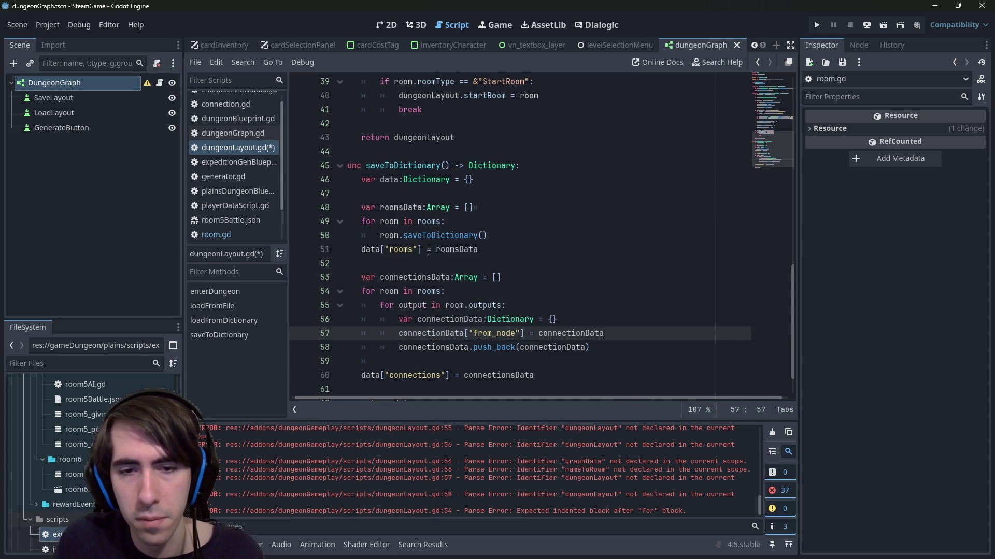
pyautogui.hotkey('ctrl', 'BackSpace')
# - Duplicate the from_node line into an unfinished to_node assignment and save
pyautogui.hotkey('ctrl', 'shift', 'd')
pyautogui.hotkey('ctrl', 'Left')
pyautogui.hotkey('ctrl', 'Left')
pyautogui.hotkey('ctrl', 'Left')
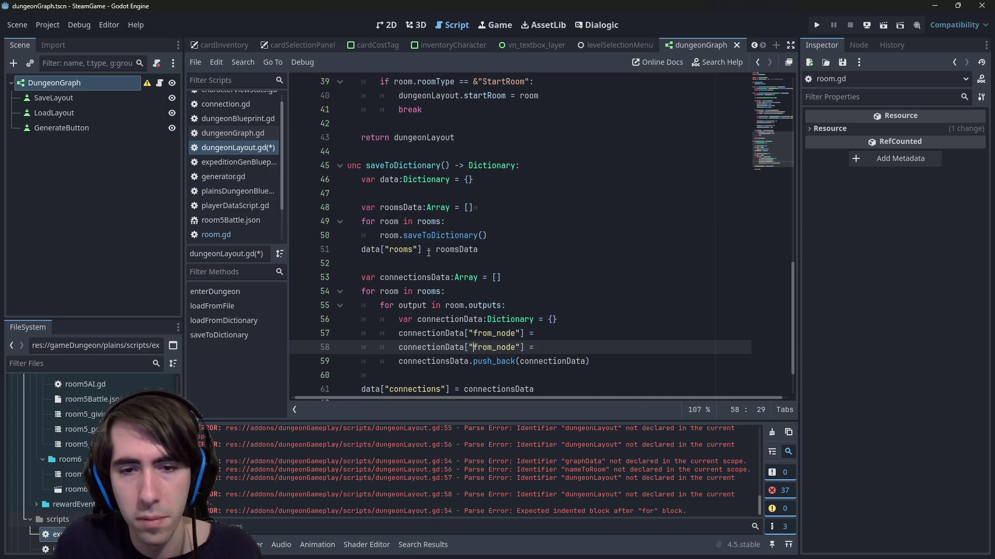
pyautogui.press('Right')
pyautogui.press('Right')
pyautogui.press('Delete')
pyautogui.press('Delete')
pyautogui.press('Delete')
pyautogui.write('to')
pyautogui.hotkey('ctrl', 's')
pyautogui.press('End')
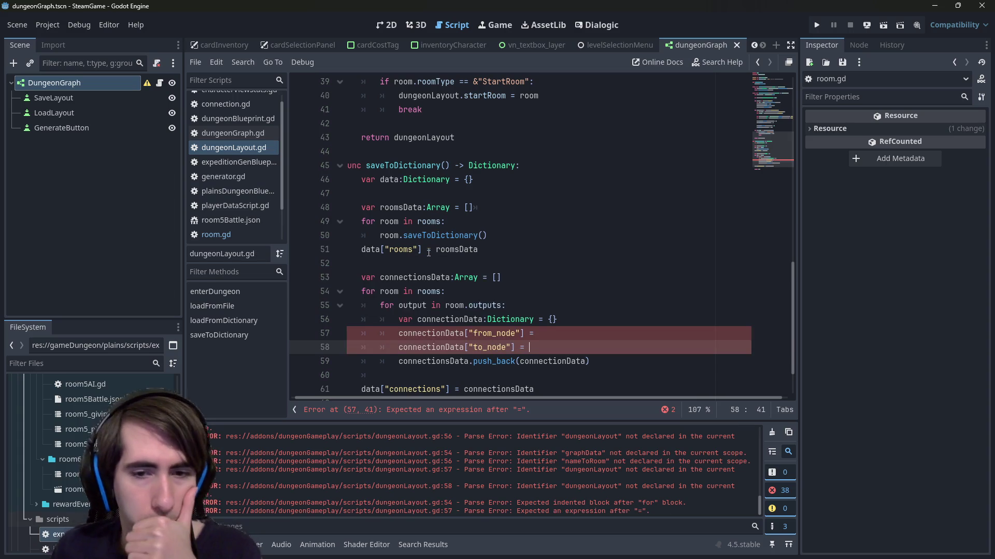
pyautogui.click(568, 335)
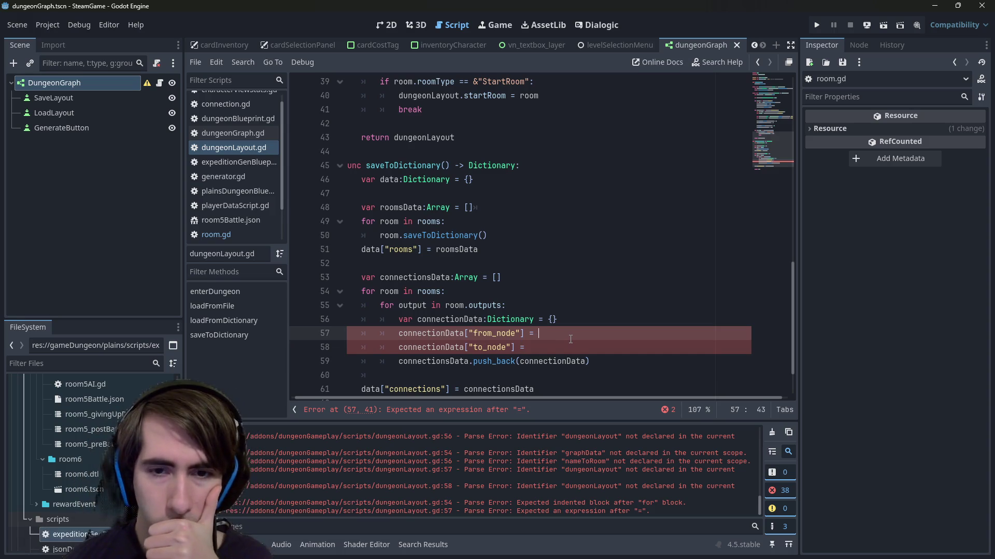
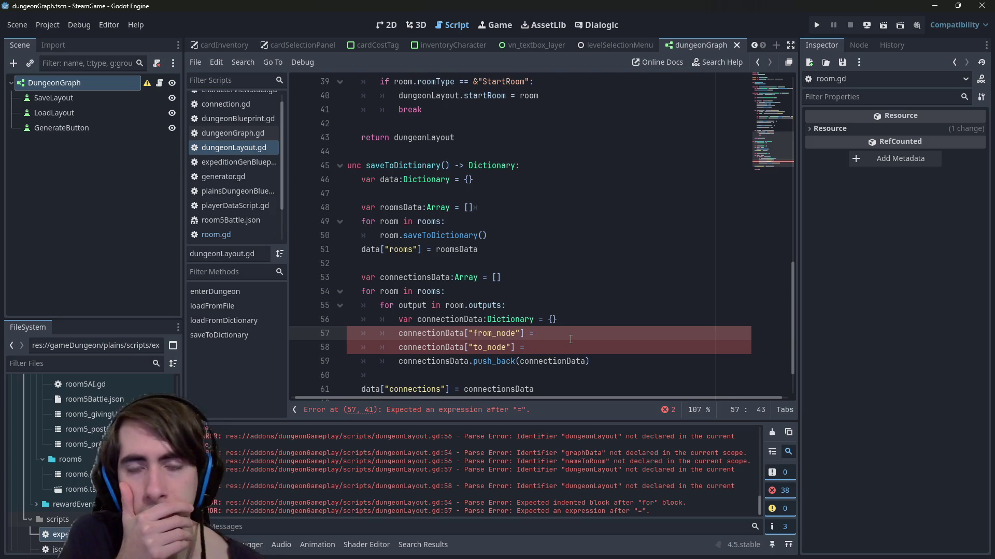
# - Set the connection's from_node value to room and to_node value to output
pyautogui.doubleClick(413, 305)
pyautogui.click(536, 333)
pyautogui.write('room')
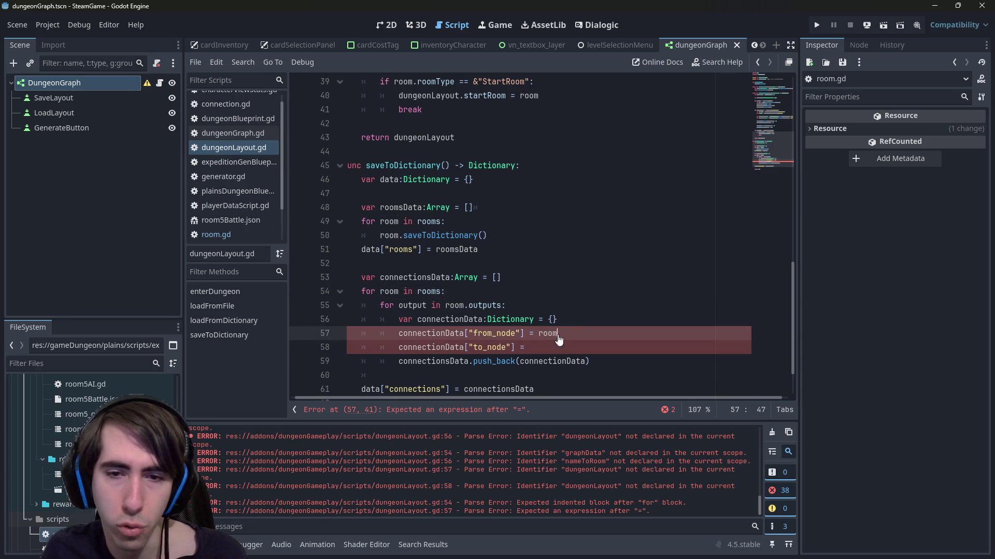
pyautogui.press('Down')
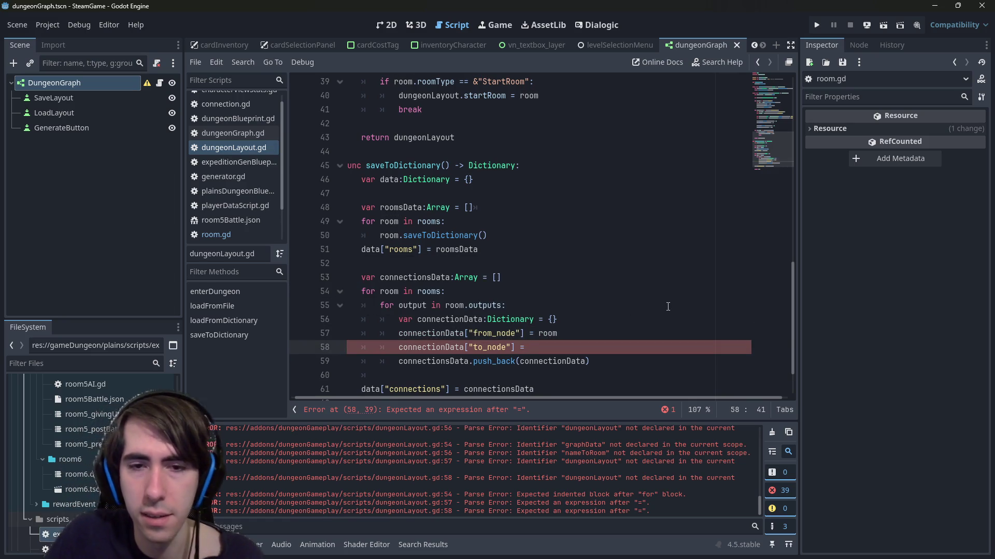
pyautogui.write('output')
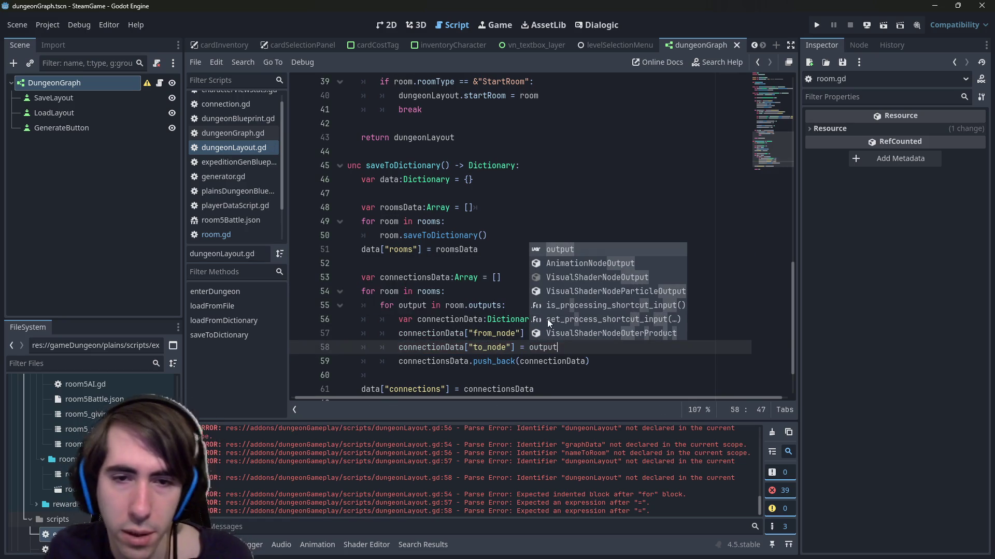
# - Inspect the outputs declaration in room.gd, then return to dungeonLayout.gd
pyautogui.keyDown('ctrl'); pyautogui.click(477, 306); pyautogui.keyUp('ctrl')
pyautogui.hotkey('alt', 'Left')
pyautogui.hotkey('alt', 'Left')
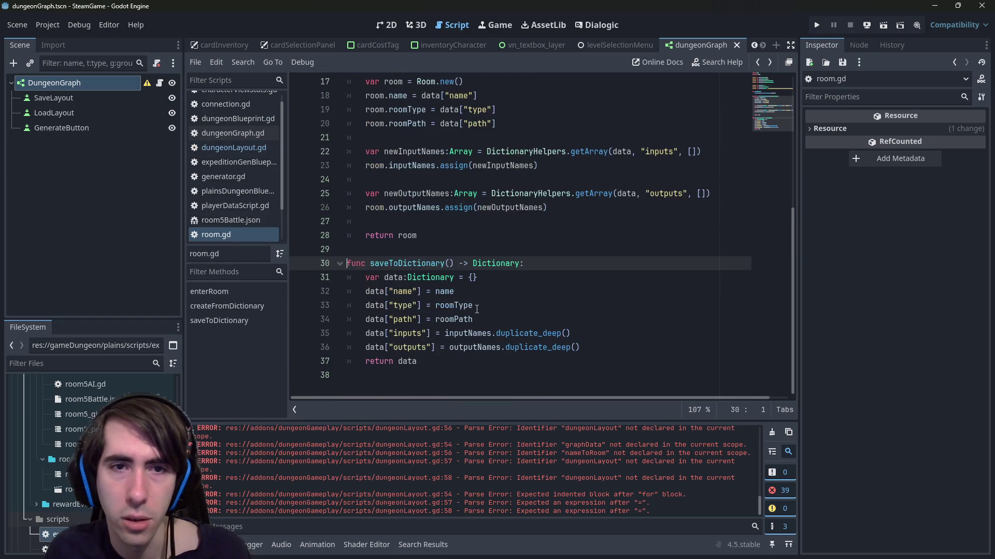
pyautogui.hotkey('alt', 'Left')
pyautogui.hotkey('alt', 'Right')
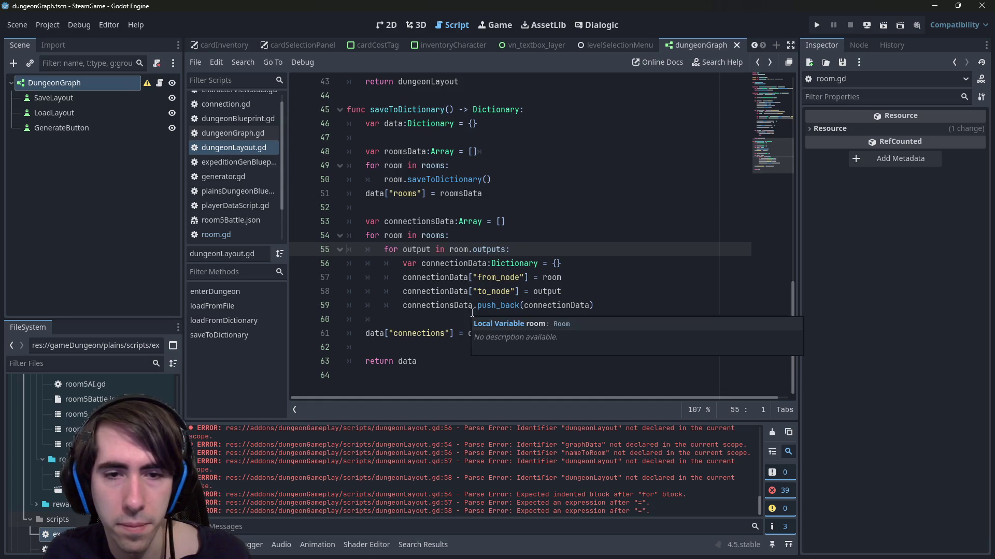
# - Remove the stray blank line after push_back and select the from_node/to_node assignment lines
pyautogui.click(486, 320)
pyautogui.press('BackSpace')
pyautogui.press('BackSpace')
pyautogui.press('BackSpace')
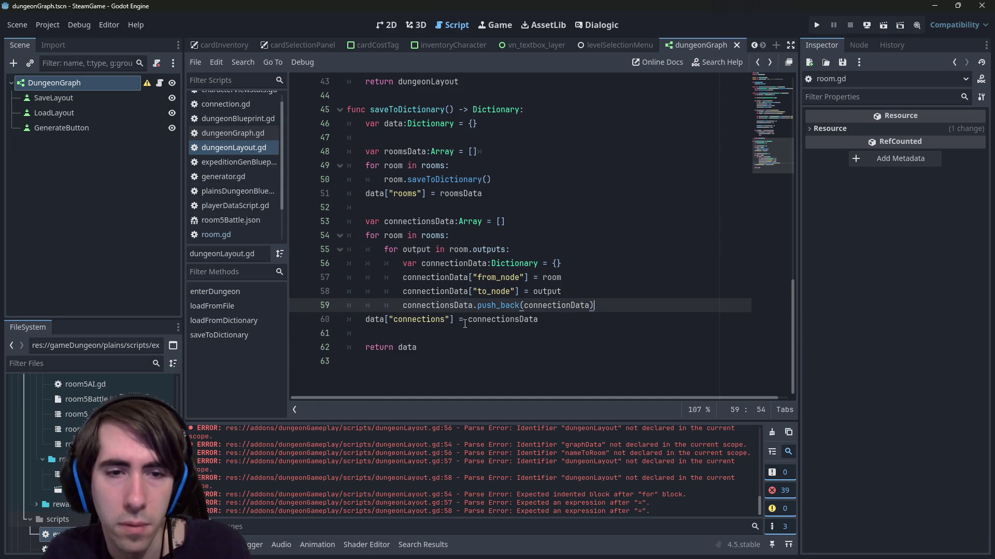
pyautogui.click(632, 291)
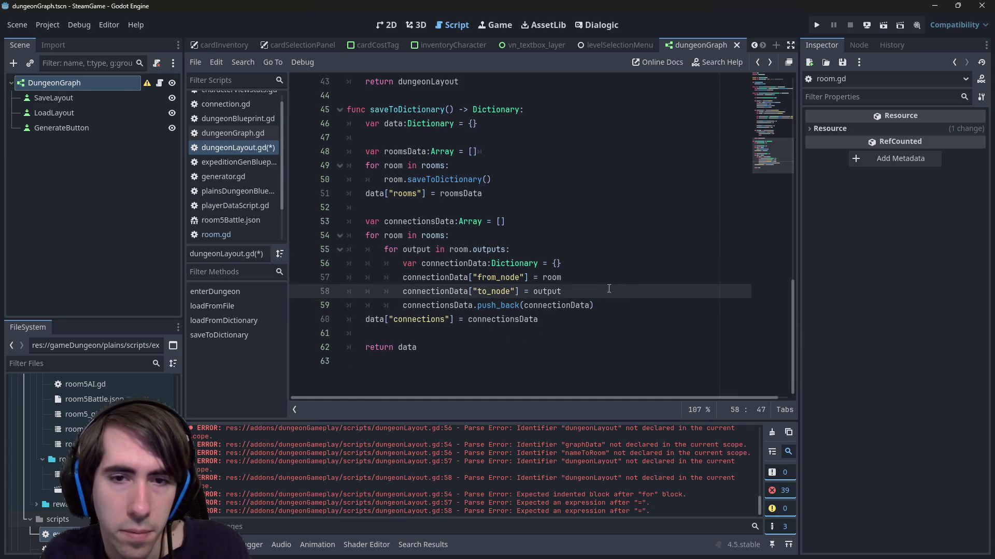
pyautogui.moveTo(575, 278); pyautogui.dragTo(404, 279)
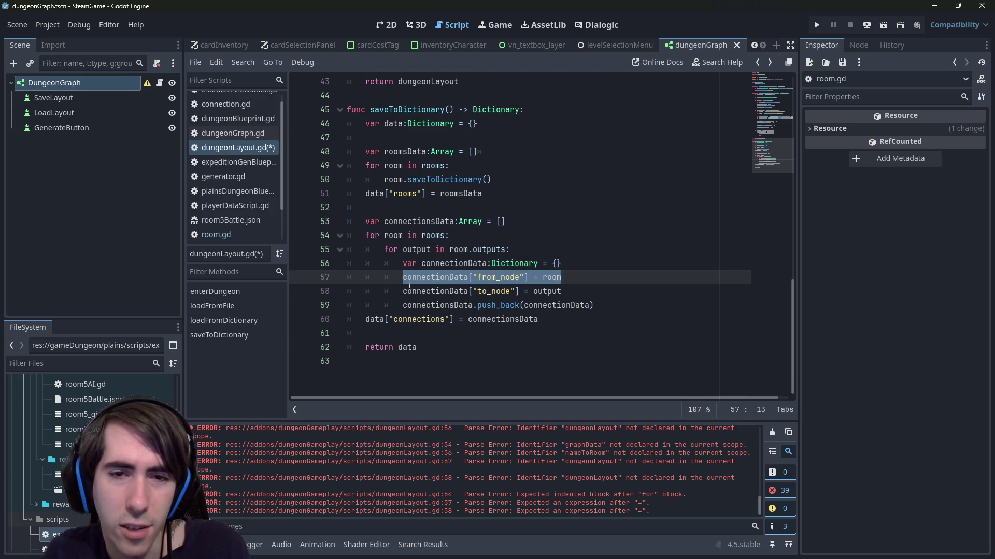
pyautogui.scroll(2, 465, 305)
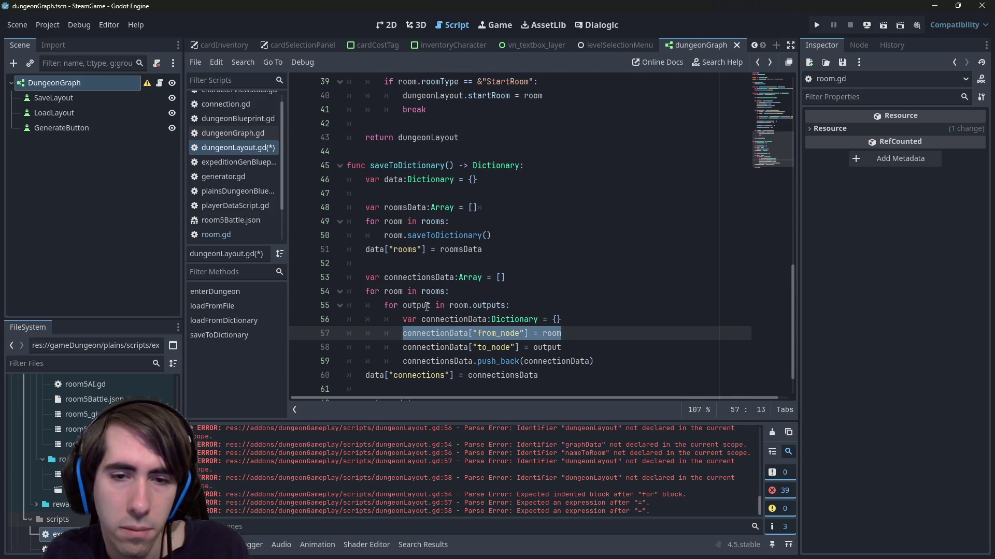
pyautogui.scroll(5, 570, 341)
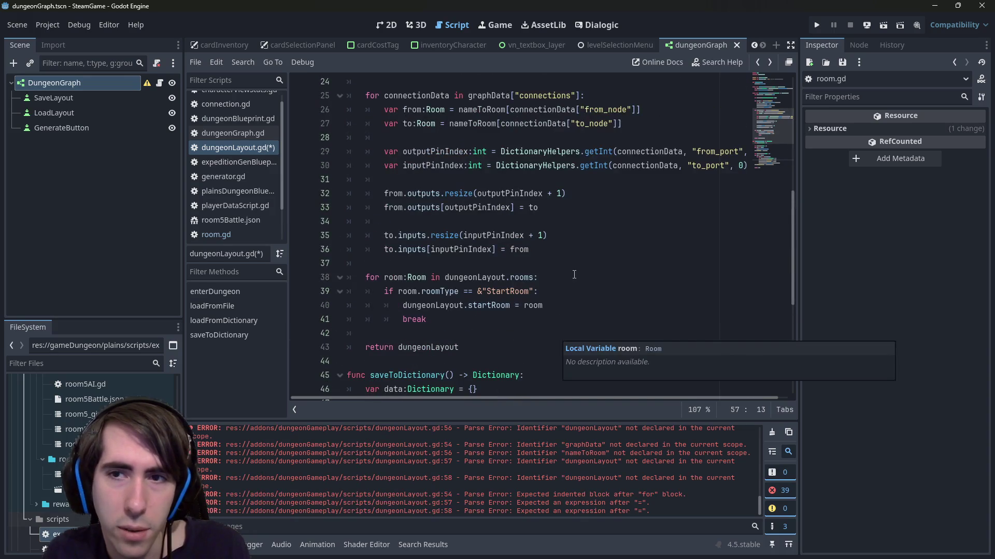
pyautogui.scroll(-6, 574, 275)
pyautogui.moveTo(563, 306); pyautogui.dragTo(337, 289)
pyautogui.hotkey('ctrl', 'c')
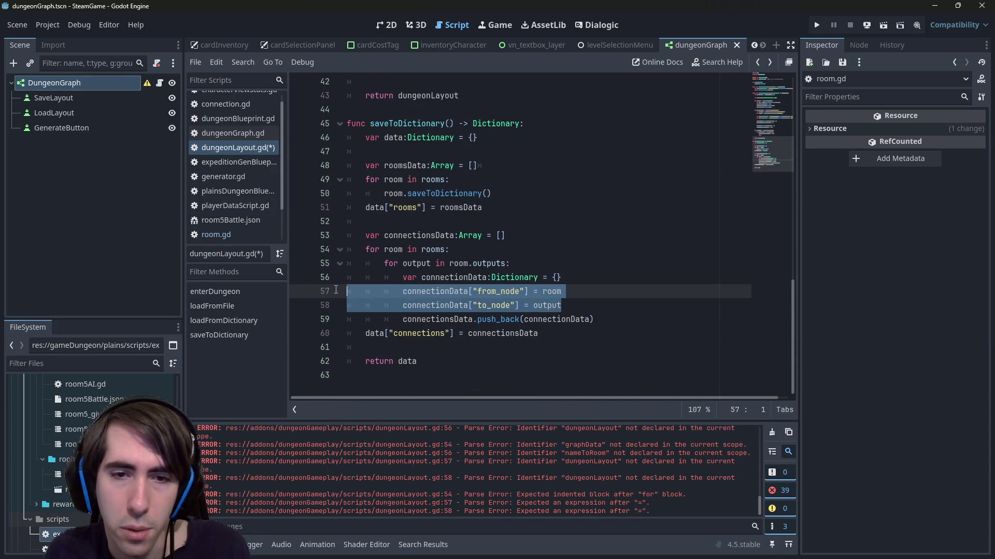
# - Duplicate the two assignment lines with keys renamed to from_port and to_port, and save
pyautogui.press('Down')
pyautogui.press('Down')
pyautogui.press('Return')
pyautogui.press('Up')
pyautogui.hotkey('ctrl', 'v')
pyautogui.click(498, 319)
pyautogui.hotkey('ctrl', 'shift', 'Right')
pyautogui.write('port')
pyautogui.press('Down')
pyautogui.press('Left')
pyautogui.hotkey('ctrl', 'shift', 'Left')
pyautogui.write('to_po')
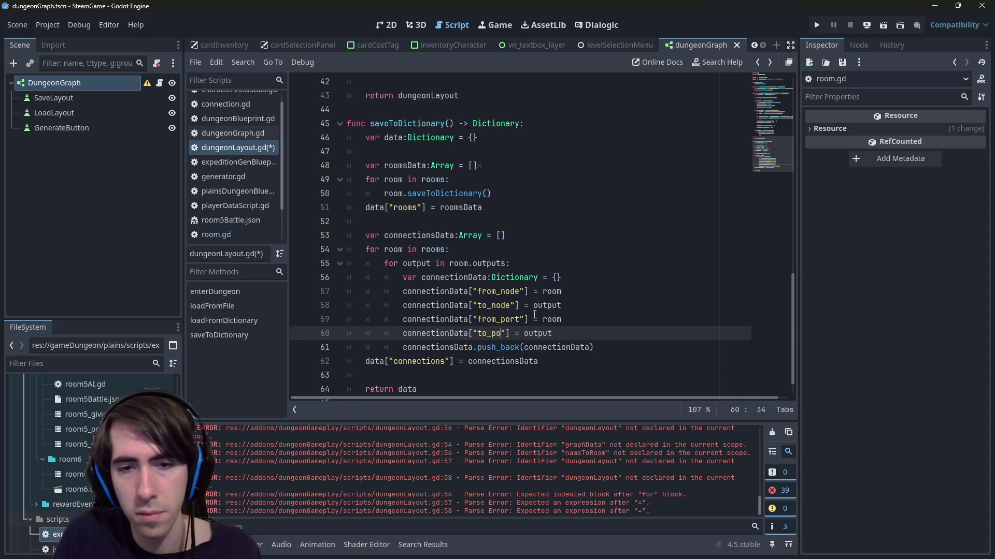
pyautogui.write('rt')
pyautogui.hotkey('ctrl', 's')
# - Set the to_port value to 0
pyautogui.click(567, 305)
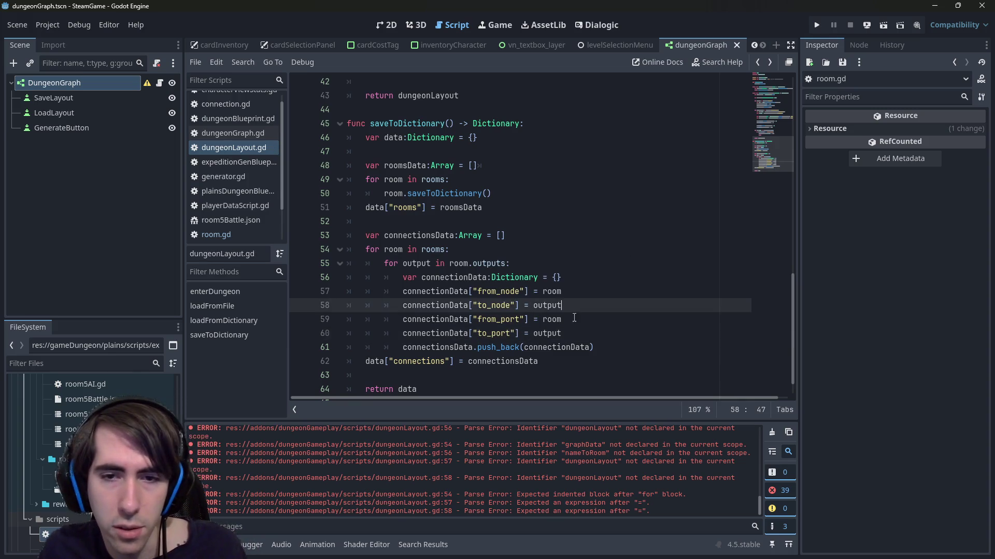
pyautogui.doubleClick(564, 330)
pyautogui.write('0')
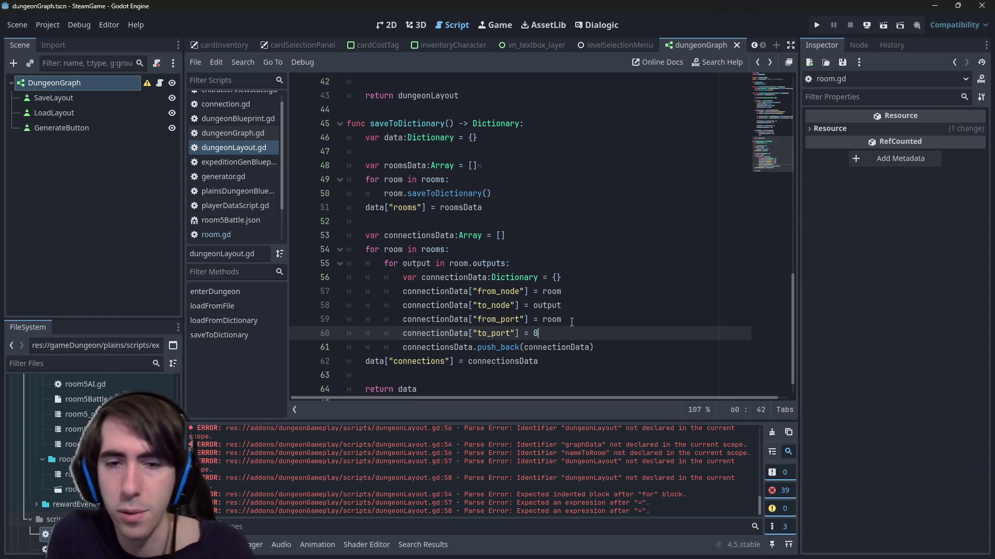
pyautogui.doubleClick(550, 319)
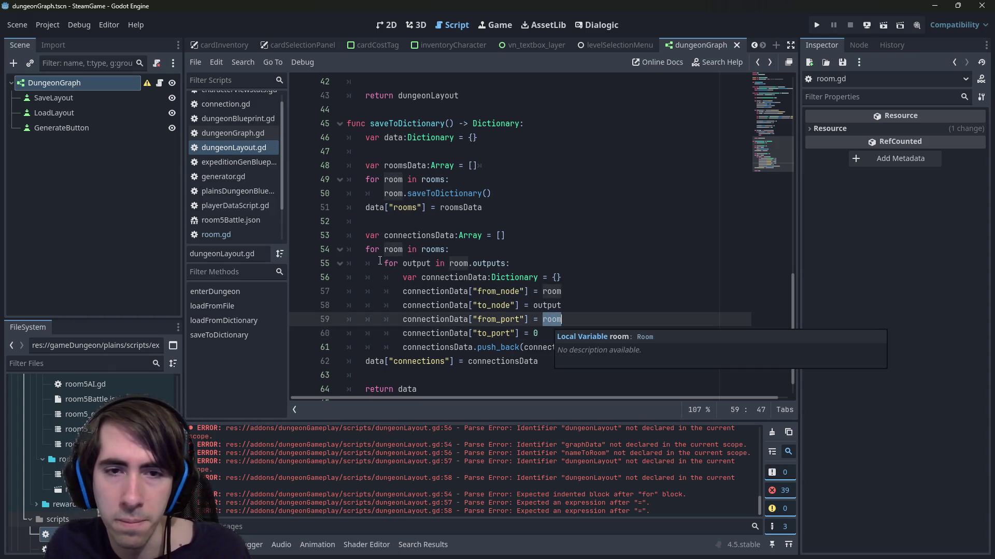
# - Add a 'for i in range(room.outputs.size())' loop inside the room loop
pyautogui.click(485, 253)
pyautogui.press('Return')
pyautogui.write('for ')
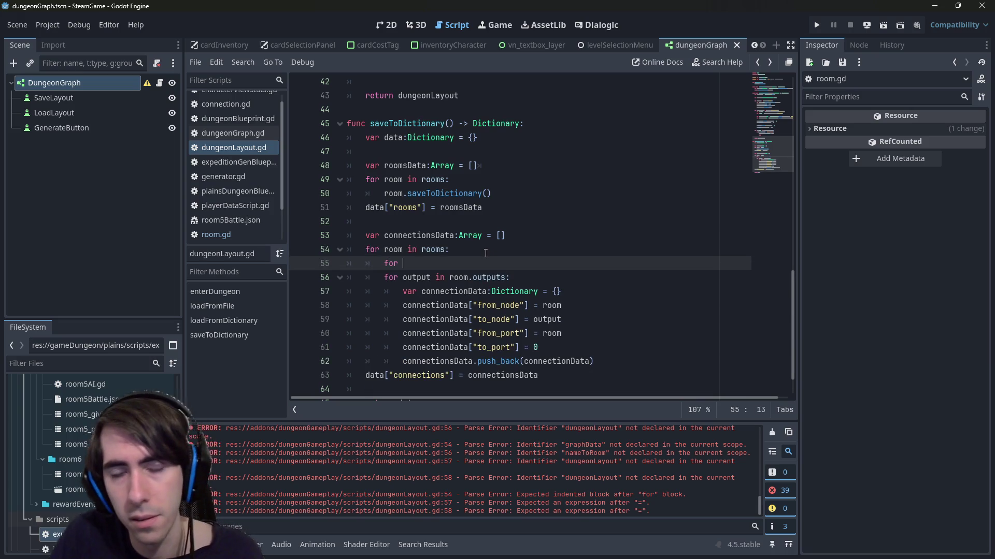
pyautogui.write('i in range(')
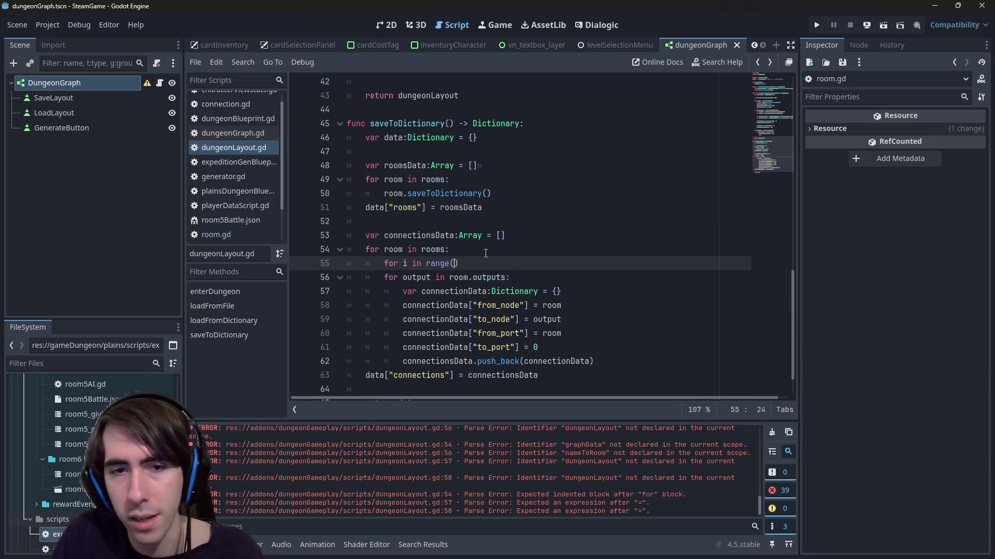
pyautogui.press('Down')
pyautogui.hotkey('shift', 'End')
pyautogui.hotkey('shift', 'Left')
pyautogui.hotkey('ctrl', 'c')
pyautogui.press('Up')
pyautogui.hotkey('ctrl', 'v')
pyautogui.write('.size()')
# - Declare outputRoom:Room = room.outputs[i], delete the old for-output loop line, and save
pyautogui.press('Down')
pyautogui.press('End')
pyautogui.press('Return')
pyautogui.write('var output:Room')
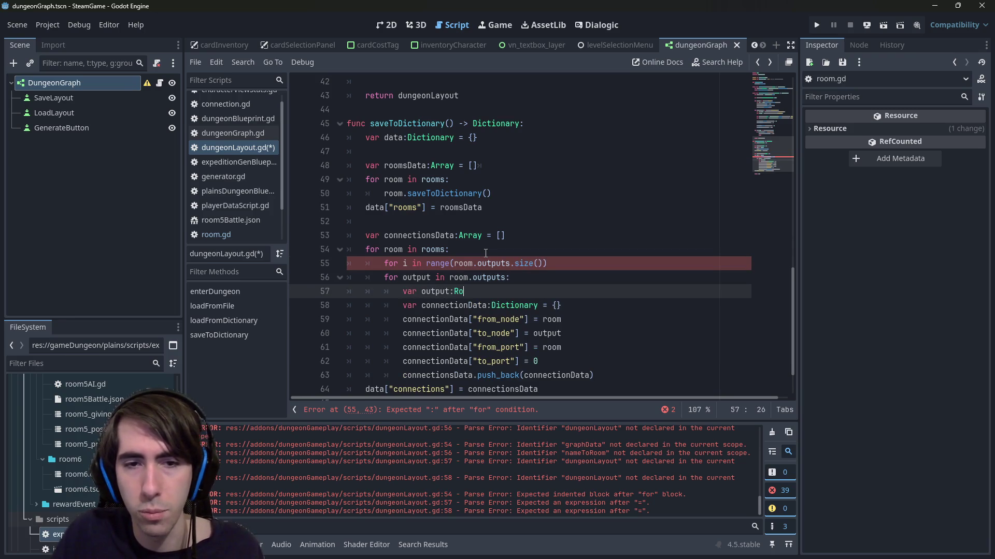
pyautogui.press('Left')
pyautogui.press('Left')
pyautogui.press('Left')
pyautogui.write('Room')
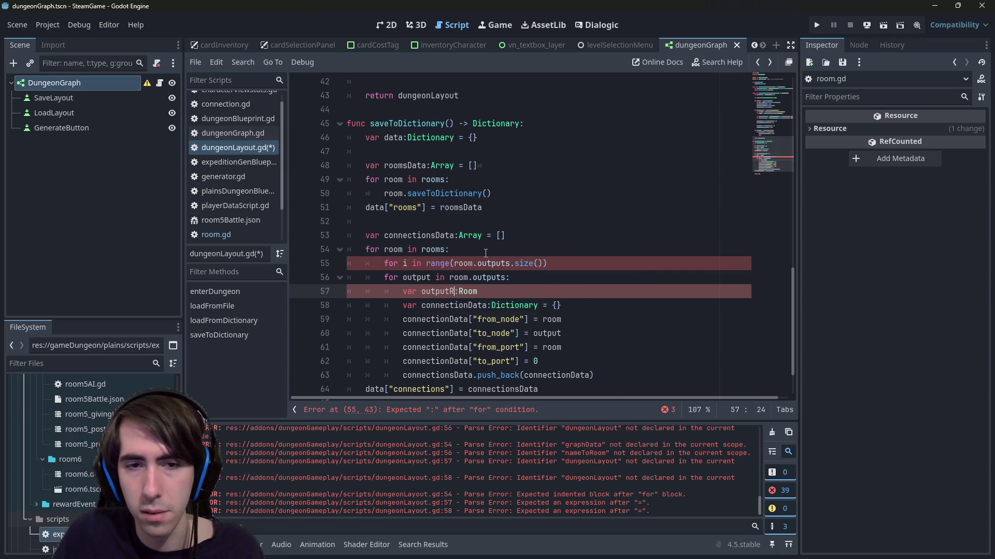
pyautogui.press('End')
pyautogui.write('=')
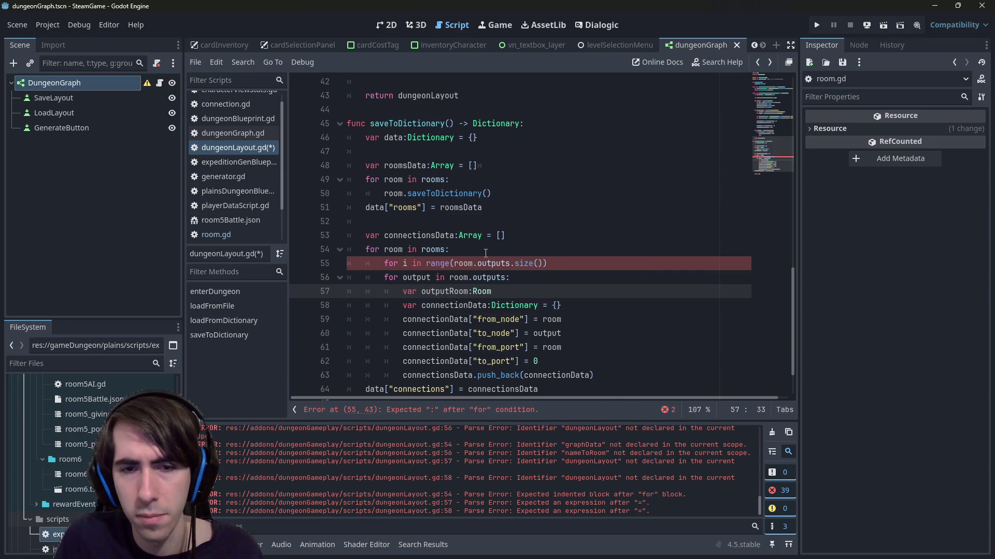
pyautogui.write(' room,')
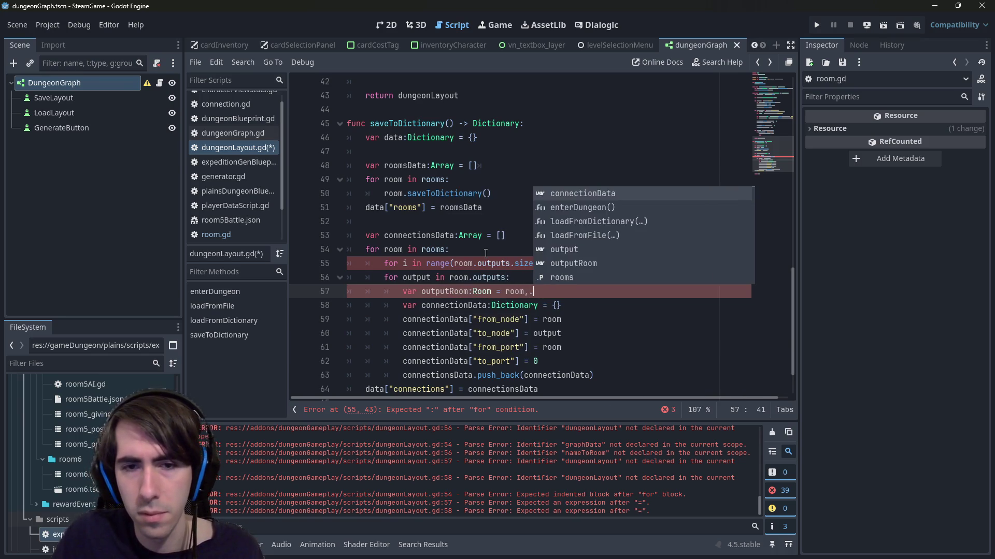
pyautogui.write('.outpu')
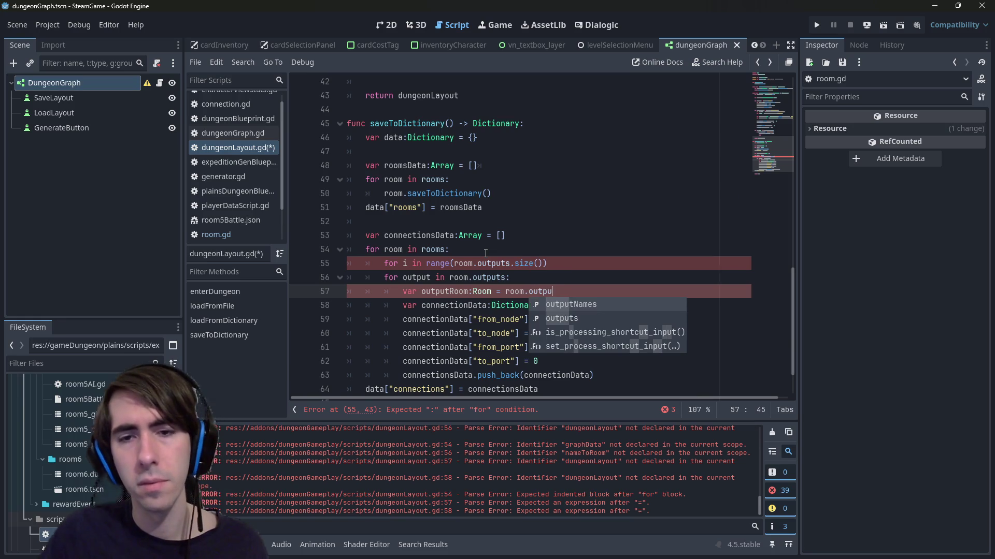
pyautogui.write('ts[i]')
pyautogui.press('Up')
pyautogui.press('End')
pyautogui.hotkey('ctrl', 'shift', 'Left')
pyautogui.hotkey('ctrl', 'shift', 'Left')
pyautogui.hotkey('ctrl', 'shift', 'Left')
pyautogui.hotkey('shift', 'Home')
pyautogui.press('BackSpace')
pyautogui.press('BackSpace')
pyautogui.press('BackSpace')
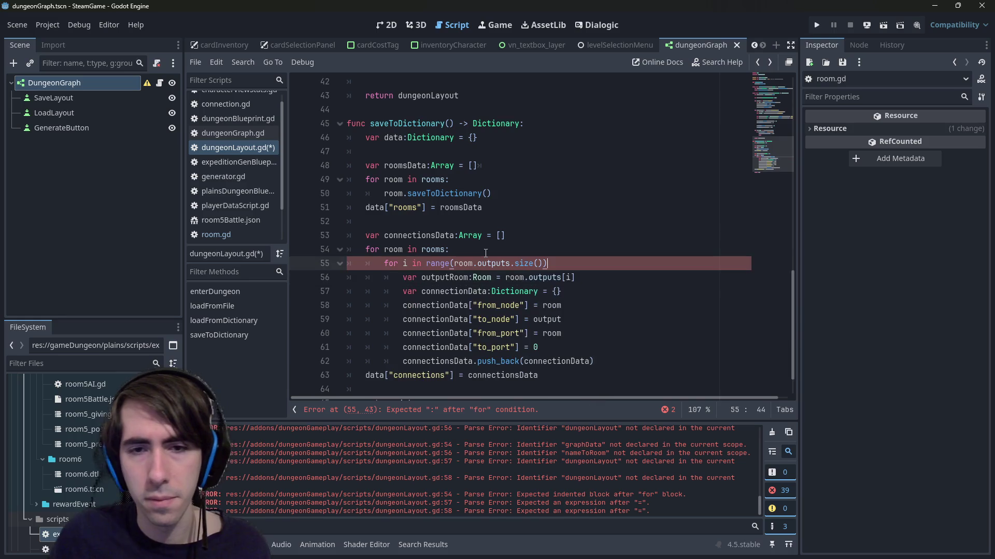
pyautogui.write(':')
pyautogui.hotkey('ctrl', 's')
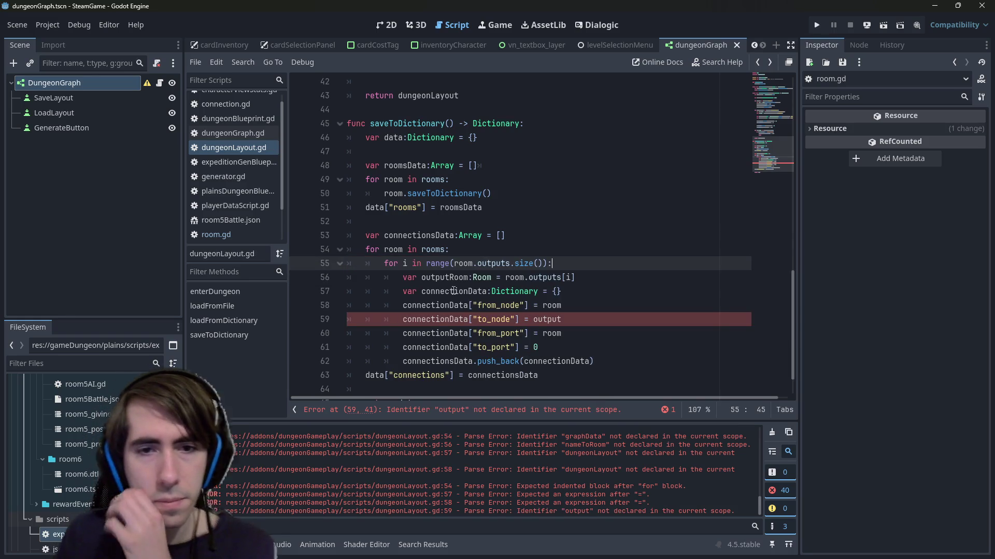
# - Use outputRoom as the to_node value and i as the from_port value
pyautogui.doubleClick(445, 277)
pyautogui.hotkey('ctrl', 'c')
pyautogui.doubleClick(546, 319)
pyautogui.hotkey('ctrl', 'v')
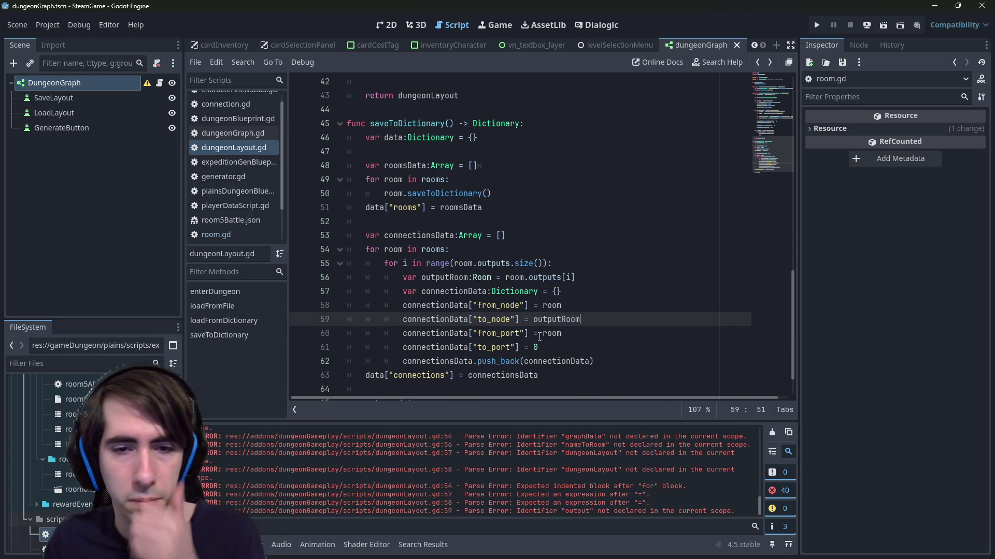
pyautogui.doubleClick(559, 333)
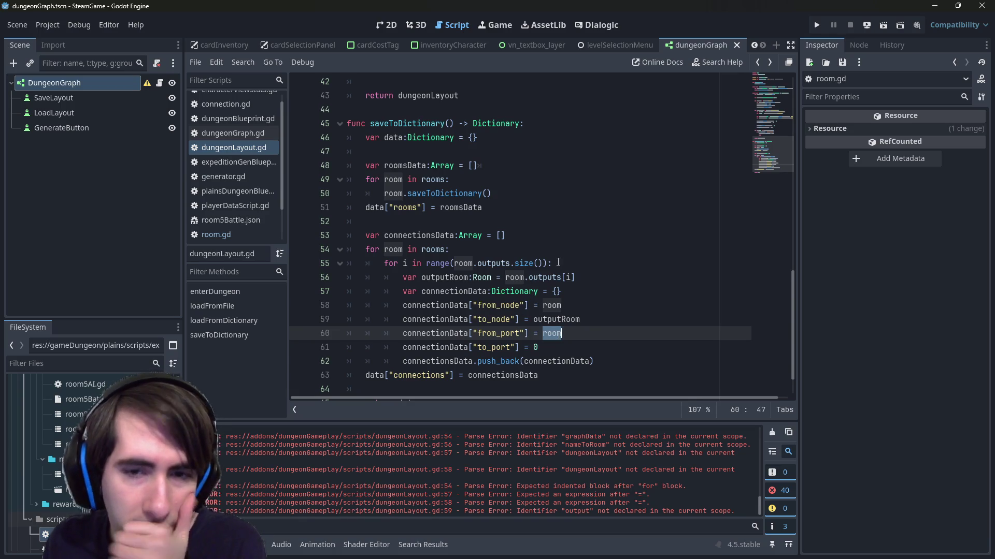
pyautogui.write('i')
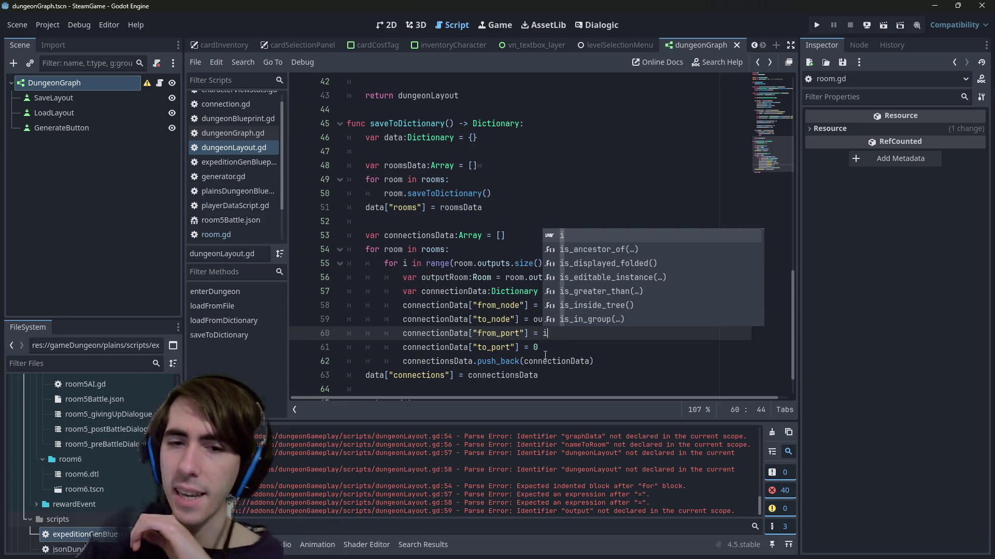
pyautogui.doubleClick(504, 347)
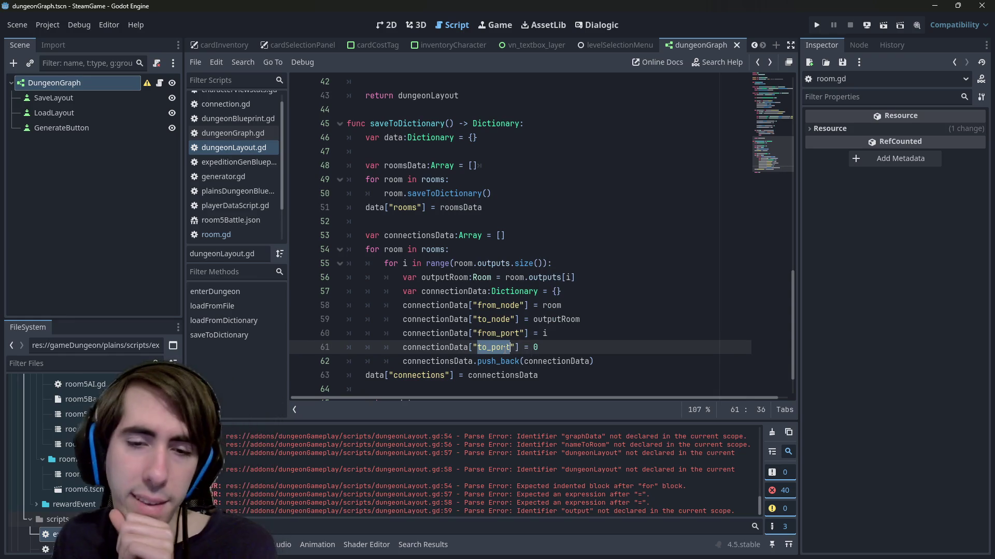
pyautogui.scroll(-1, 504, 348)
pyautogui.scroll(1, 504, 347)
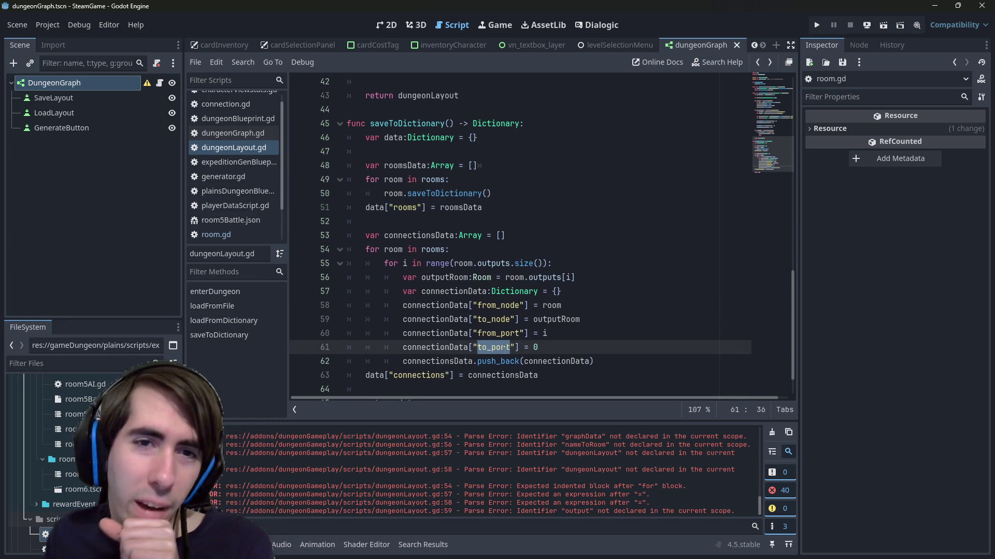
pyautogui.doubleClick(405, 124)
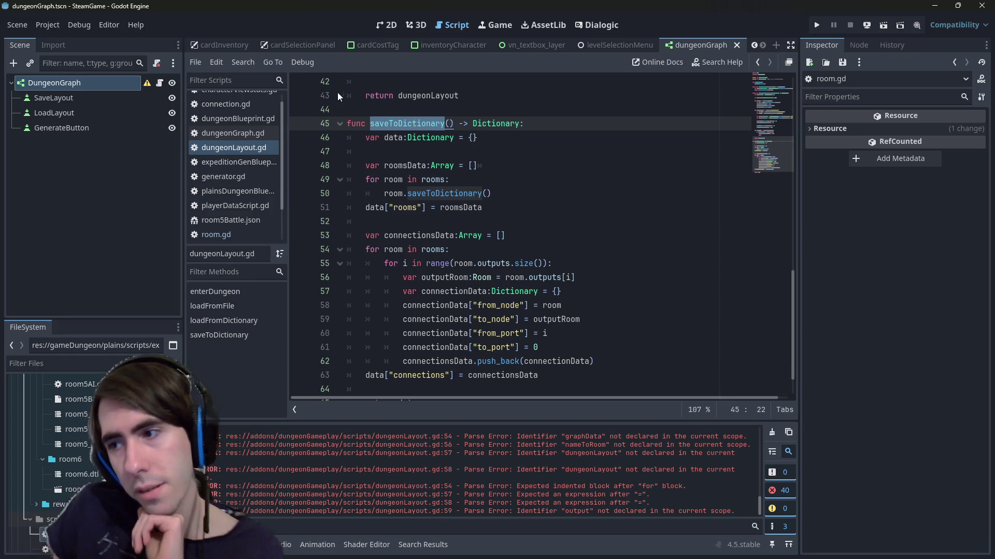
pyautogui.scroll(12, 516, 197)
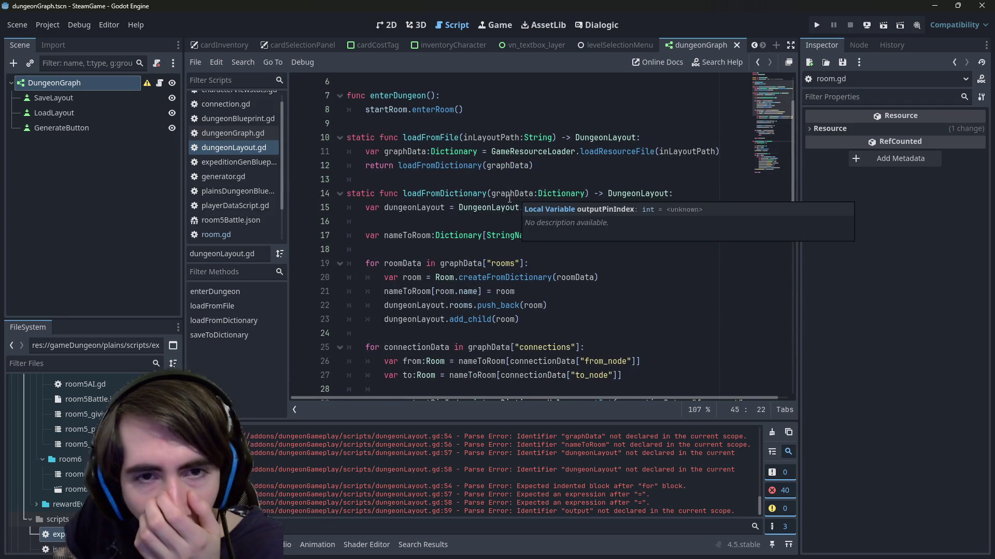
pyautogui.scroll(2, 480, 213)
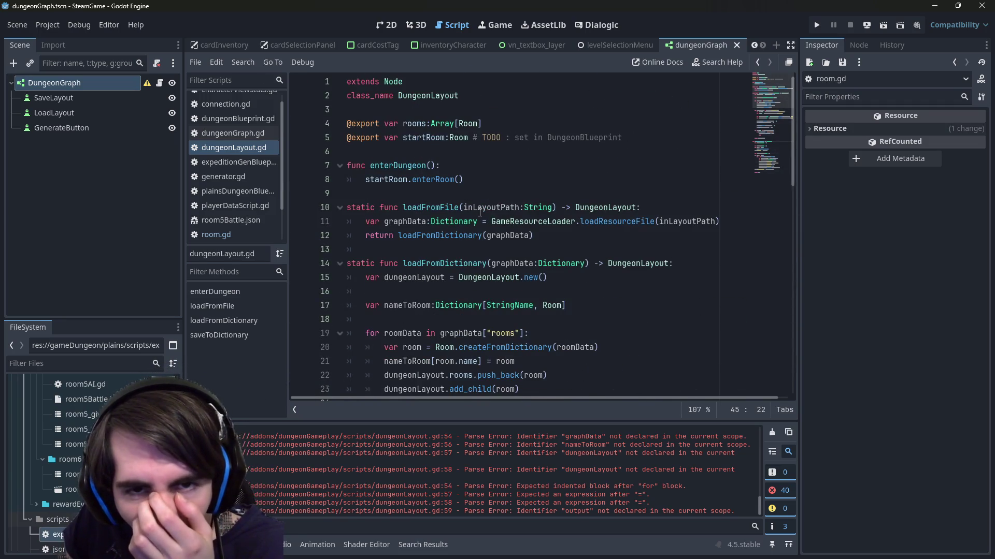
pyautogui.scroll(-15, 480, 213)
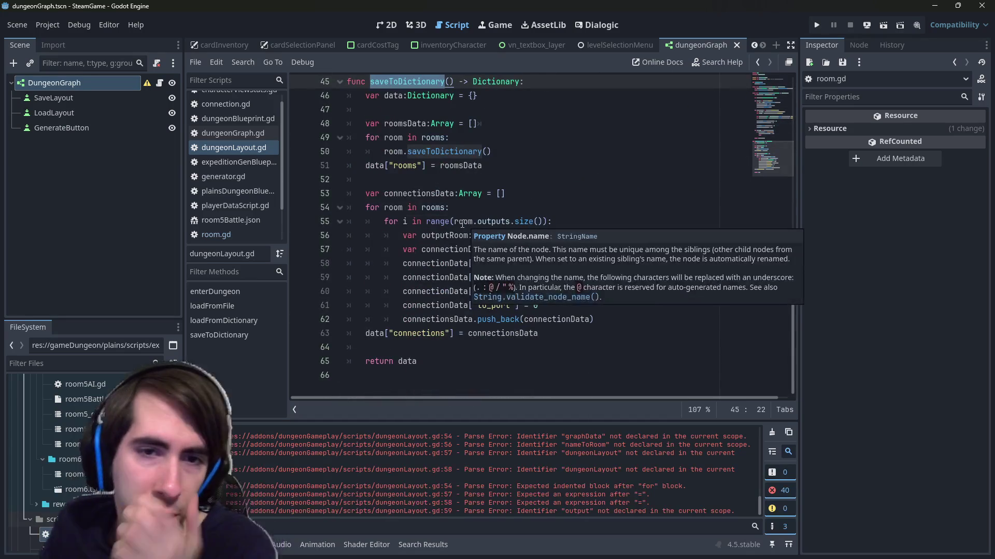
pyautogui.scroll(3, 402, 196)
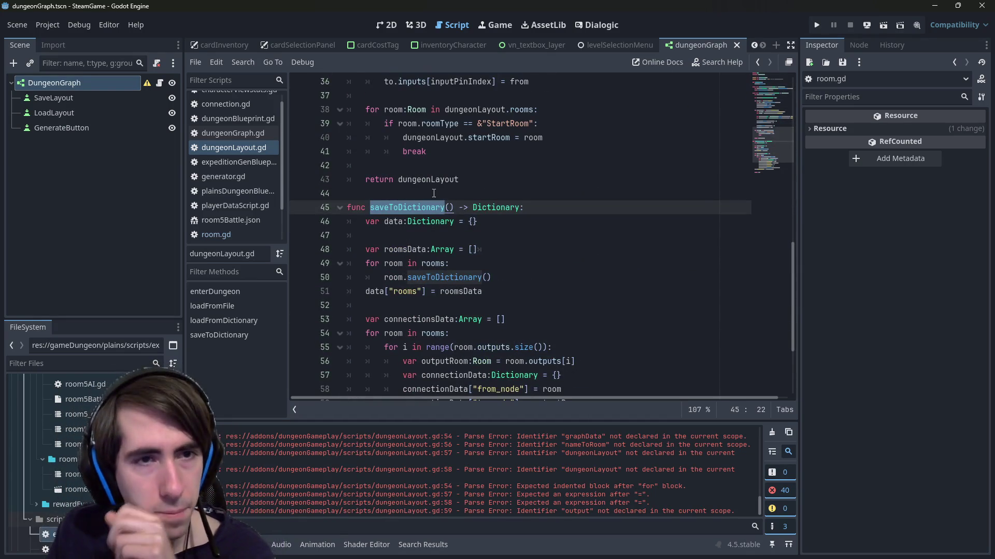
# - In dungeonGraph.gd, add 'var data = dungeonLayout.saveToDictionary()' to onDungeonGenerated and save
pyautogui.click(160, 84)
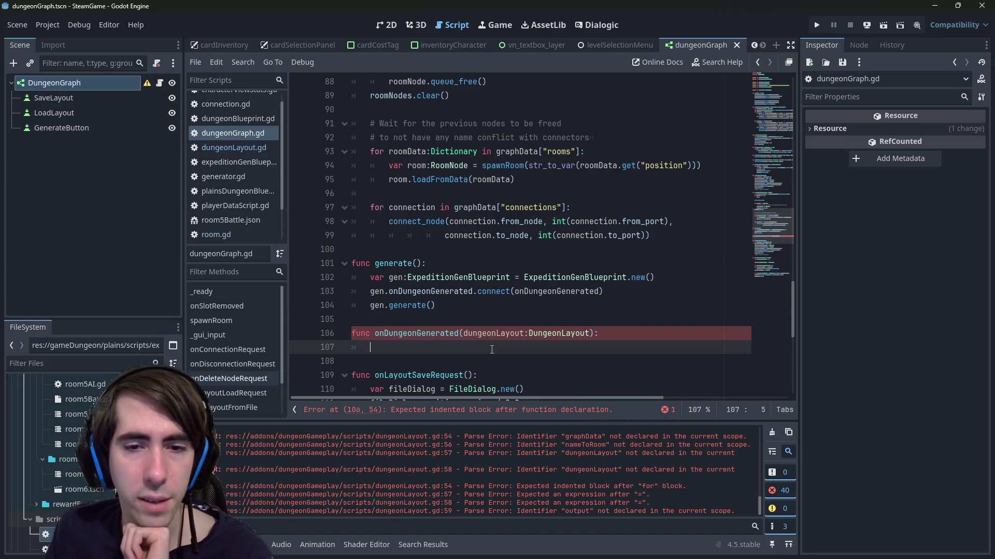
pyautogui.write('dungeonLayout')
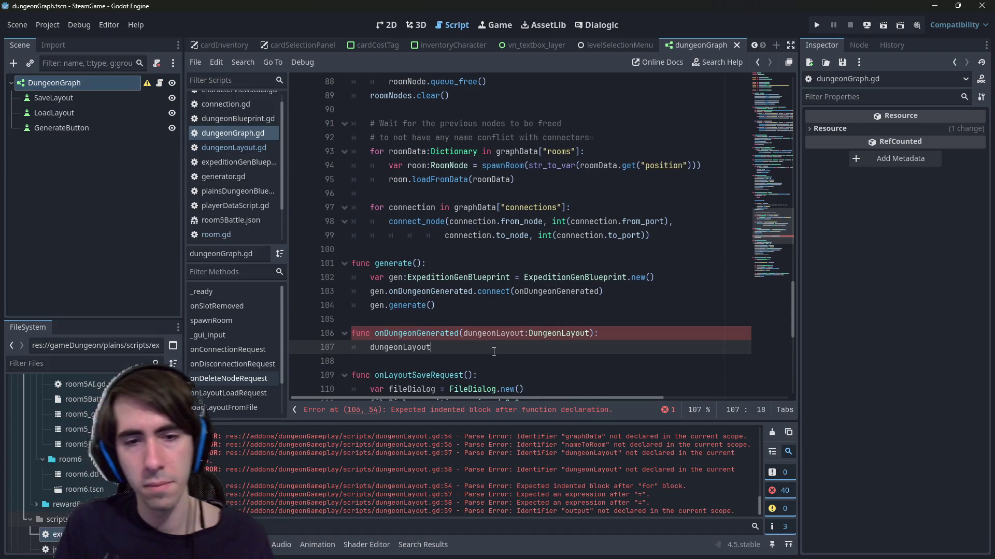
pyautogui.write('.sav')
pyautogui.press('Return')
pyautogui.press('Home')
pyautogui.write('var dic =')
pyautogui.press('Left')
pyautogui.press('Left')
pyautogui.press('Left')
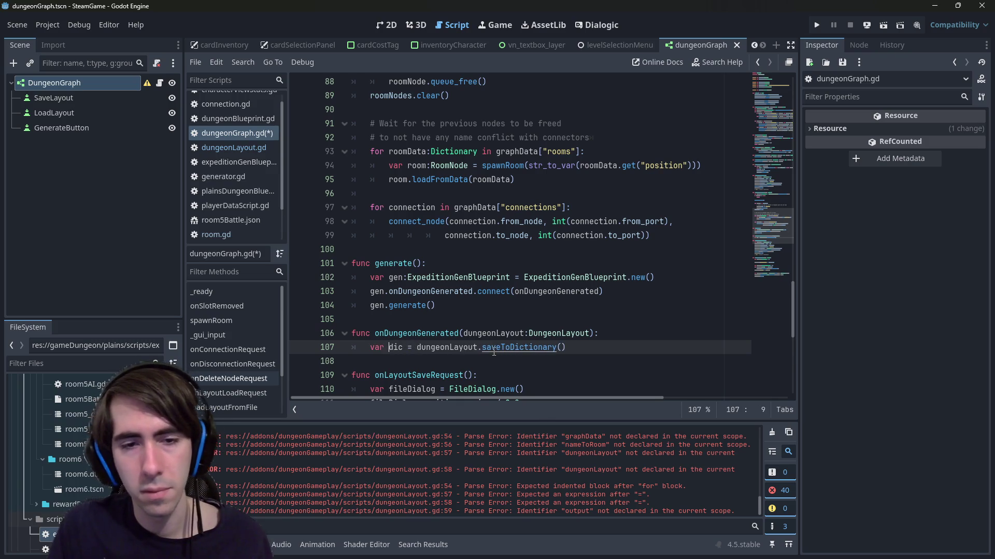
pyautogui.press('BackSpace')
pyautogui.press('BackSpace')
pyautogui.press('BackSpace')
pyautogui.write('data')
pyautogui.hotkey('ctrl', 's')
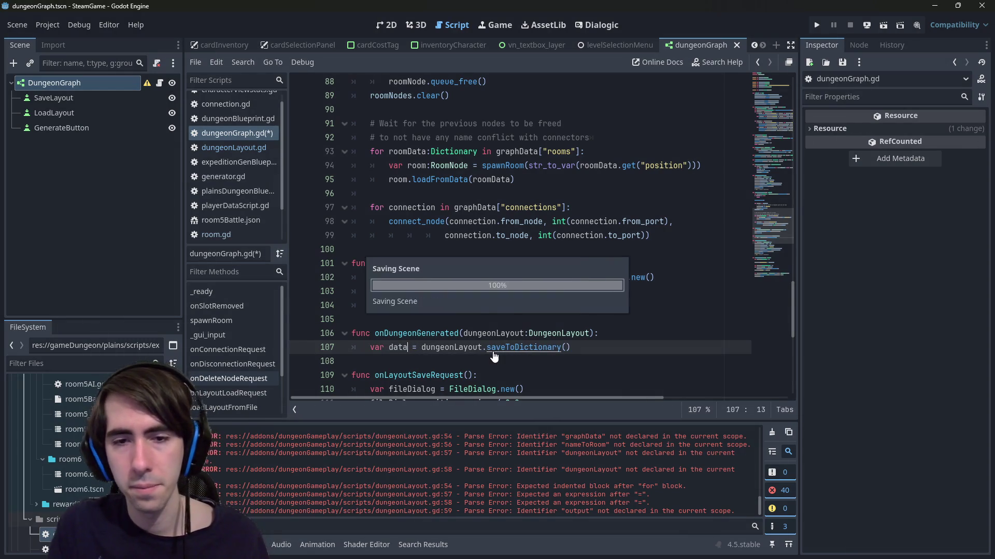
# - Locate and select the loadLayoutFromFile function name
pyautogui.scroll(-1, 487, 352)
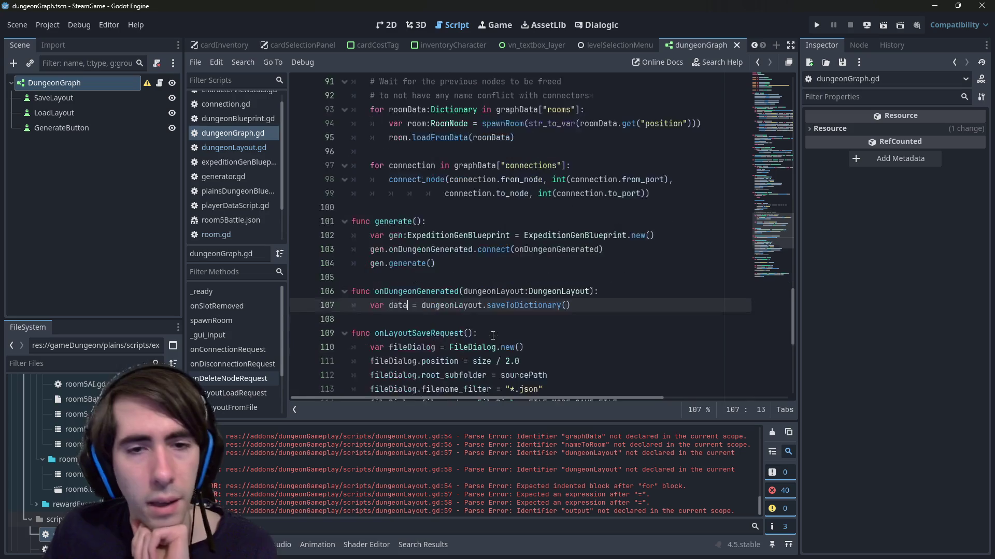
pyautogui.scroll(4, 461, 337)
pyautogui.scroll(3, 460, 337)
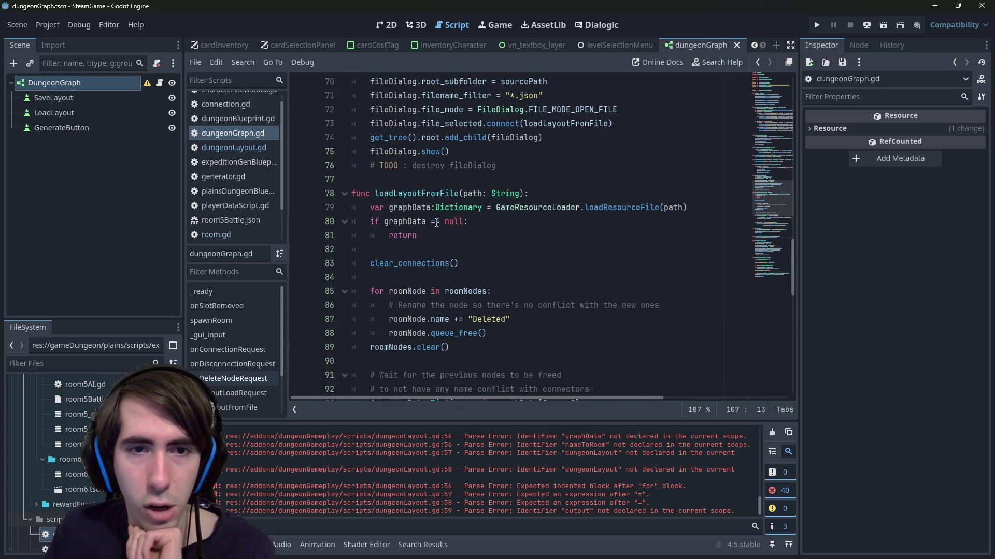
pyautogui.doubleClick(425, 194)
pyautogui.scroll(3, 425, 197)
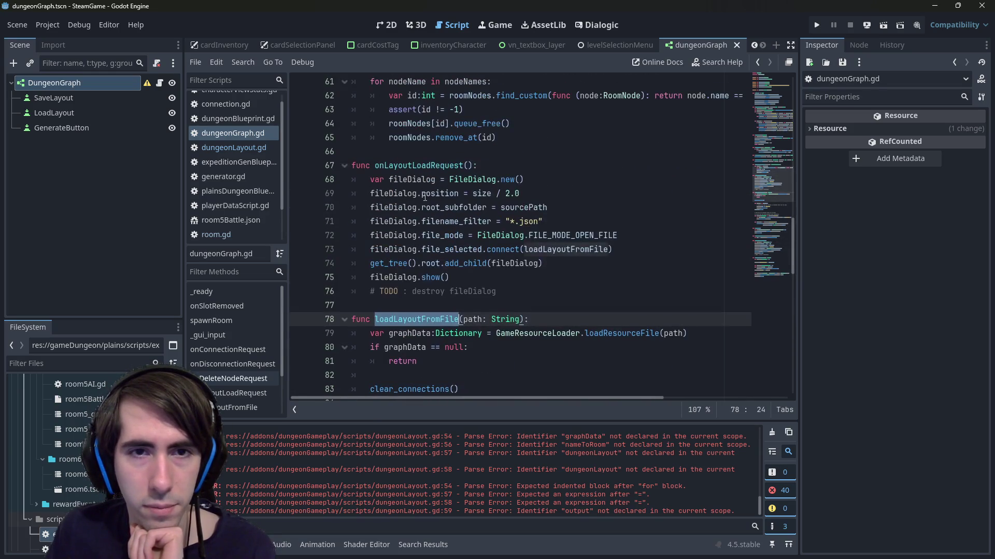
pyautogui.scroll(-5, 425, 197)
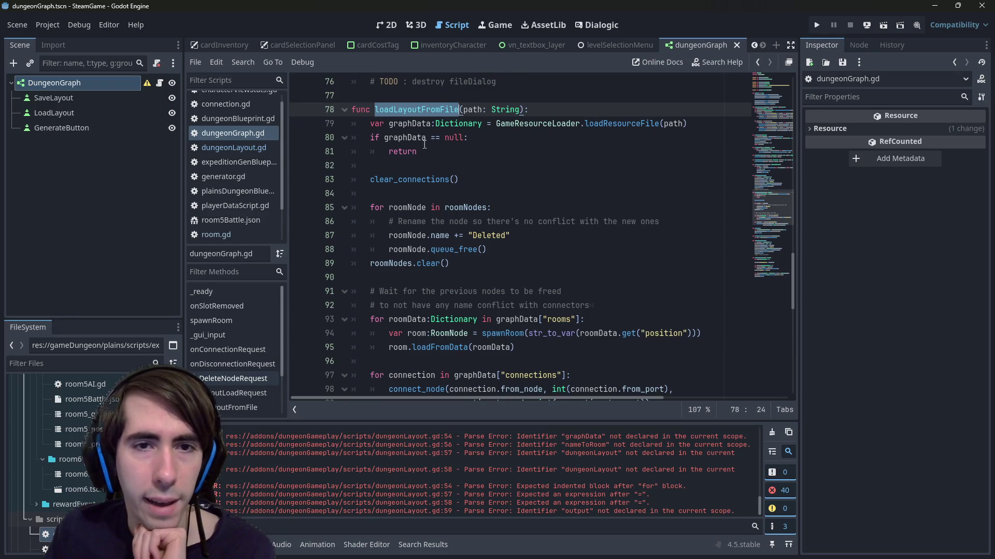
# - Copy the loadLayoutFromFile header line into a new function above the original
pyautogui.doubleClick(412, 125)
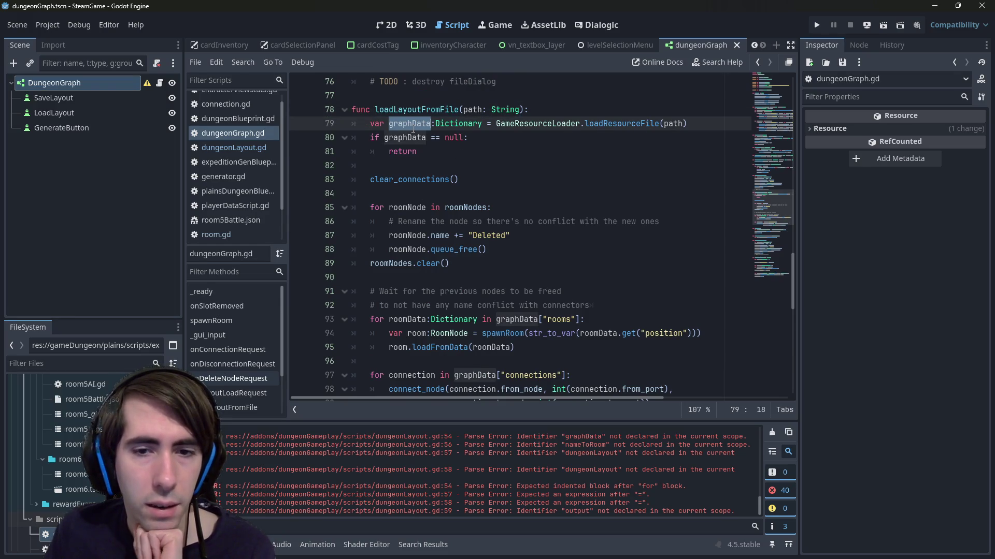
pyautogui.scroll(-1, 413, 129)
pyautogui.scroll(2, 411, 138)
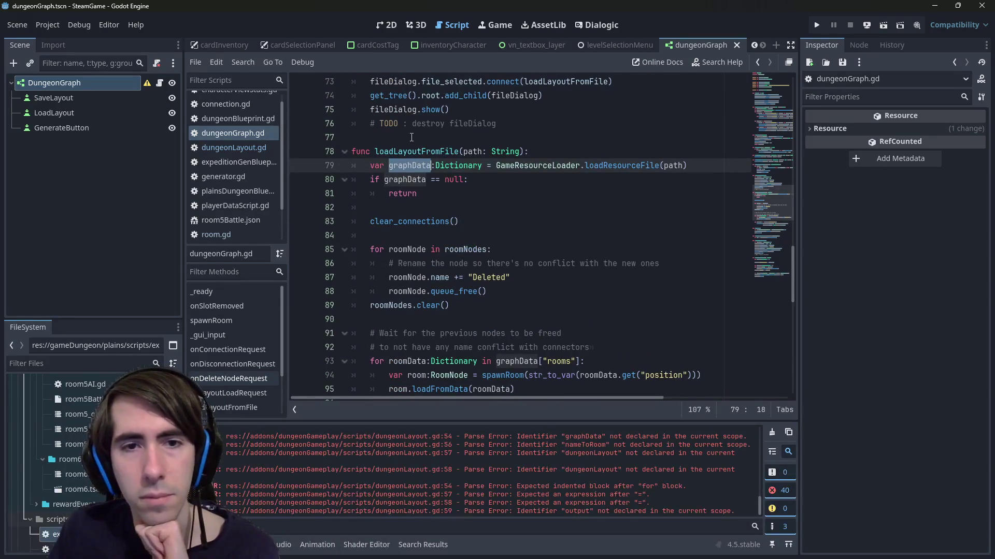
pyautogui.click(586, 148)
pyautogui.hotkey('shift', 'Home')
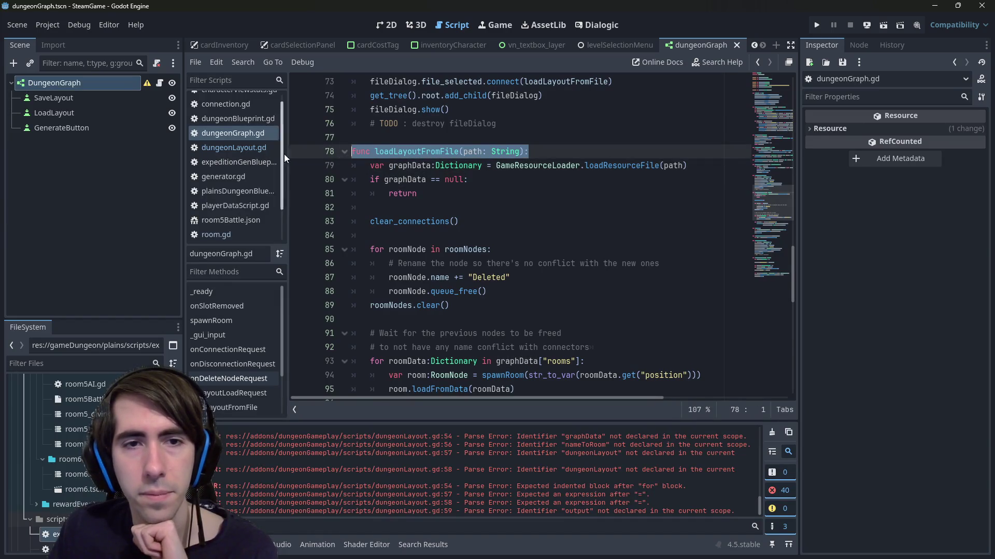
pyautogui.hotkey('ctrl', 'c')
pyautogui.press('Left')
pyautogui.press('Return')
pyautogui.press('Return')
pyautogui.press('Up')
pyautogui.press('Up')
pyautogui.hotkey('ctrl', 'v')
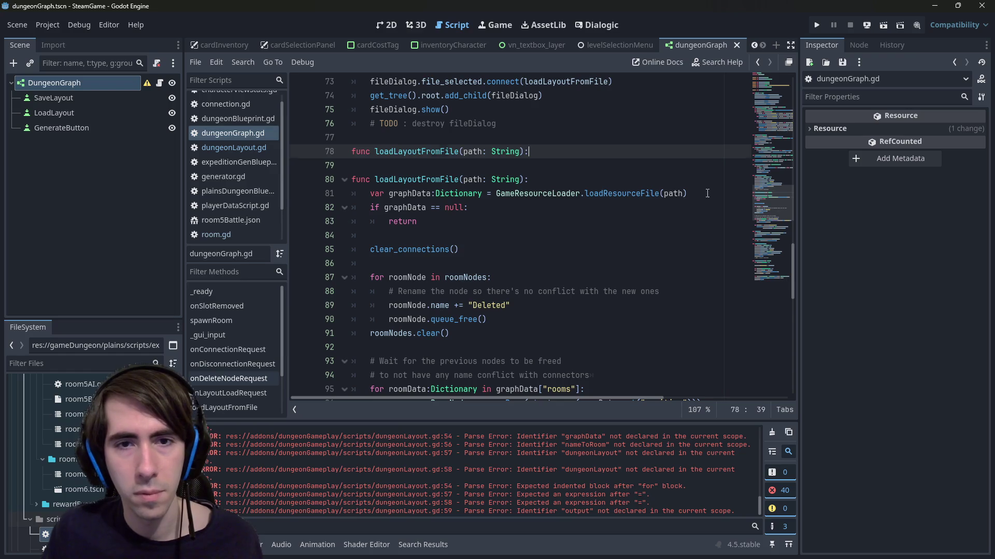
# - Copy the graphData loading line into the new loadLayoutFromFile body
pyautogui.moveTo(707, 193); pyautogui.dragTo(277, 188)
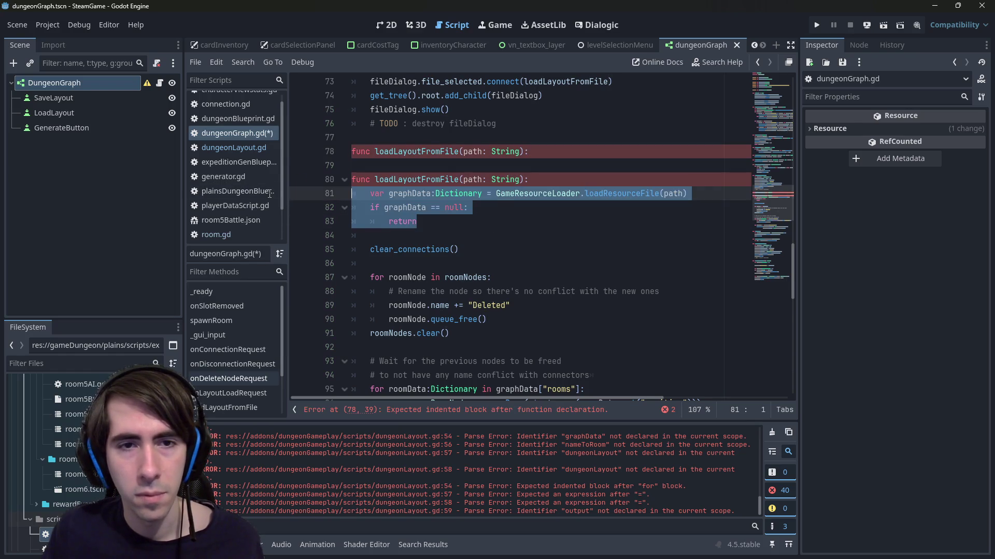
pyautogui.click(623, 230)
pyautogui.moveTo(718, 192); pyautogui.dragTo(277, 191)
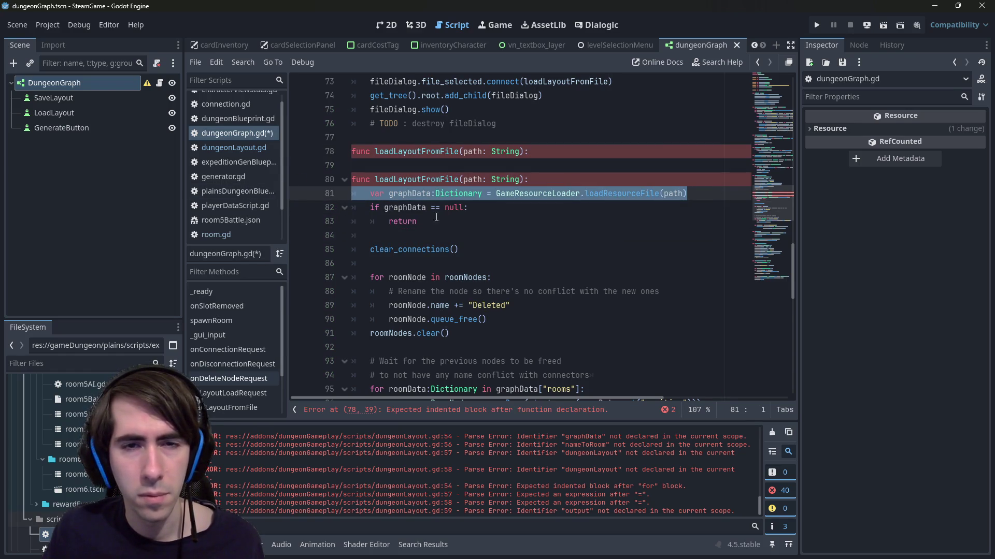
pyautogui.moveTo(433, 221)
pyautogui.mouseDown()
pyautogui.moveTo(352, 179)
pyautogui.moveTo(251, 189)
pyautogui.mouseUp()
pyautogui.click(597, 206)
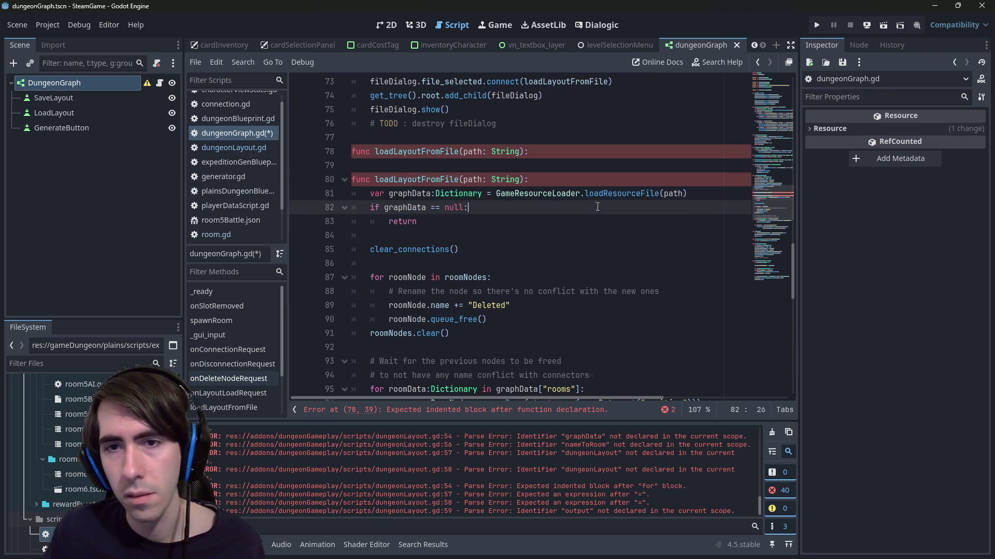
pyautogui.moveTo(704, 194)
pyautogui.mouseDown()
pyautogui.moveTo(342, 179)
pyautogui.moveTo(285, 194)
pyautogui.mouseUp()
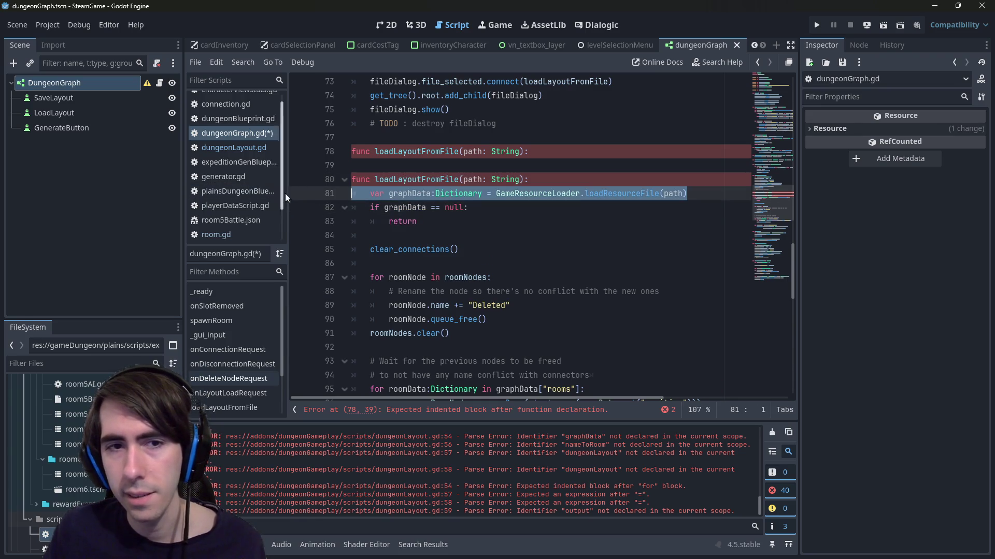
pyautogui.hotkey('ctrl', 'c')
pyautogui.click(398, 166)
pyautogui.hotkey('ctrl', 'v')
pyautogui.press('Return')
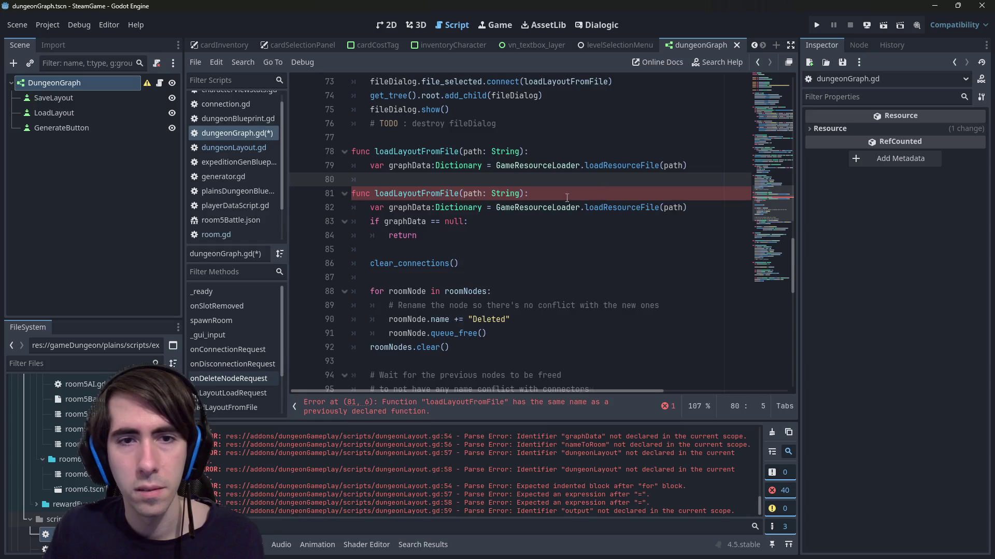
pyautogui.press('Return')
# - Rename the original function to loadLayoutFromDictionary(dictionary:Dictionary)
pyautogui.click(441, 207)
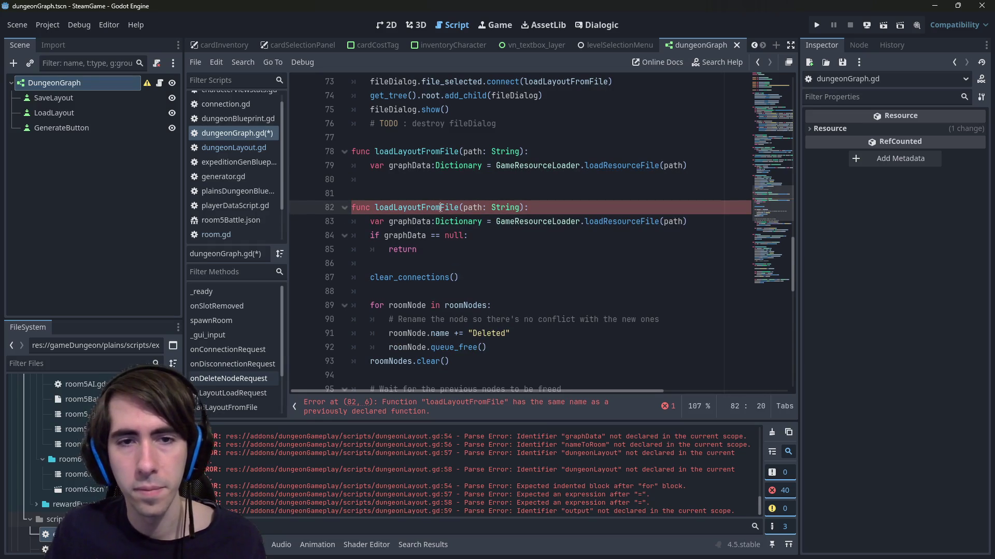
pyautogui.hotkey('ctrl', 'Delete')
pyautogui.write('Dictionary')
pyautogui.press('Right')
pyautogui.hotkey('ctrl', 'shift', 'Right')
pyautogui.hotkey('ctrl', 'shift', 'Right')
pyautogui.hotkey('ctrl', 'shift', 'Right')
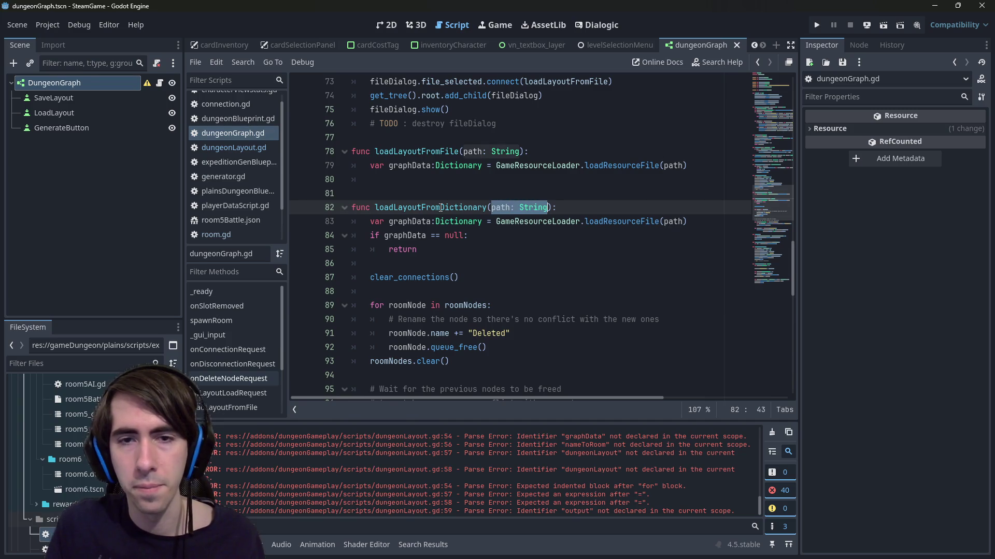
pyautogui.write('dictionary:')
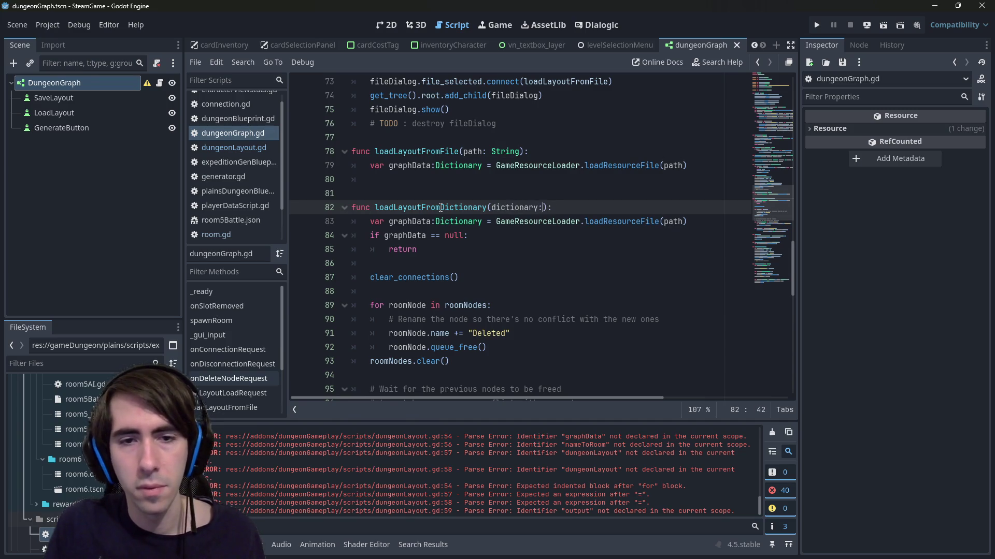
pyautogui.scroll(-4, 441, 208)
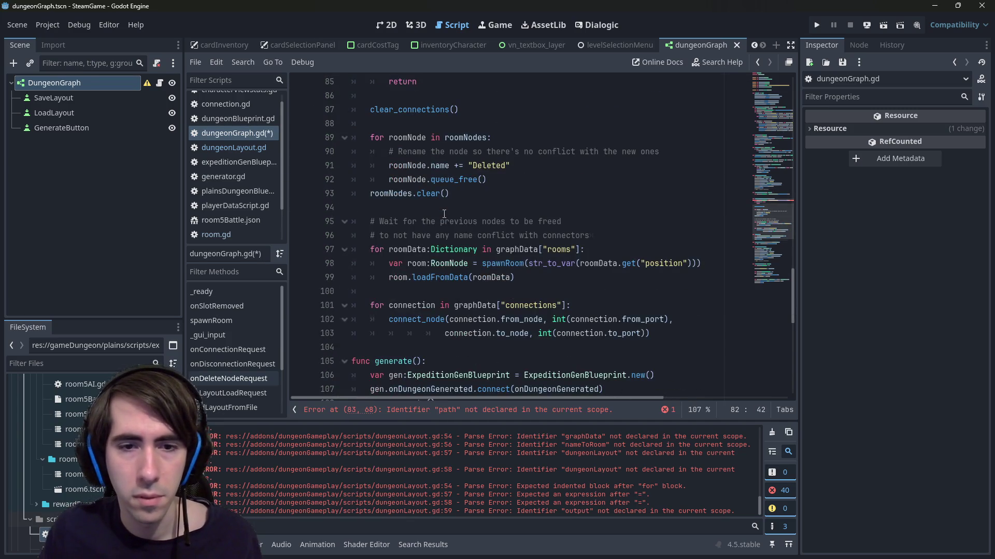
pyautogui.scroll(-1, 444, 214)
pyautogui.scroll(5, 444, 214)
pyautogui.write('Dictionary(dictionary:Dict):')
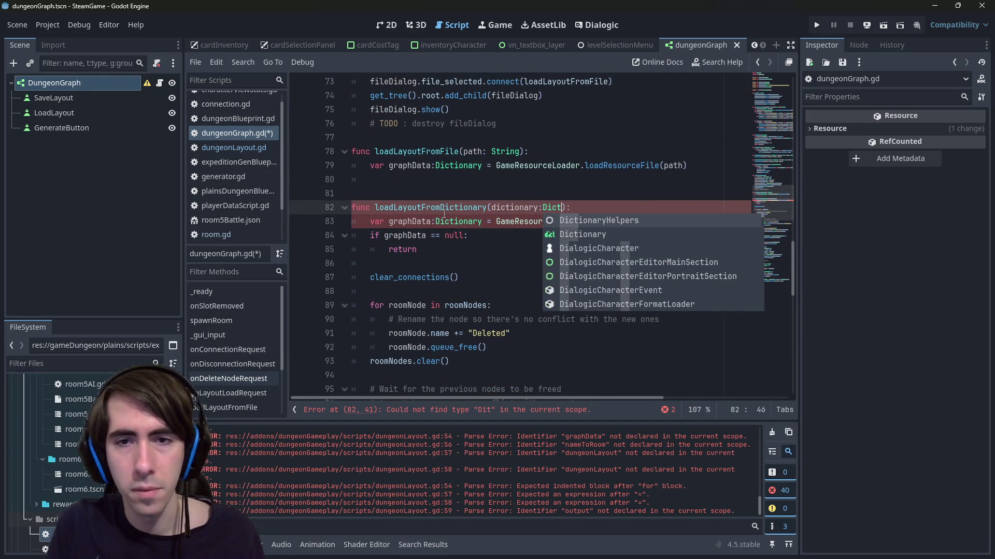
pyautogui.press('Down')
pyautogui.press('Return')
pyautogui.scroll(-2, 444, 214)
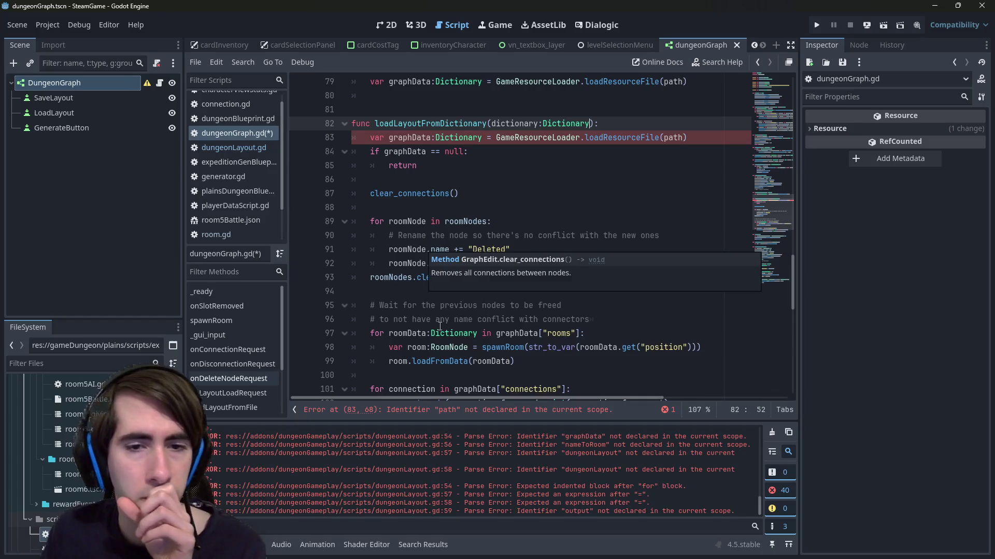
# - Delete the redundant file-loading graphData line from loadLayoutFromDictionary
pyautogui.doubleClick(446, 361)
pyautogui.scroll(-1, 447, 361)
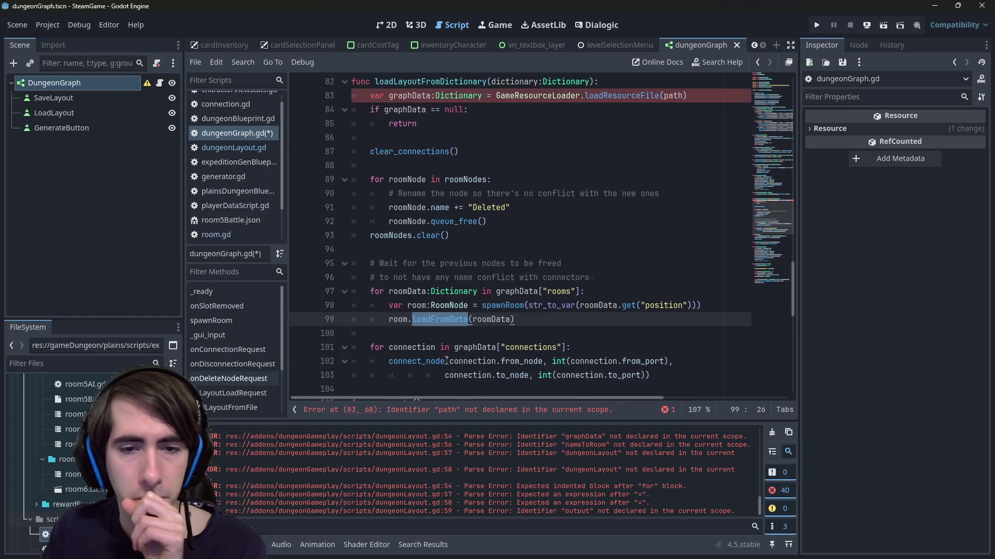
pyautogui.scroll(-1, 489, 284)
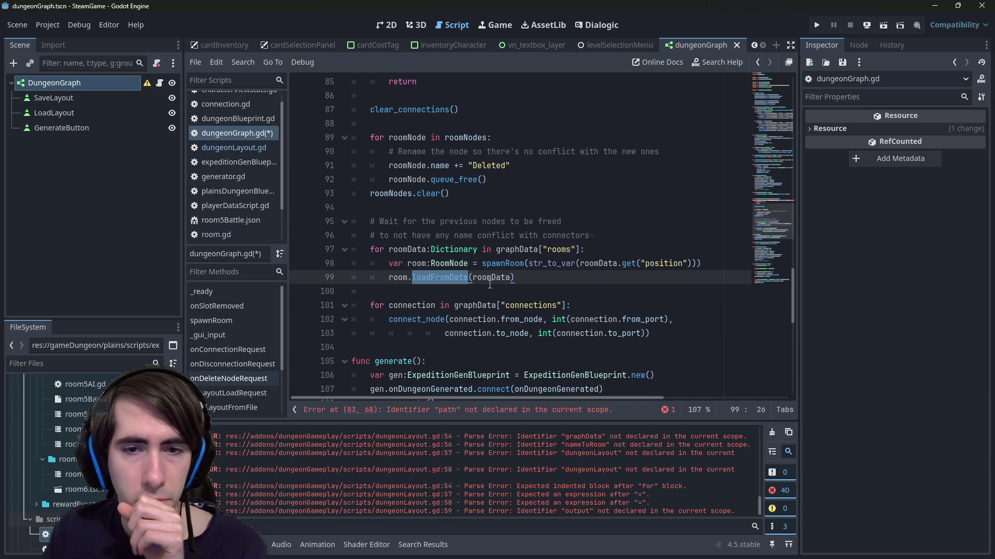
pyautogui.scroll(3, 490, 284)
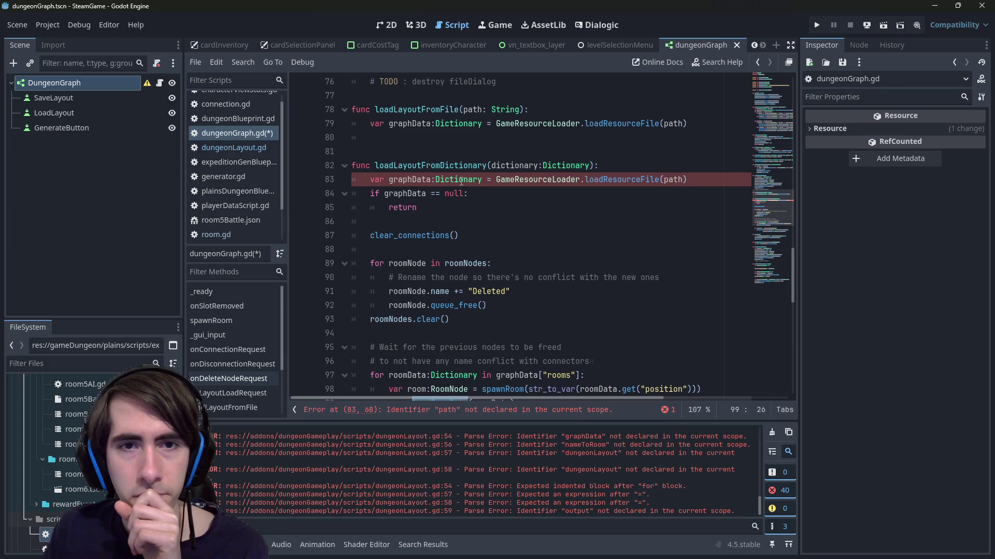
pyautogui.moveTo(693, 181); pyautogui.dragTo(352, 179)
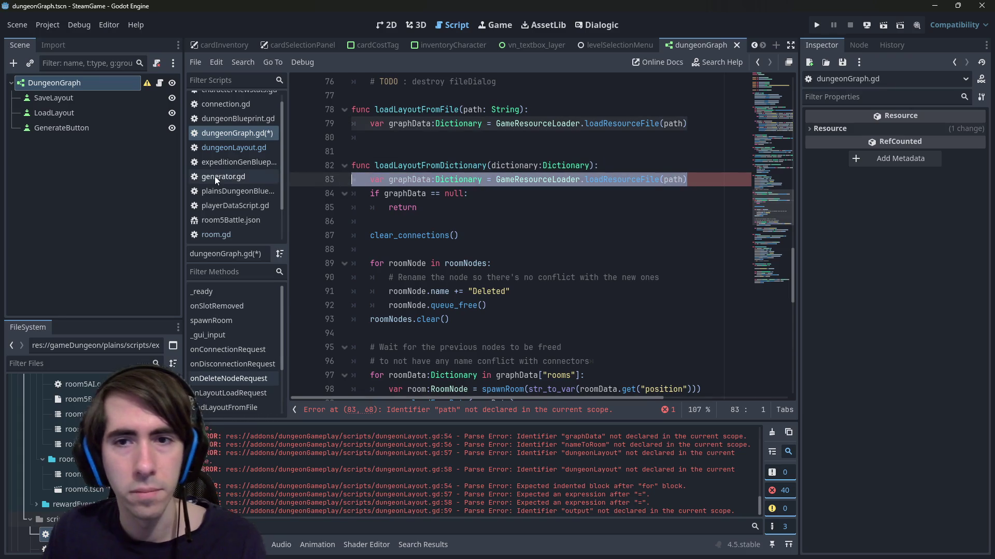
pyautogui.press('BackSpace')
pyautogui.press('BackSpace')
# - Rename the dictionary parameter to graphData and save the script
pyautogui.doubleClick(513, 165)
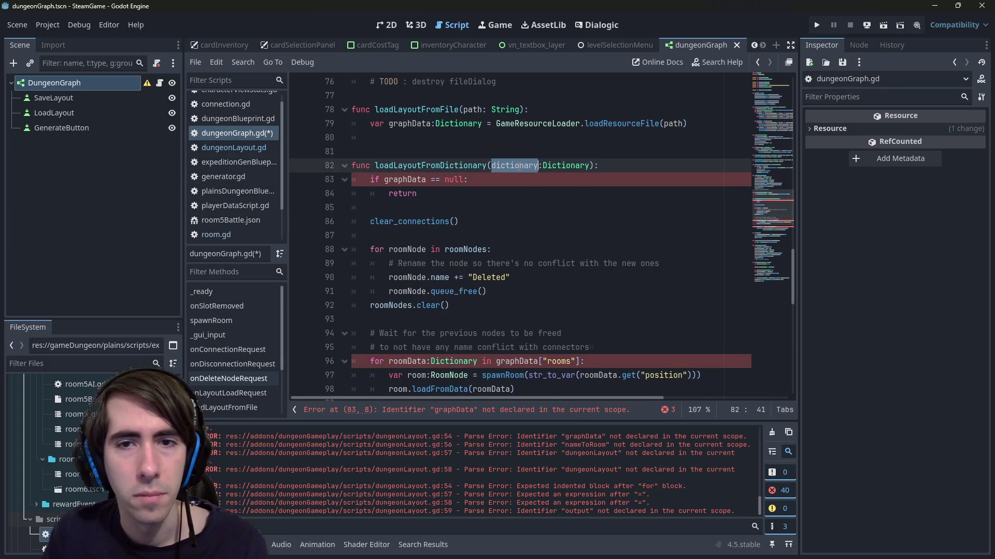
pyautogui.doubleClick(405, 180)
pyautogui.hotkey('ctrl', 'c')
pyautogui.doubleClick(514, 165)
pyautogui.hotkey('ctrl', 'v')
pyautogui.hotkey('ctrl', 's')
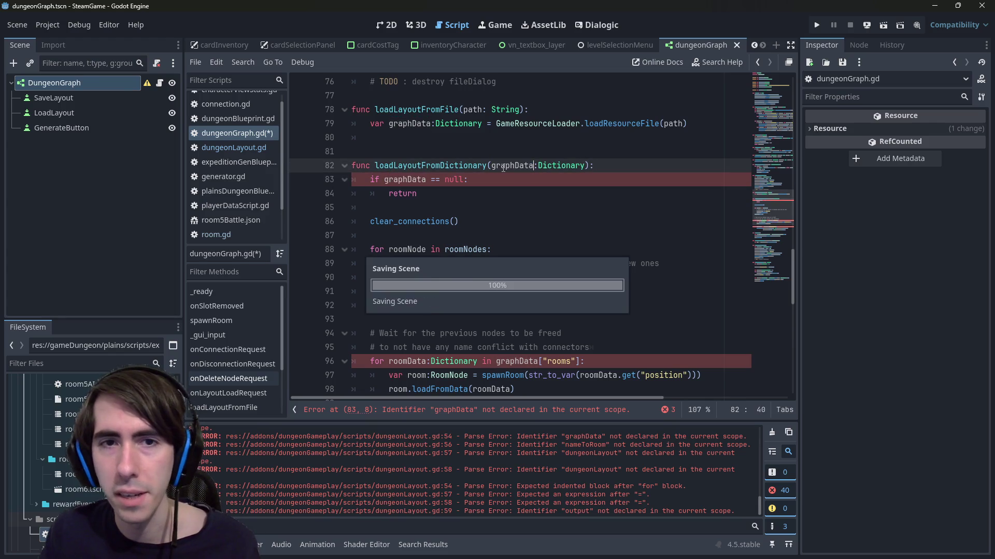
# - Call loadLayoutFromDictionary(graphData) from loadLayoutFromFile
pyautogui.doubleClick(435, 165)
pyautogui.hotkey('ctrl', 'c')
pyautogui.click(430, 138)
pyautogui.hotkey('ctrl', 'v')
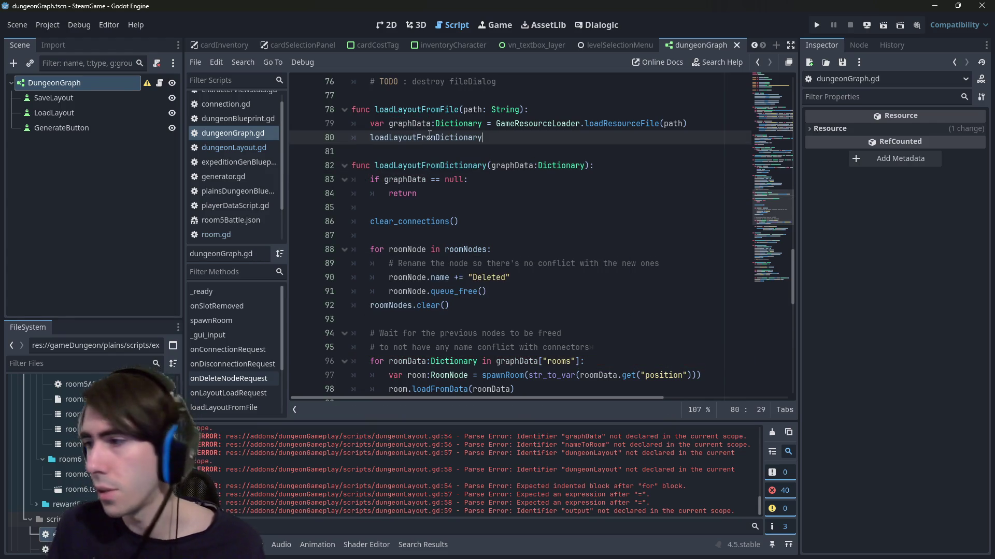
pyautogui.write('(graphData')
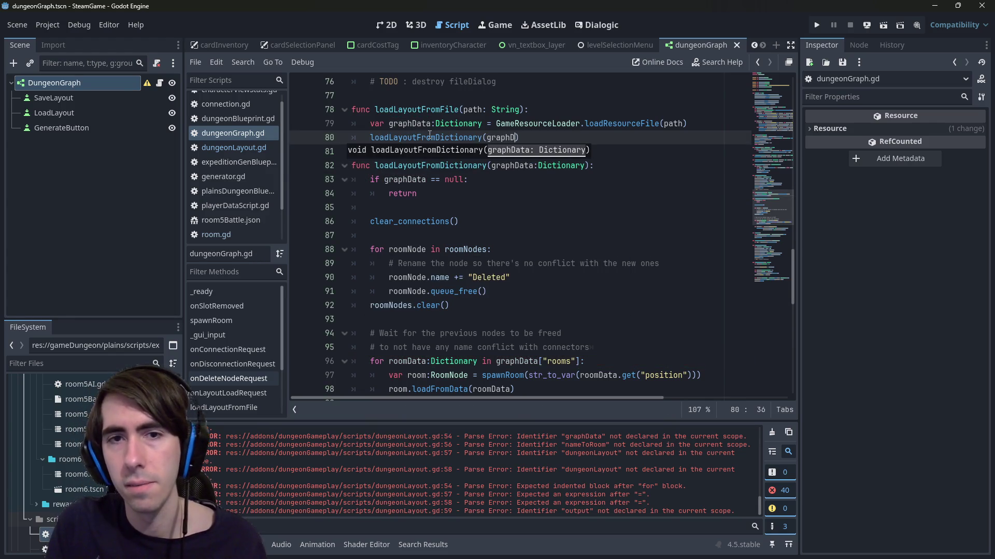
pyautogui.scroll(-2, 439, 171)
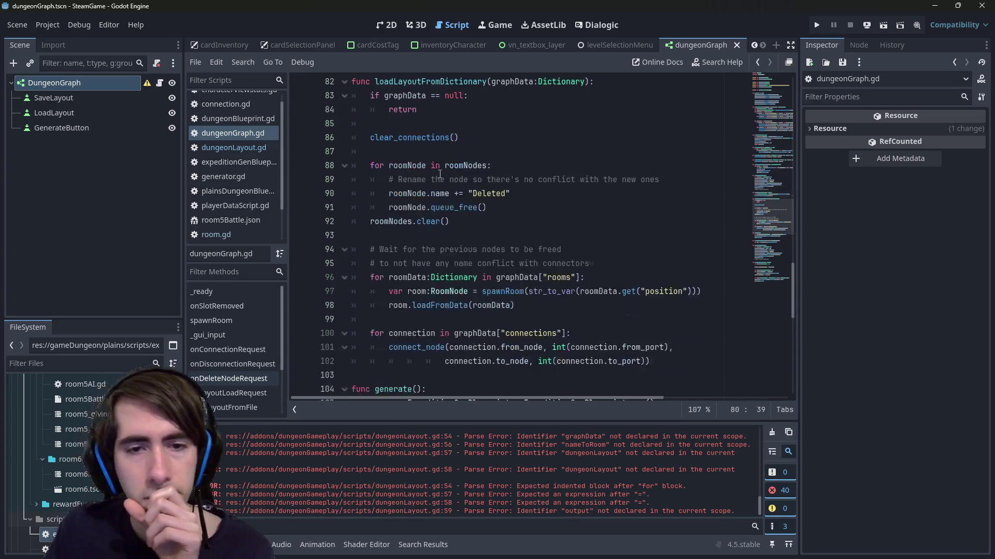
# - Clear the old error output and find the generate call in onDungeonGenerated
pyautogui.click(772, 432)
pyautogui.scroll(-3, 667, 364)
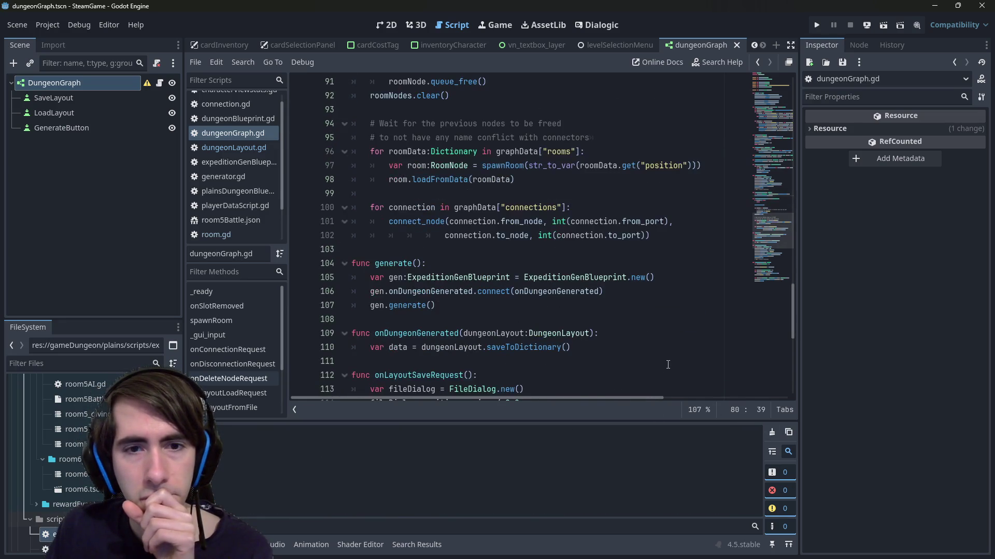
pyautogui.scroll(-4, 668, 365)
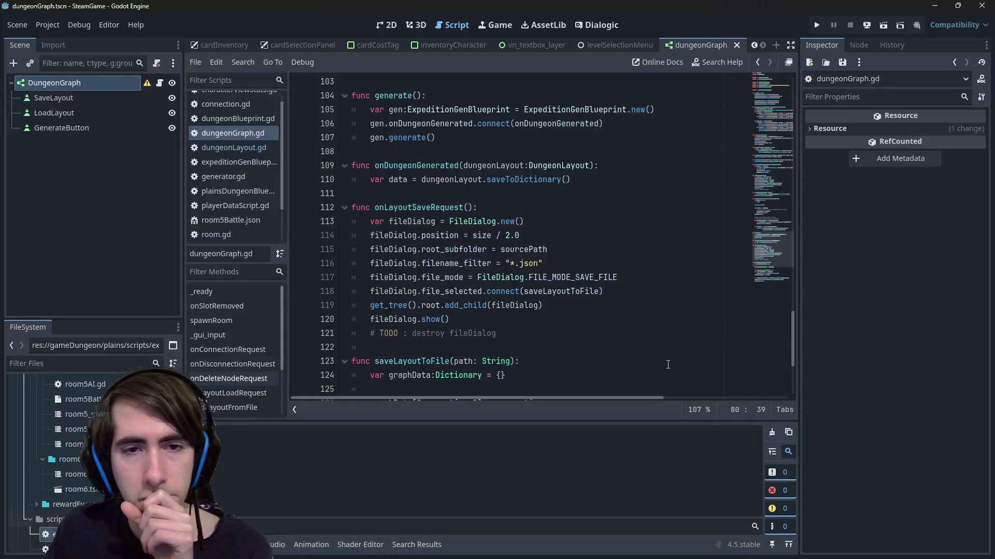
pyautogui.scroll(2, 668, 365)
pyautogui.click(381, 179)
pyautogui.doubleClick(381, 179)
pyautogui.scroll(3, 382, 180)
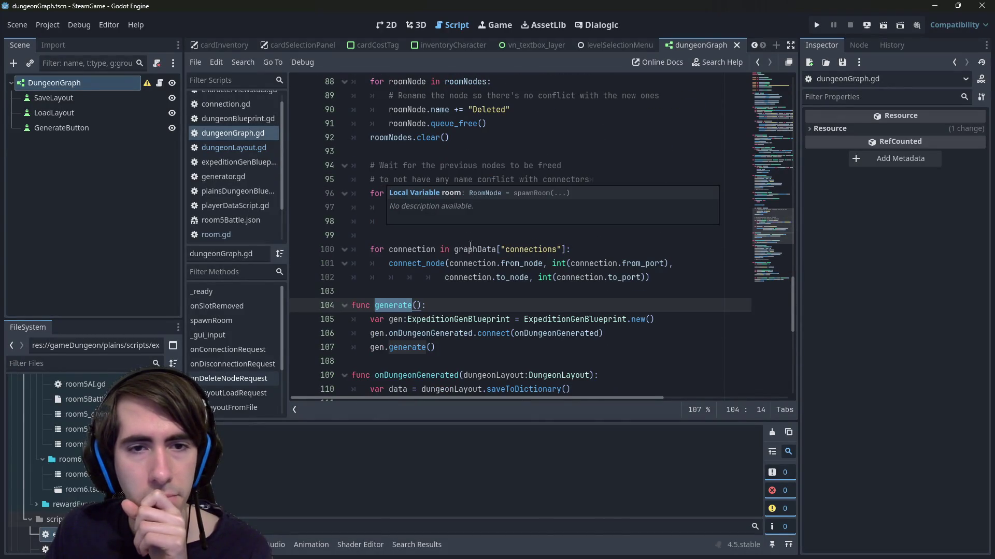
pyautogui.scroll(2, 451, 233)
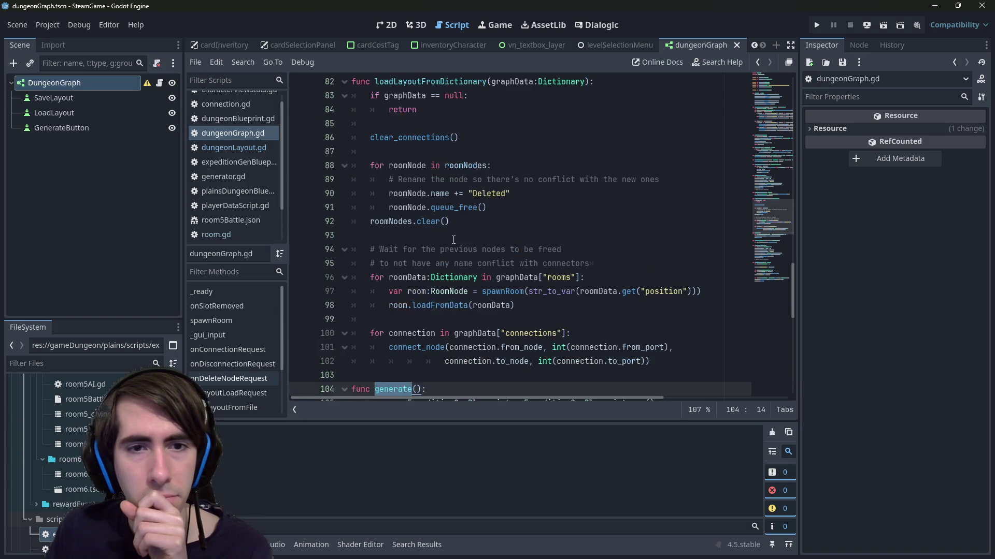
pyautogui.scroll(-4, 453, 240)
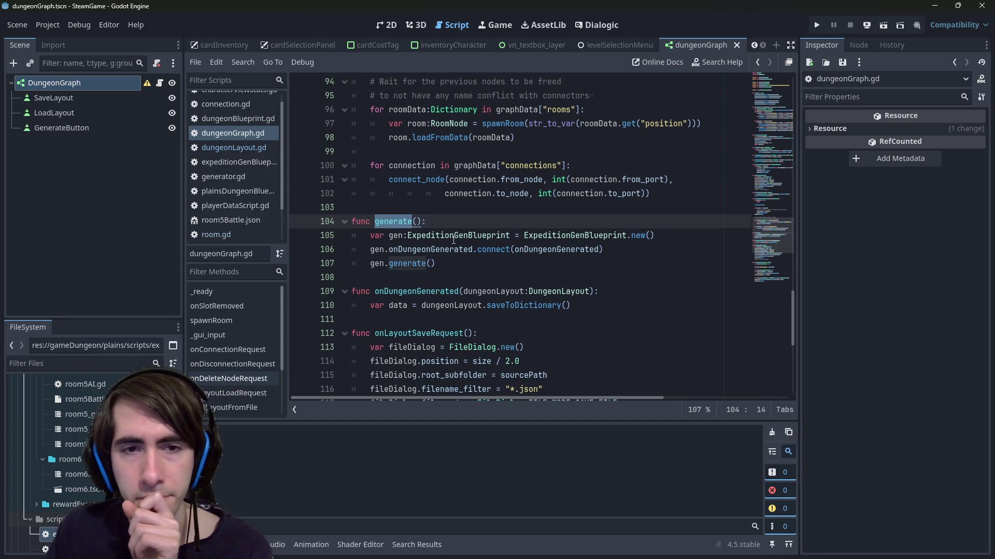
pyautogui.scroll(-1, 454, 240)
pyautogui.scroll(3, 454, 240)
pyautogui.scroll(-2, 453, 240)
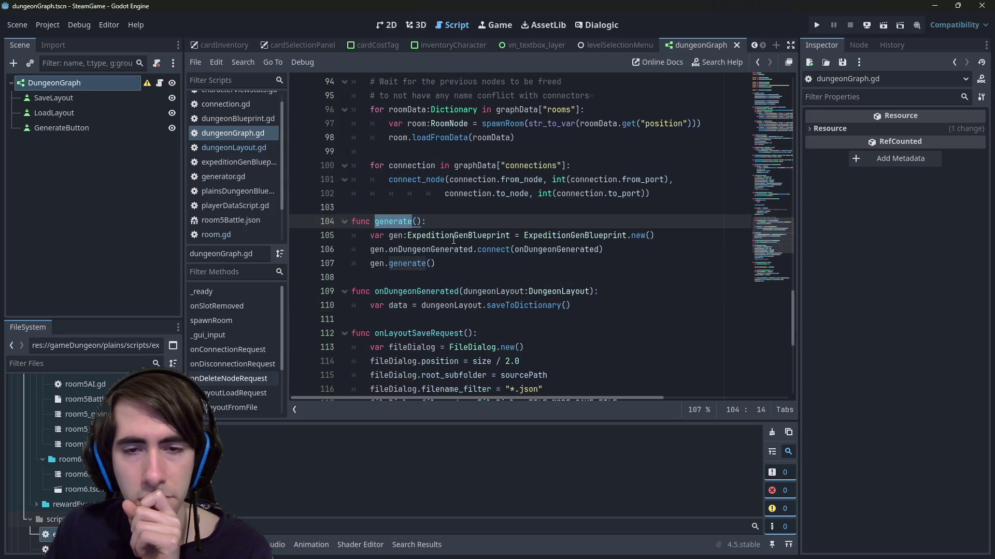
# - Add a loadLayoutFromDictionary(data) call on line 111, under the saveToDictionary call
pyautogui.click(439, 263)
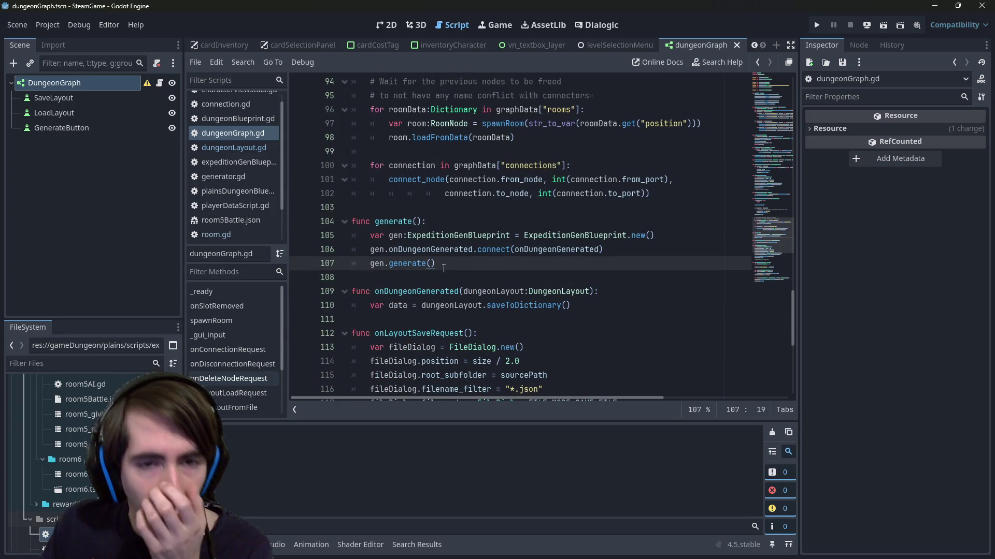
pyautogui.moveTo(602, 309); pyautogui.dragTo(324, 288)
pyautogui.scroll(5, 325, 284)
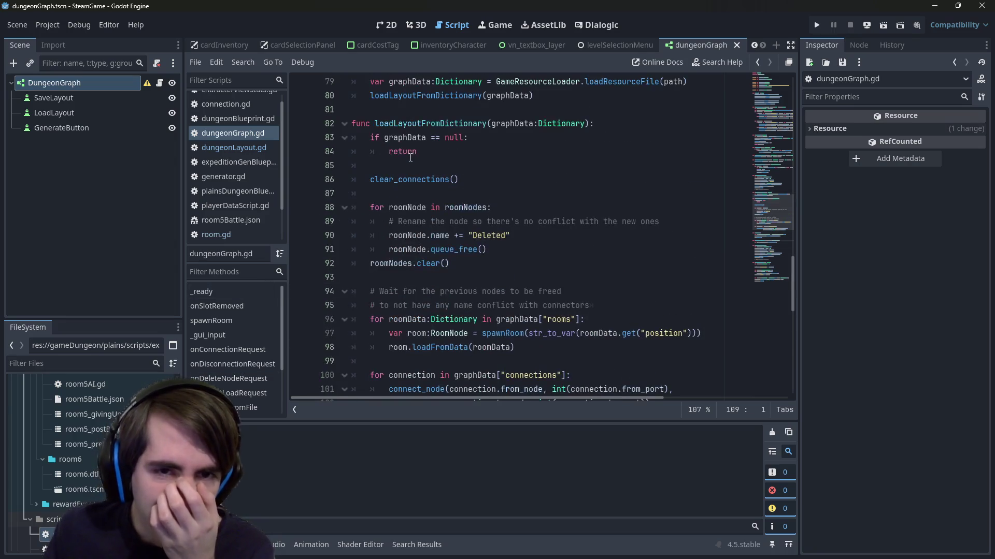
pyautogui.doubleClick(419, 124)
pyautogui.scroll(-4, 595, 296)
pyautogui.click(594, 296)
pyautogui.click(623, 347)
pyautogui.press('Return')
pyautogui.hotkey('ctrl', 'v')
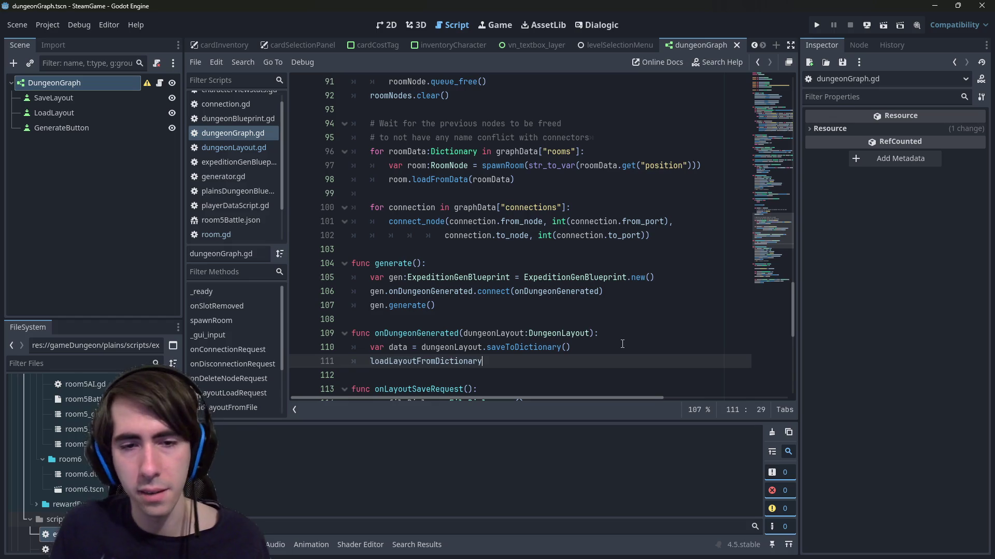
pyautogui.write('(data')
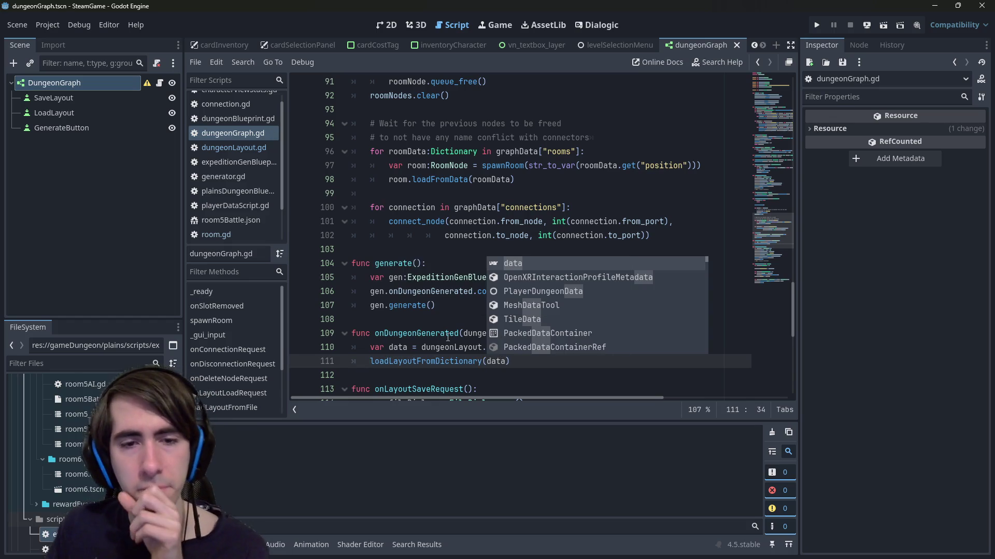
# - Rename both data occurrences to graphData, type it as Dictionary, and run the scene
pyautogui.press('Escape')
pyautogui.hotkey('ctrl', 'd')
pyautogui.hotkey('ctrl', 'd')
pyautogui.write('graphData')
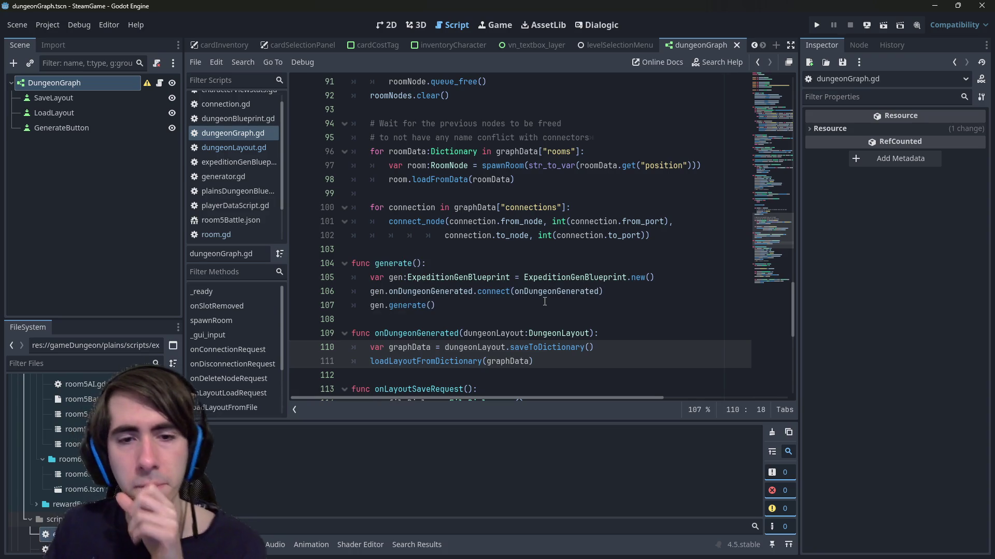
pyautogui.press('Escape')
pyautogui.write(':Dictionary')
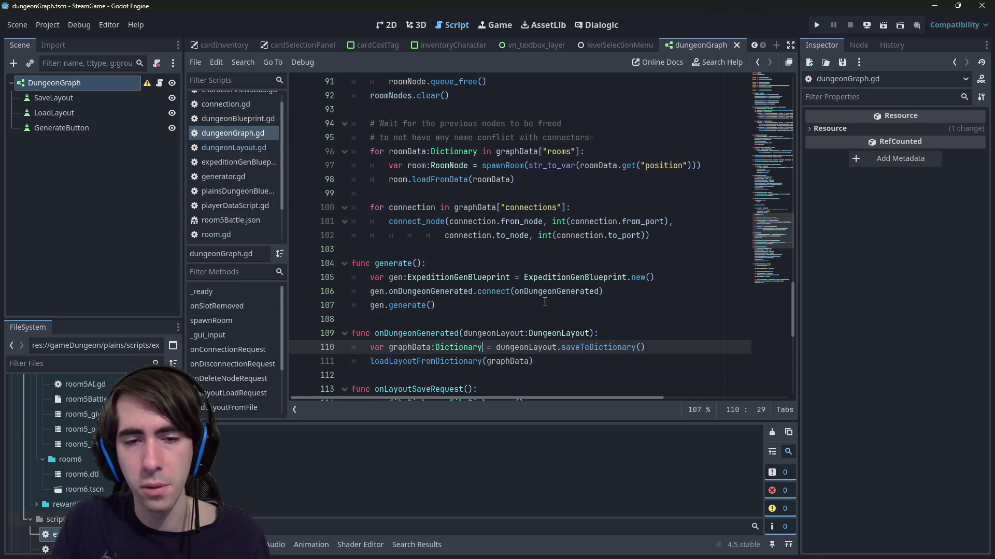
pyautogui.click(885, 25)
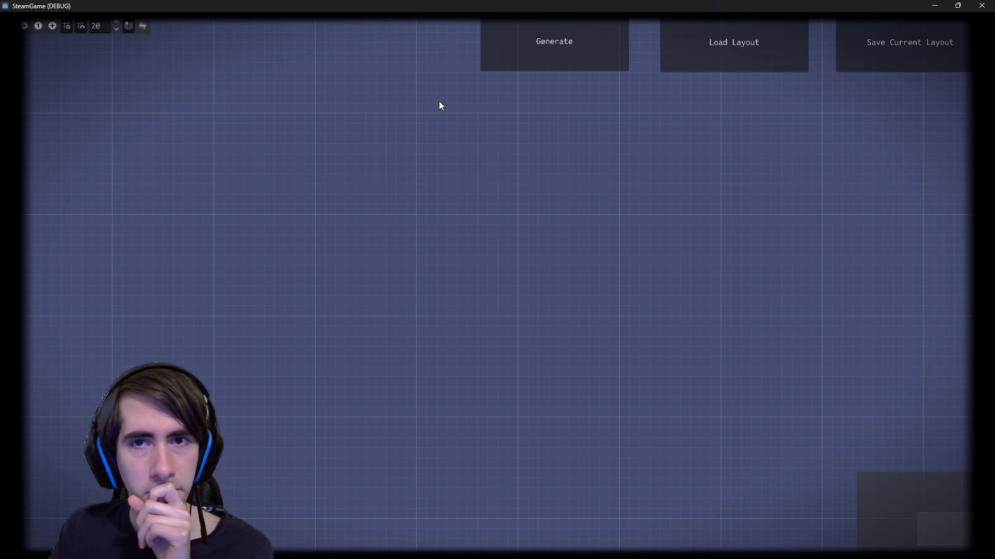
# - Generate a dungeon in the running game and inspect the addRoom function definition
pyautogui.click(562, 47)
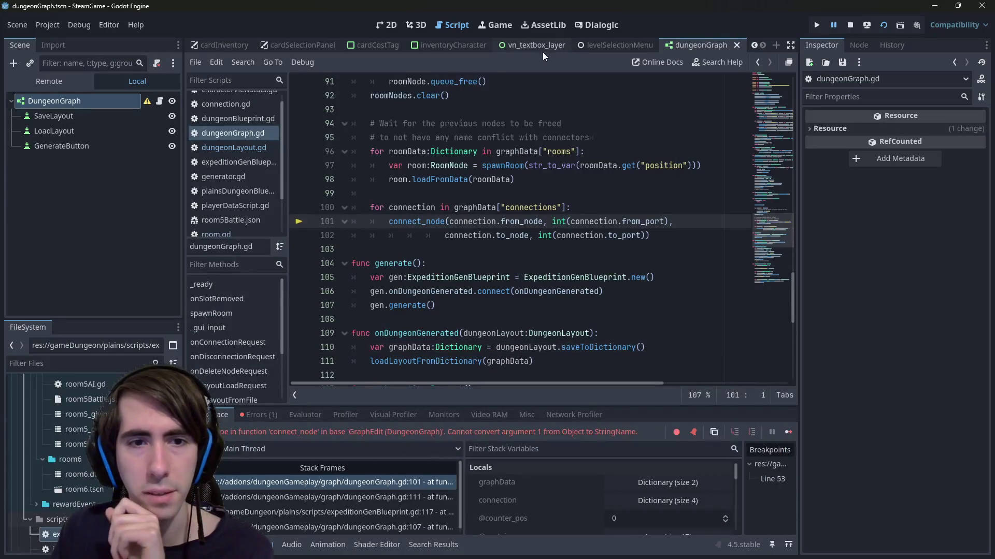
pyautogui.scroll(1, 501, 263)
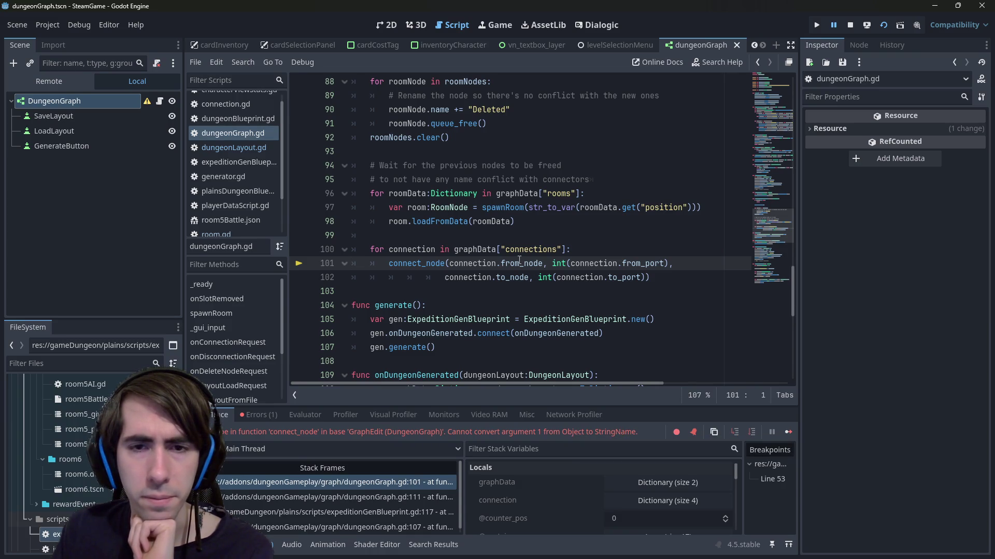
pyautogui.hotkey('alt', 'Left')
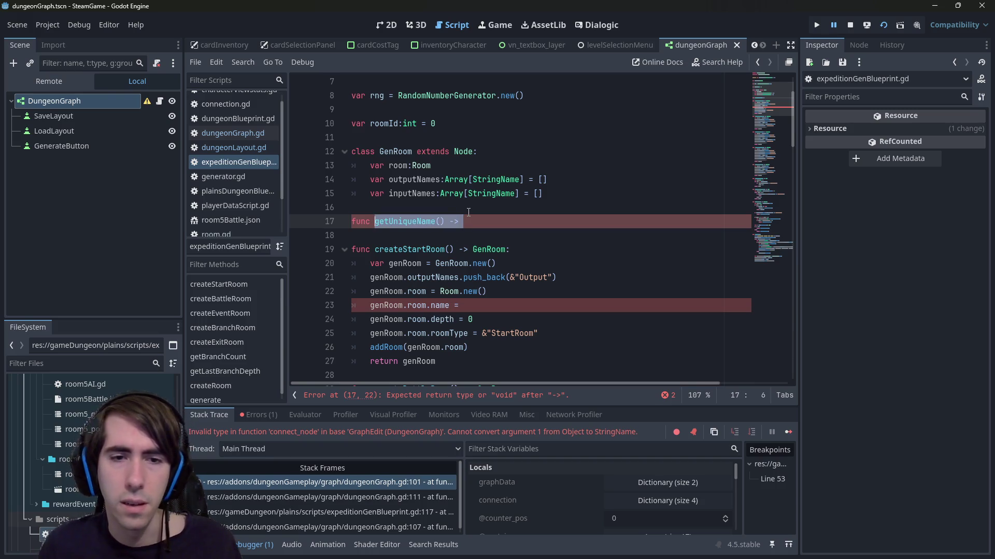
pyautogui.keyDown('ctrl'); pyautogui.click(386, 348); pyautogui.keyUp('ctrl')
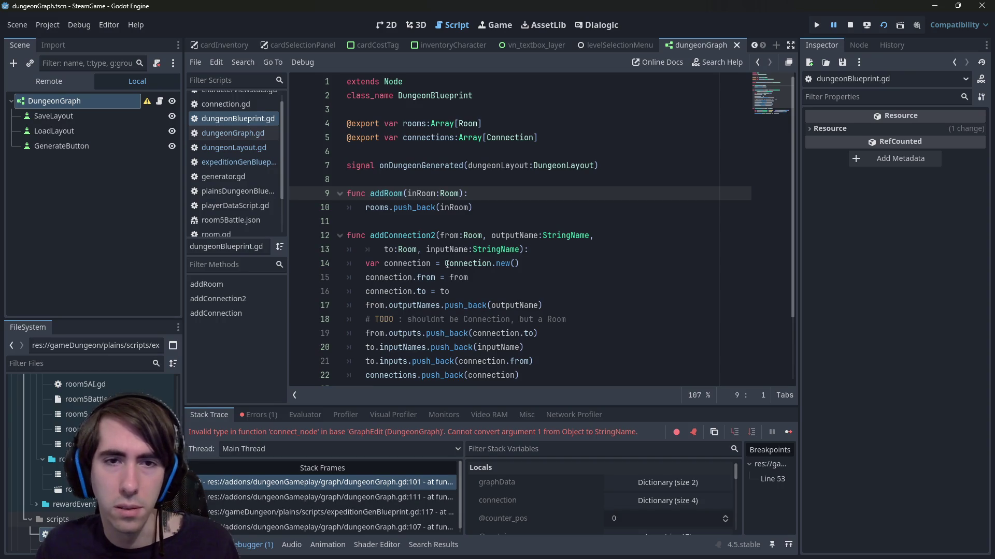
pyautogui.scroll(-2, 496, 168)
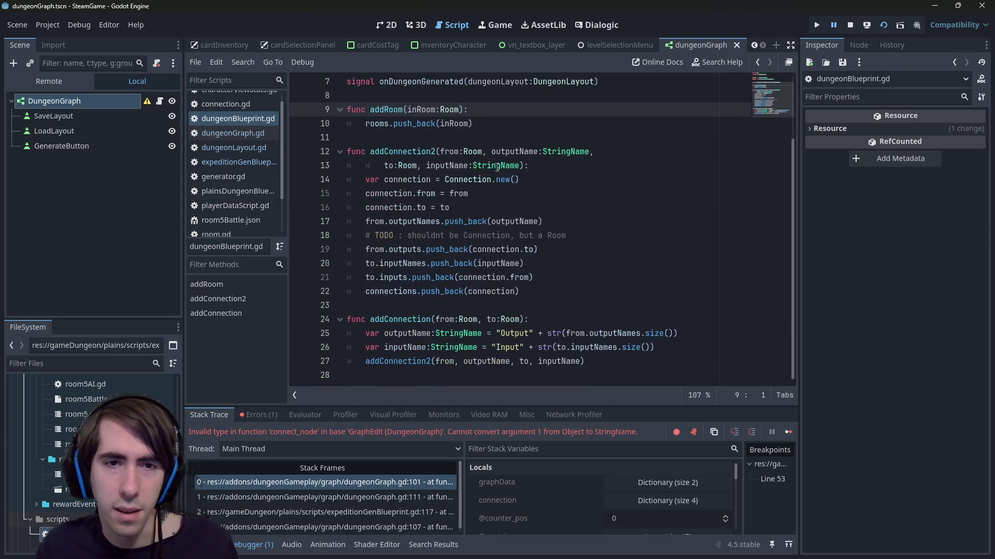
pyautogui.scroll(2, 495, 168)
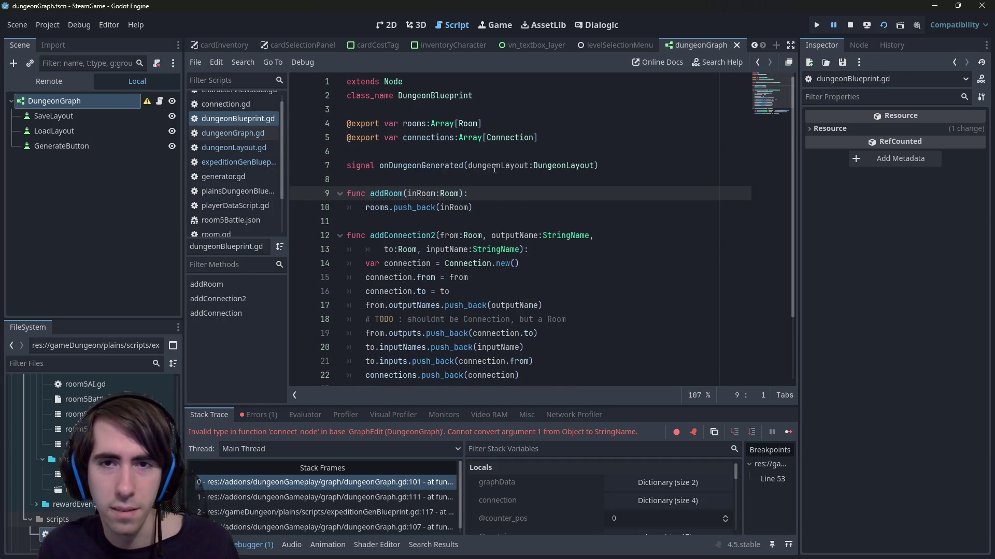
# - Go back to expeditionGenBlueprint.gd and delete the half-typed 'func getUnqu' line
pyautogui.doubleClick(494, 169)
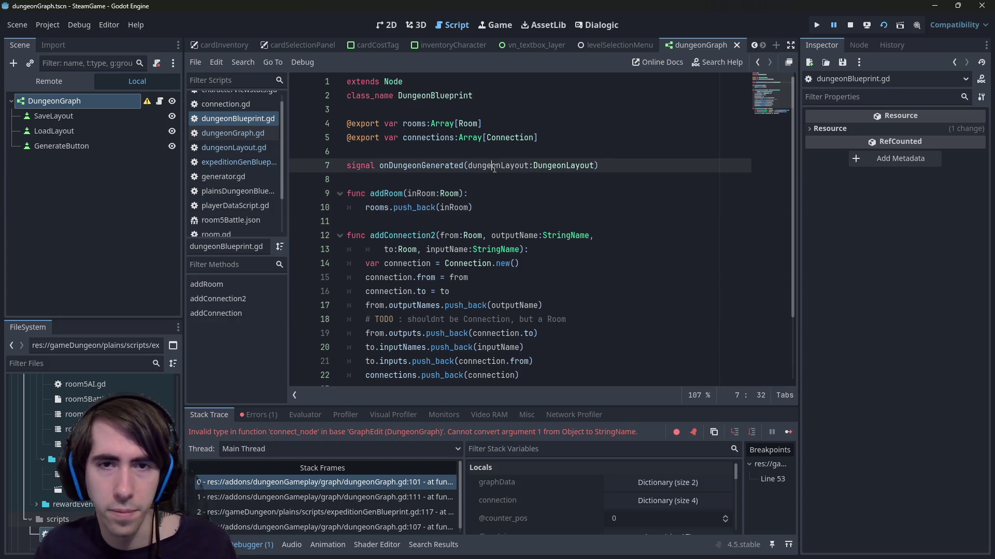
pyautogui.scroll(-2, 501, 233)
pyautogui.hotkey('alt', 'Left')
pyautogui.hotkey('alt', 'Left')
pyautogui.hotkey('alt', 'Left')
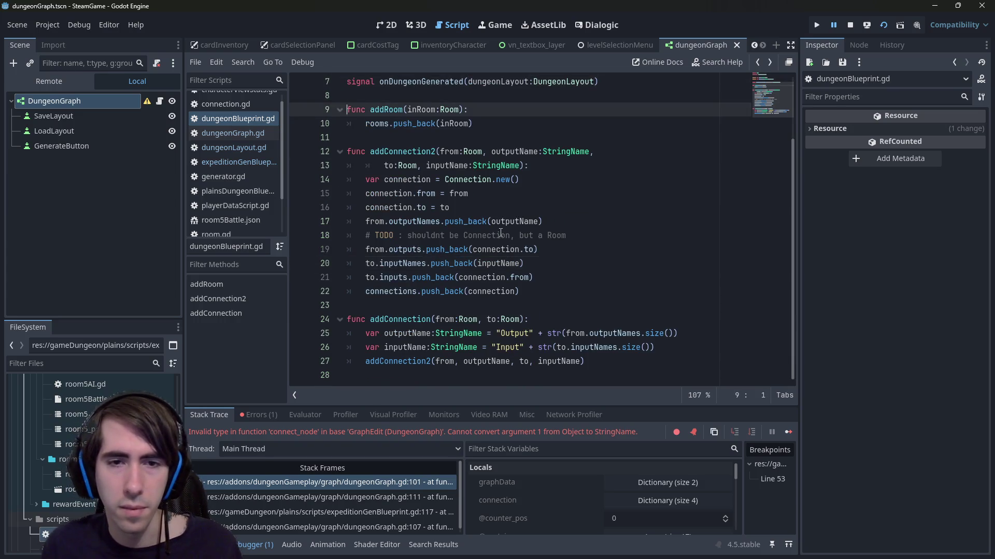
pyautogui.press('BackSpace')
pyautogui.press('BackSpace')
pyautogui.press('BackSpace')
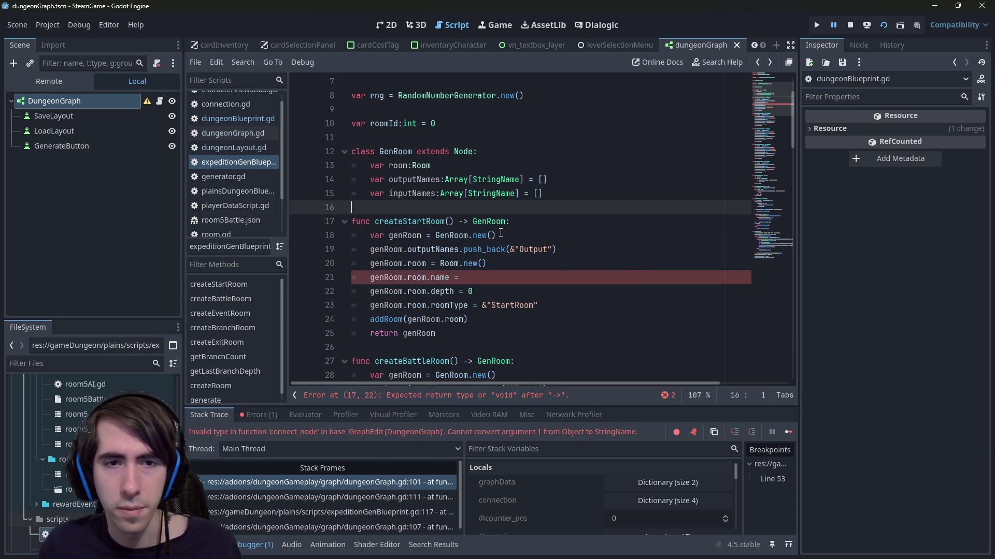
pyautogui.scroll(-9, 519, 253)
pyautogui.scroll(-20, 519, 253)
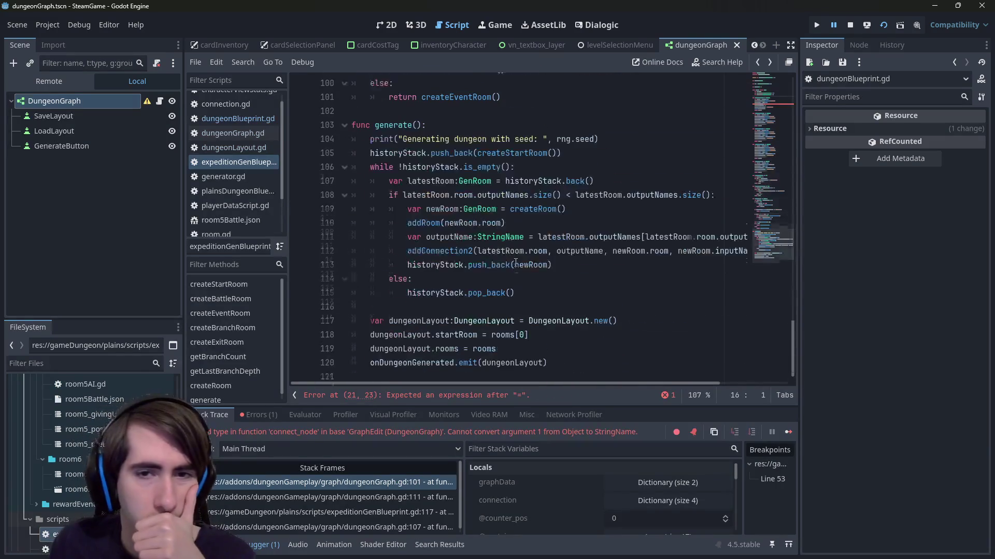
pyautogui.doubleClick(441, 305)
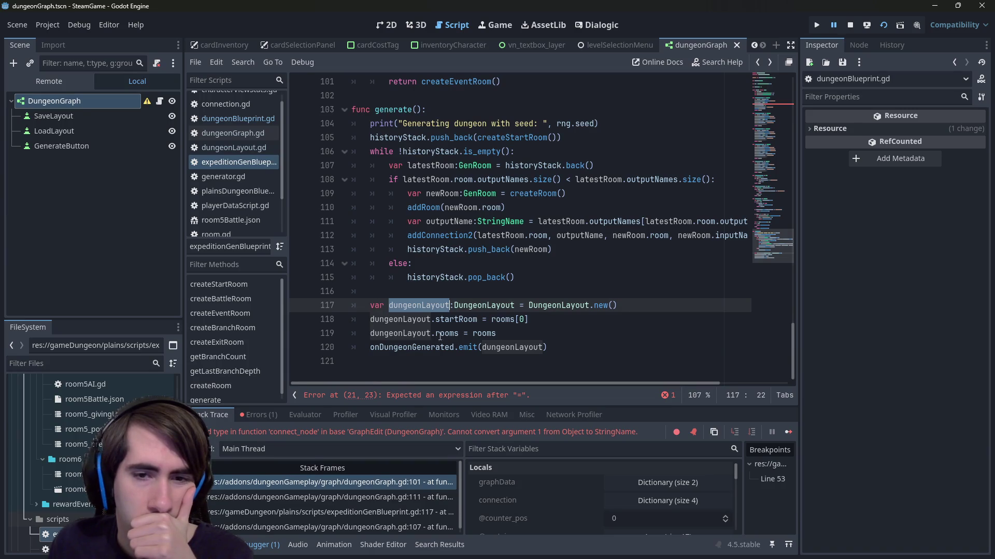
pyautogui.doubleClick(446, 333)
pyautogui.click(517, 336)
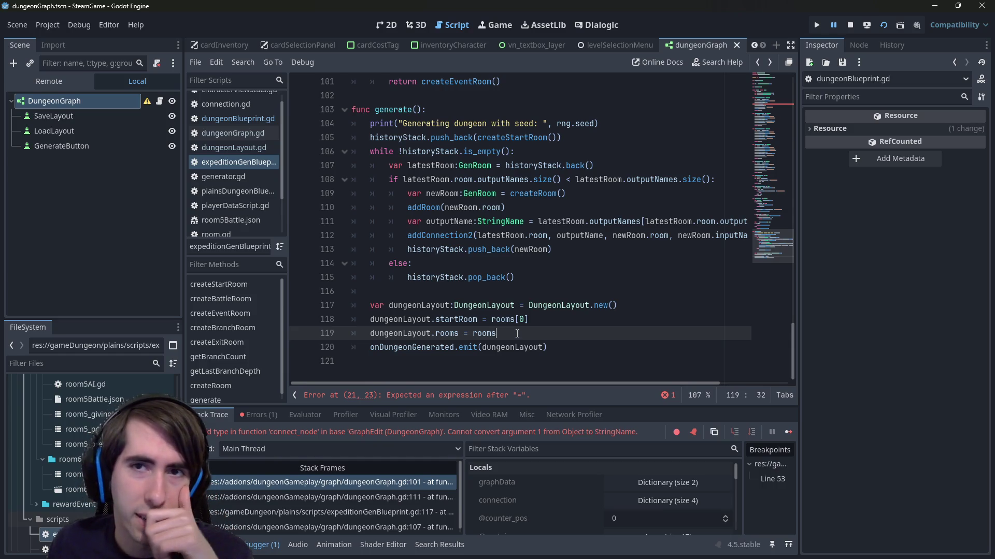
pyautogui.moveTo(772, 245); pyautogui.dragTo(772, 113)
pyautogui.scroll(4, 507, 297)
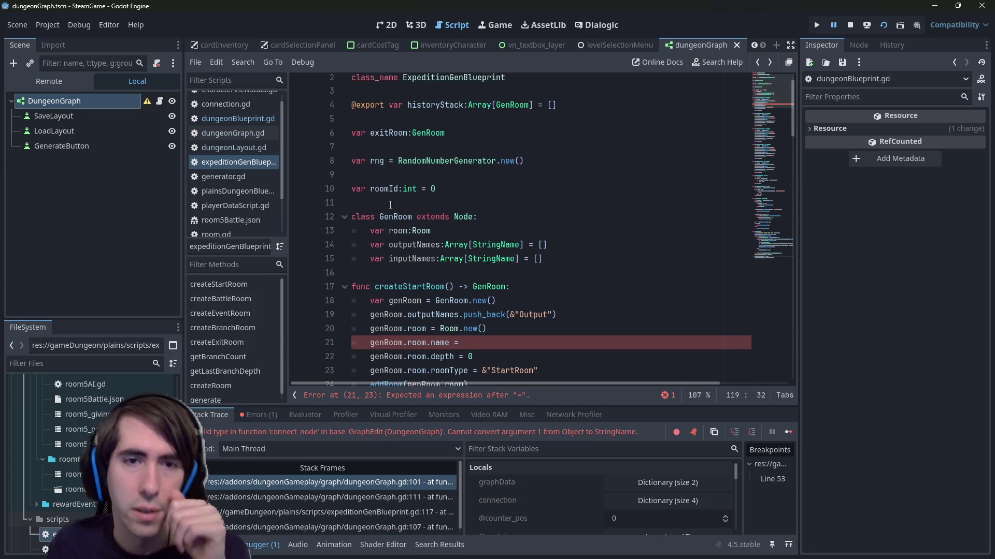
pyautogui.scroll(1, 404, 275)
pyautogui.scroll(-4, 404, 275)
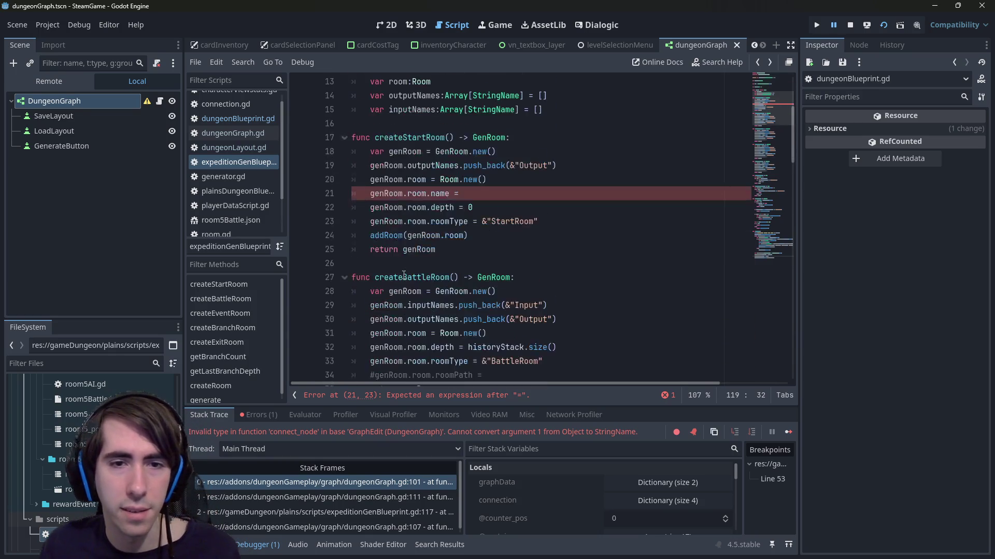
pyautogui.scroll(-4, 403, 275)
pyautogui.click(491, 222)
pyautogui.press('Up')
pyautogui.press('Up')
pyautogui.press('Up')
pyautogui.scroll(6, 491, 218)
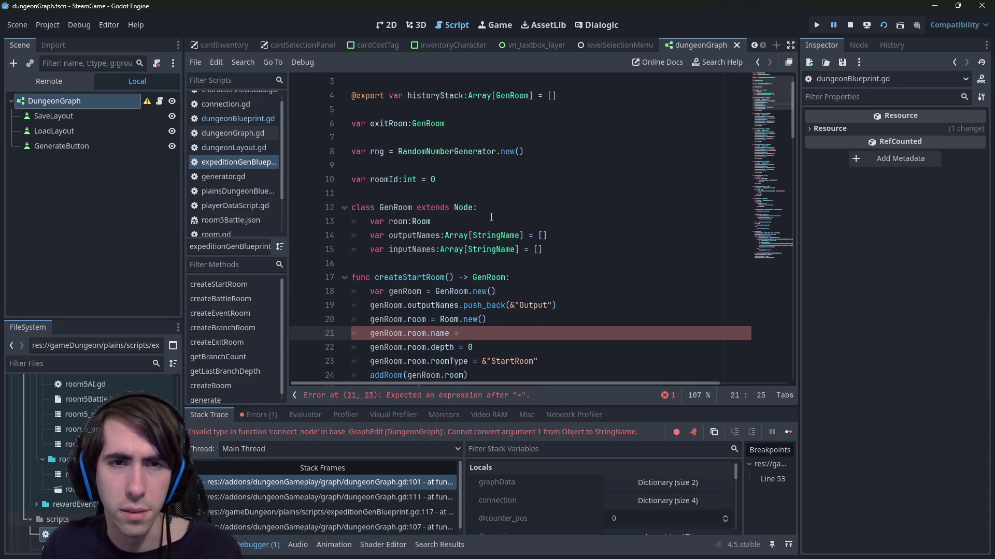
# - Declare getUniqueName() above createStartRoom and assign genRoom.room.name = getUniqueName()
pyautogui.click(413, 282)
pyautogui.press('Return')
pyautogui.press('Return')
pyautogui.press('Up')
pyautogui.write('func getUniqueName() ->')
pyautogui.doubleClick(413, 277)
pyautogui.hotkey('ctrl', 'c')
pyautogui.click(537, 358)
pyautogui.hotkey('ctrl', 'v')
pyautogui.write('()')
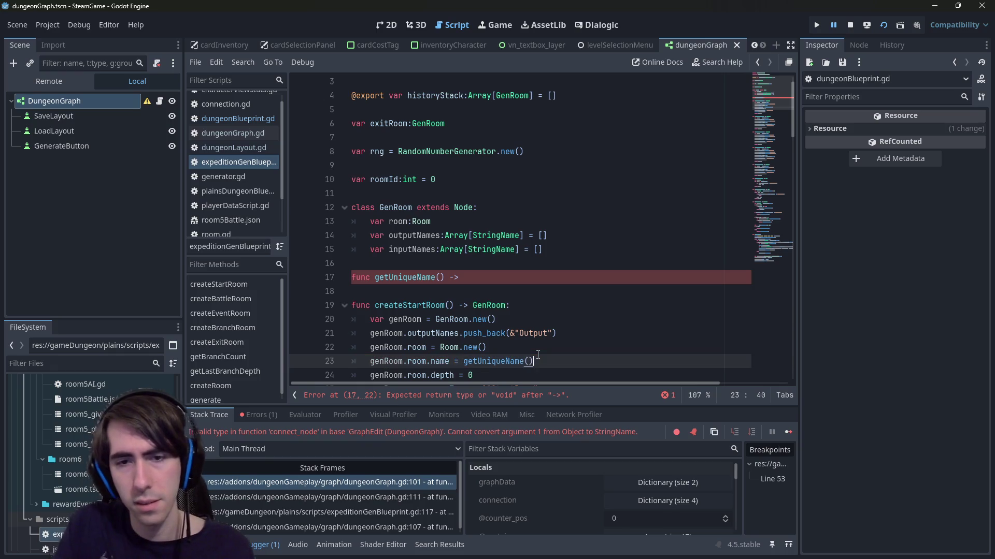
# - Give getUniqueName a StringName return type, body 'roomId += 1' and 'return str(roomId)', then save
pyautogui.press('Up')
pyautogui.press('Up')
pyautogui.press('Up')
pyautogui.write('F')
pyautogui.press('BackSpace')
pyautogui.write('StringName:')
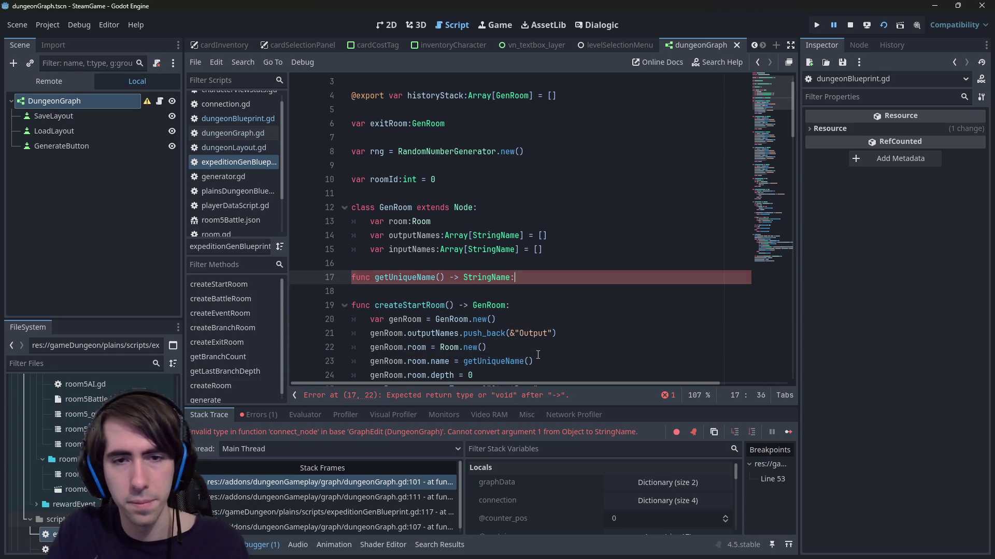
pyautogui.press('Return')
pyautogui.write('roomId')
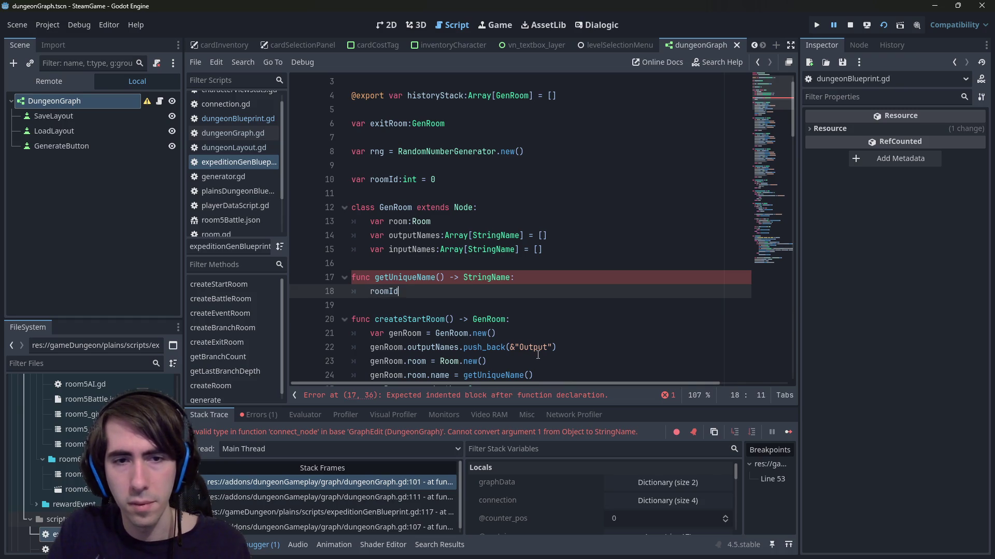
pyautogui.write(' += 1')
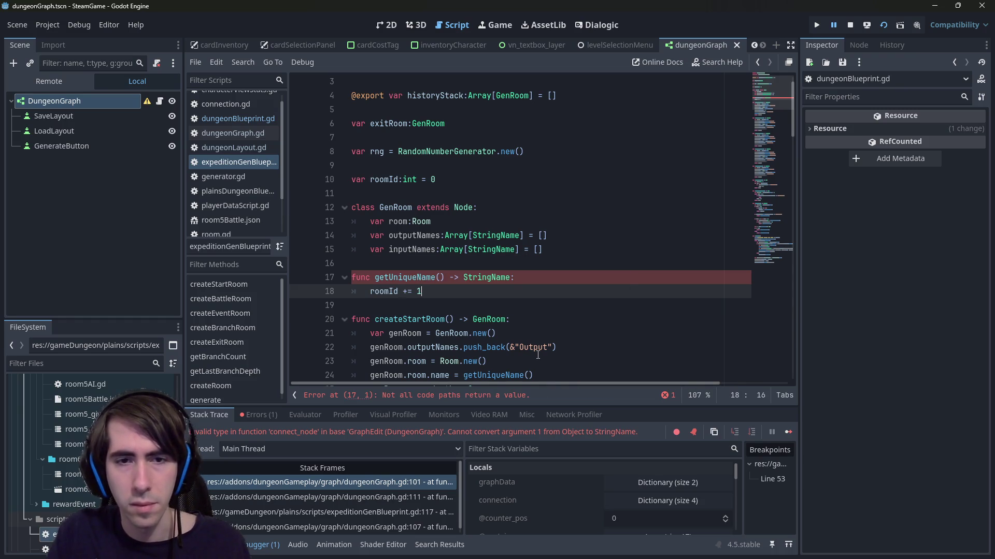
pyautogui.press('Return')
pyautogui.write('return stroomId')
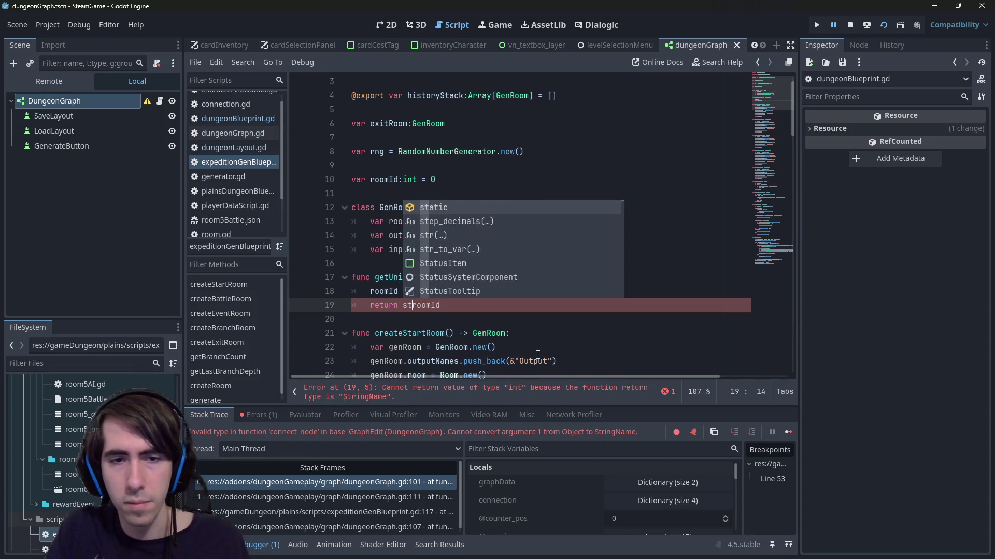
pyautogui.write('str(r')
pyautogui.hotkey('ctrl', 's')
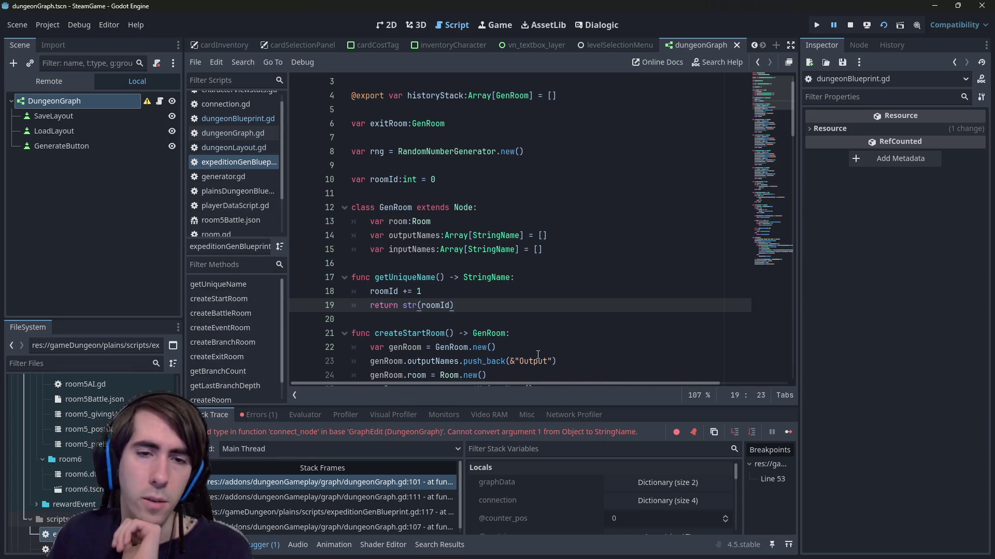
# - Review the getUniqueName declaration and move to the Room creation in createBattleRoom
pyautogui.scroll(-2, 416, 245)
pyautogui.doubleClick(413, 197)
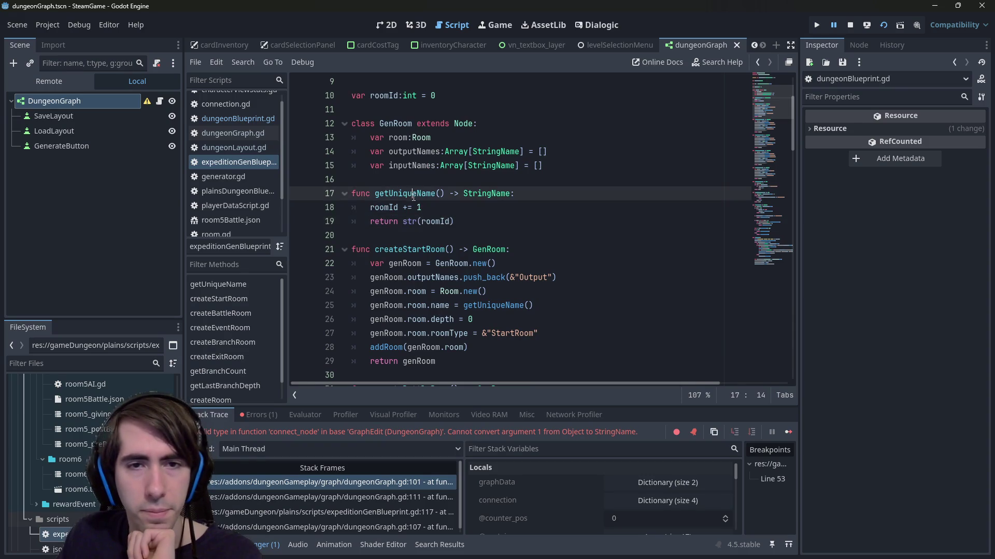
pyautogui.scroll(-3, 557, 185)
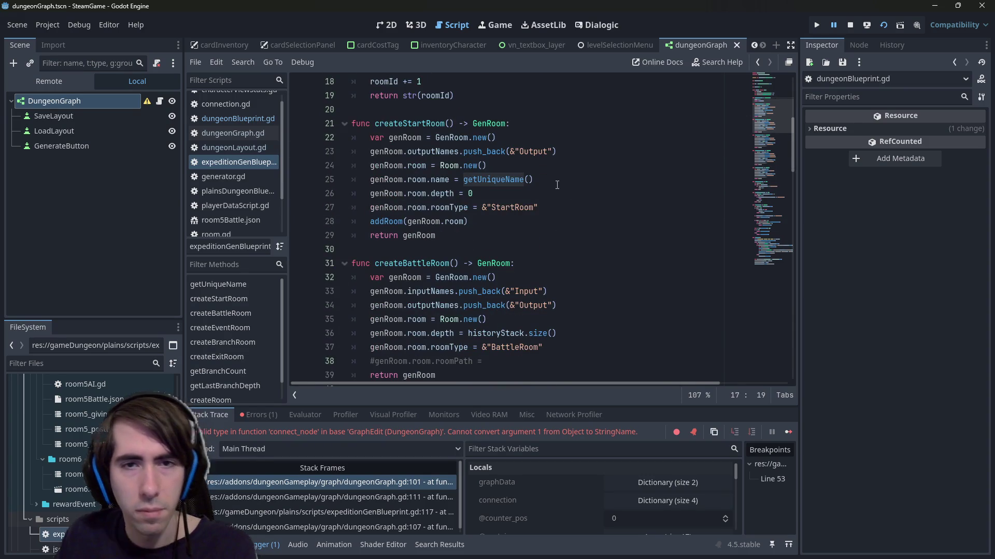
pyautogui.click(594, 317)
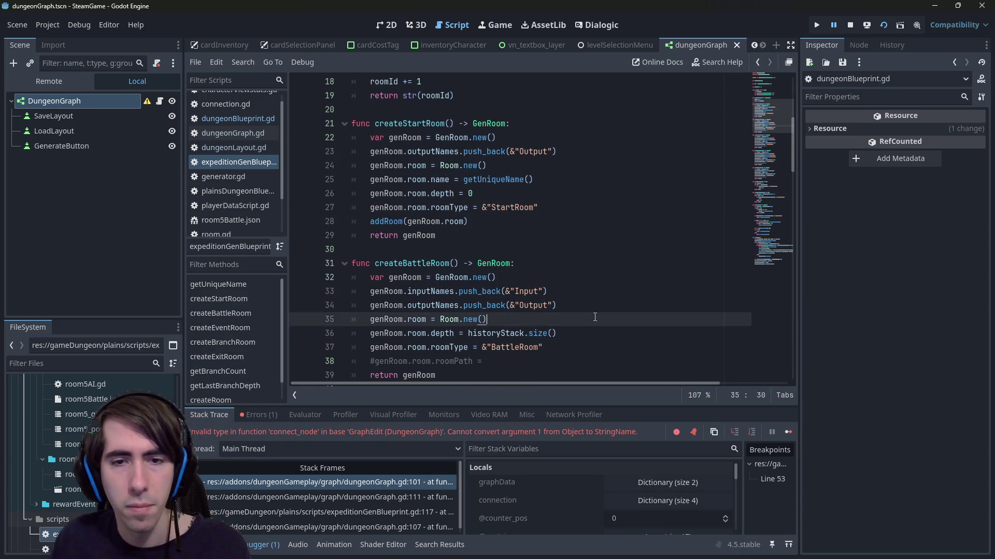
# - Add 'genRoom.room.name = getUniqueName()' to createBattleRoom and createEventRoom, and save
pyautogui.press('Return')
pyautogui.hotkey('ctrl', 'v')
pyautogui.scroll(-3, 513, 322)
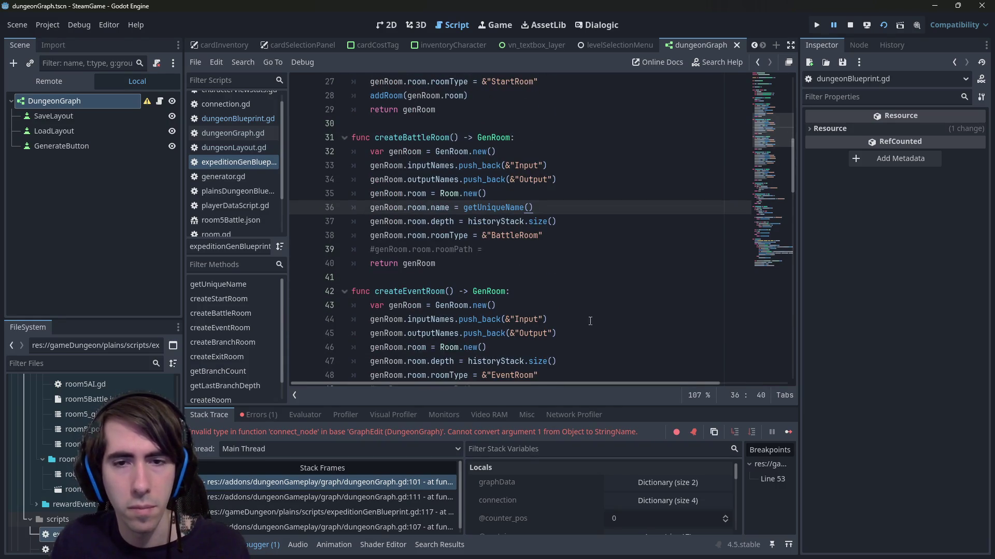
pyautogui.click(572, 347)
pyautogui.scroll(-1, 570, 347)
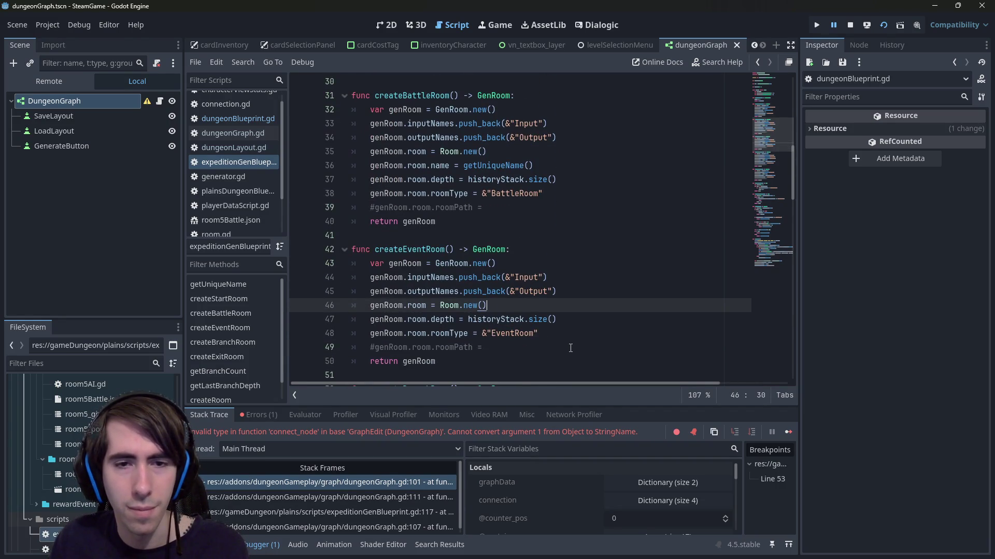
pyautogui.press('Return')
pyautogui.hotkey('ctrl', 'v')
pyautogui.hotkey('ctrl', 's')
# - Add the same room-name assignment to createBranchRoom and createExitRoom, saving after each
pyautogui.scroll(-4, 556, 333)
pyautogui.click(562, 306)
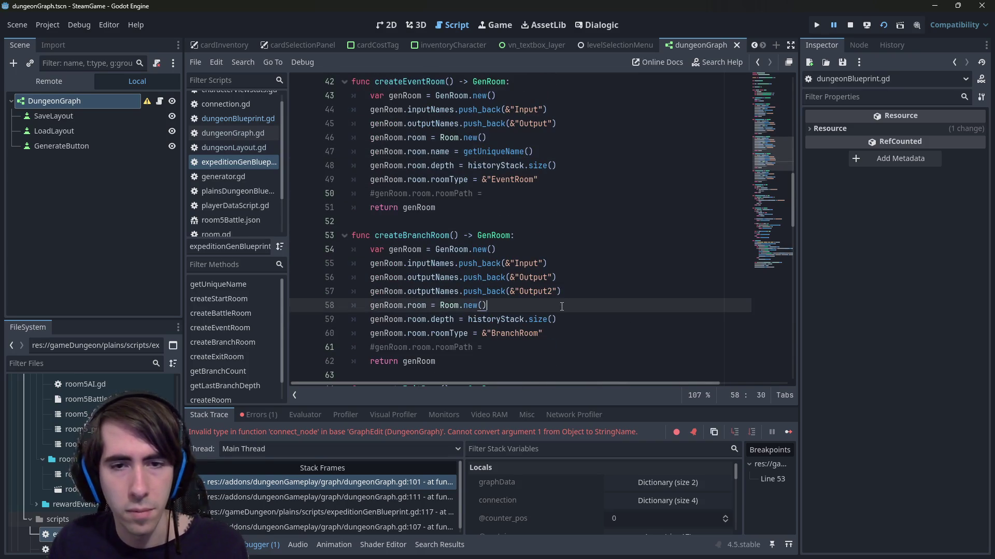
pyautogui.press('Return')
pyautogui.hotkey('ctrl', 'v')
pyautogui.hotkey('ctrl', 's')
pyautogui.scroll(-4, 562, 306)
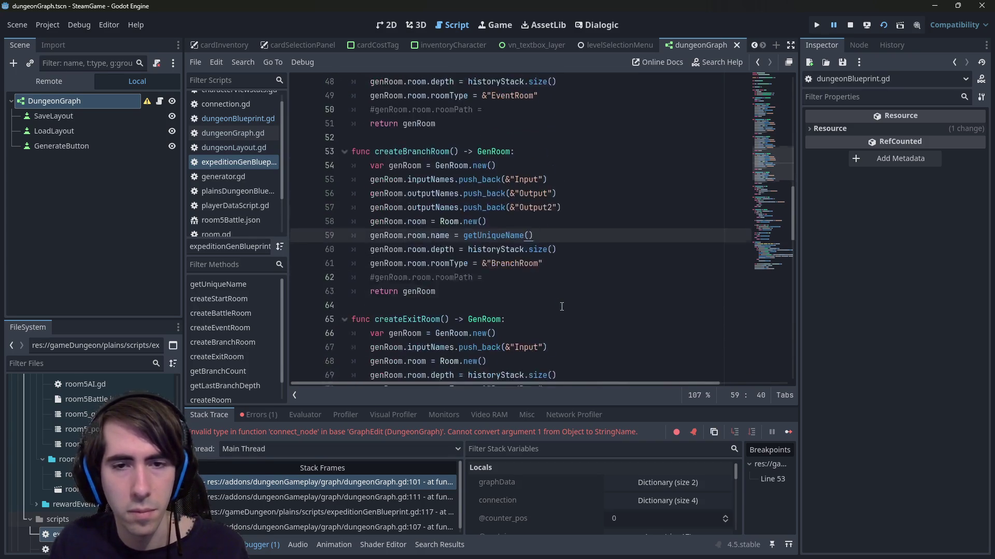
pyautogui.click(552, 274)
pyautogui.press('Return')
pyautogui.hotkey('ctrl', 'v')
pyautogui.hotkey('ctrl', 's')
pyautogui.scroll(-3, 551, 273)
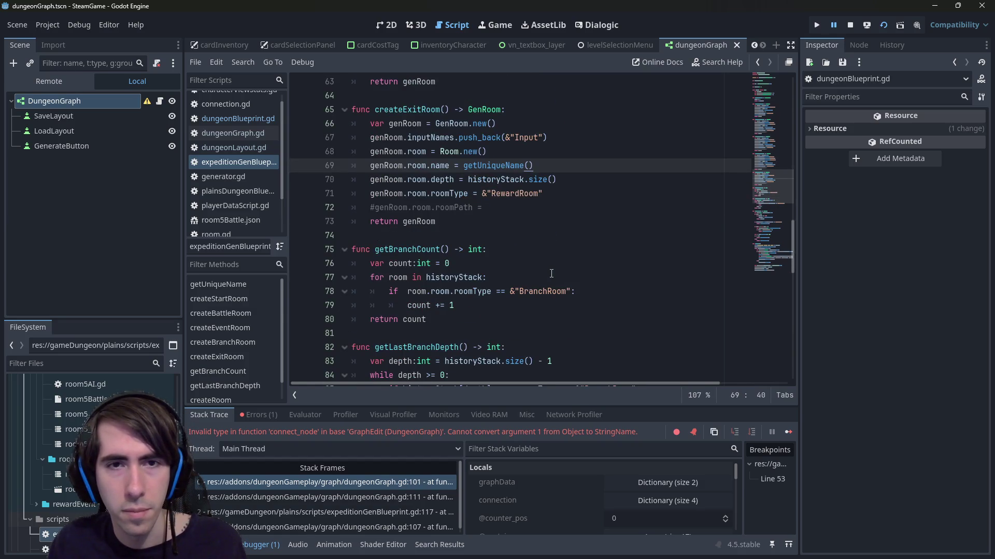
pyautogui.scroll(3, 551, 274)
pyautogui.scroll(-2, 551, 274)
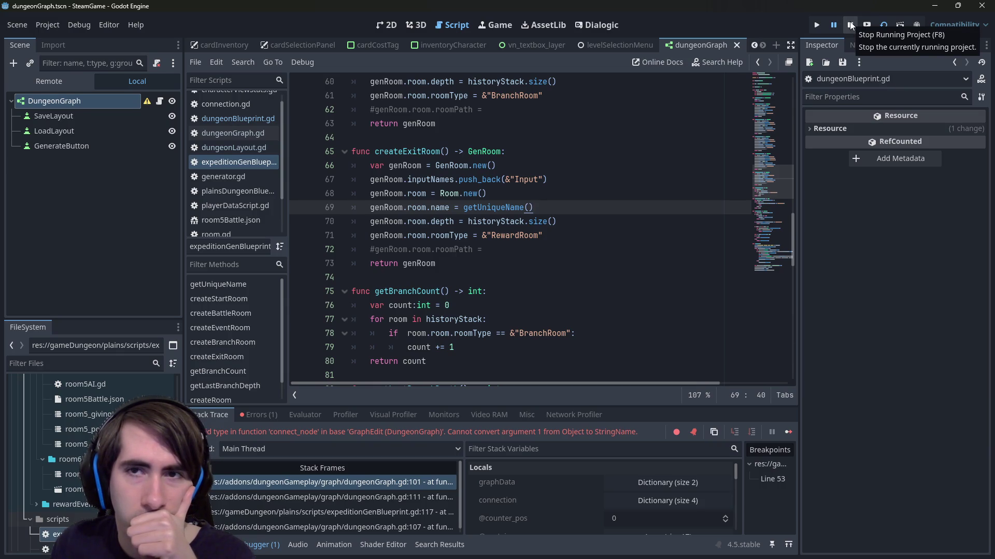
# - Stop and rerun the current scene, then close the game window after the test generation
pyautogui.click(850, 26)
pyautogui.click(882, 27)
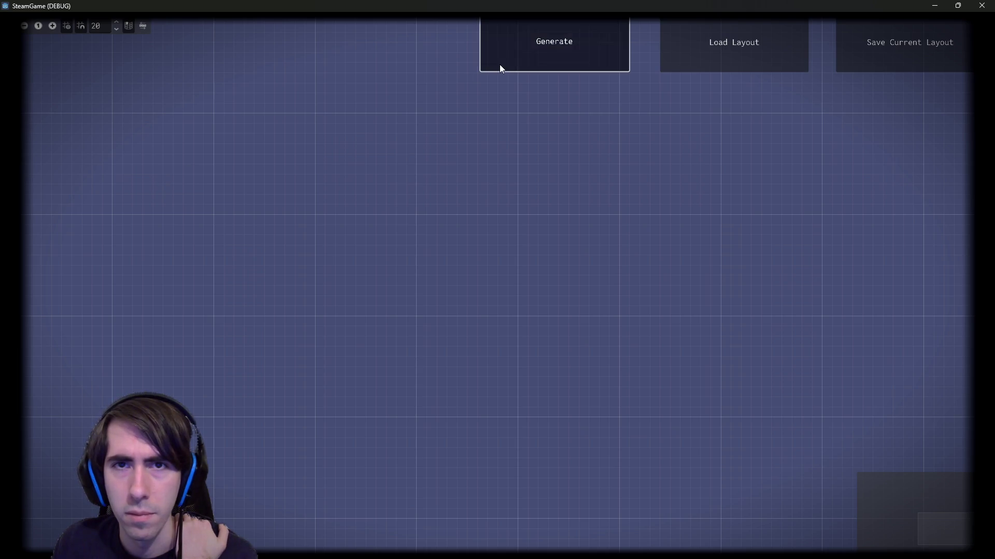
pyautogui.click(934, 7)
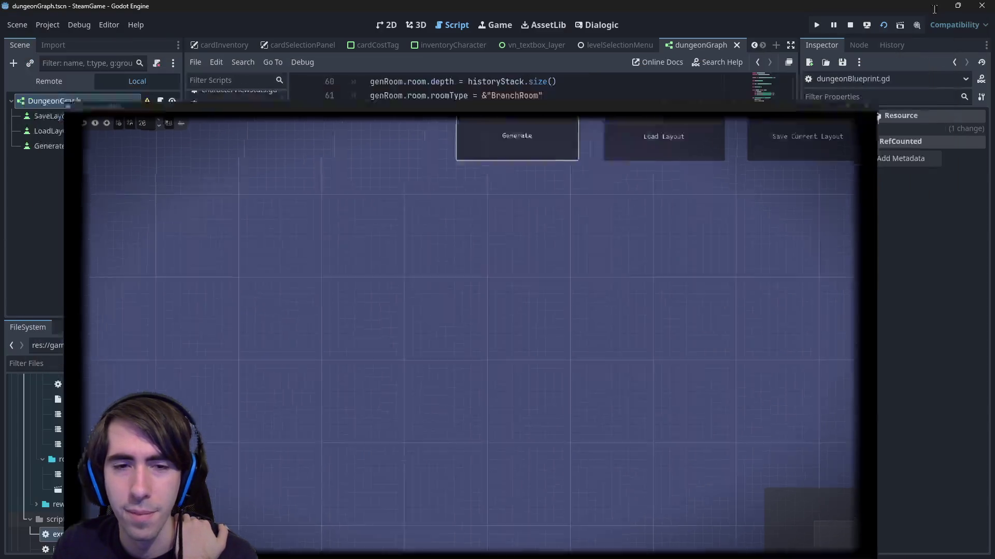
# - Set a breakpoint on line 110 of dungeonGraph.gd
pyautogui.click(544, 263)
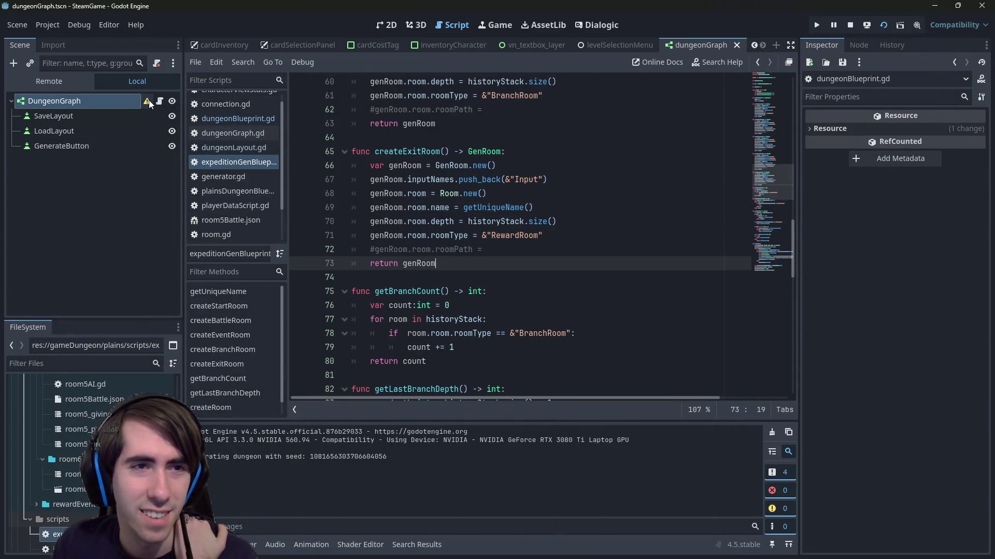
pyautogui.click(215, 133)
pyautogui.click(298, 265)
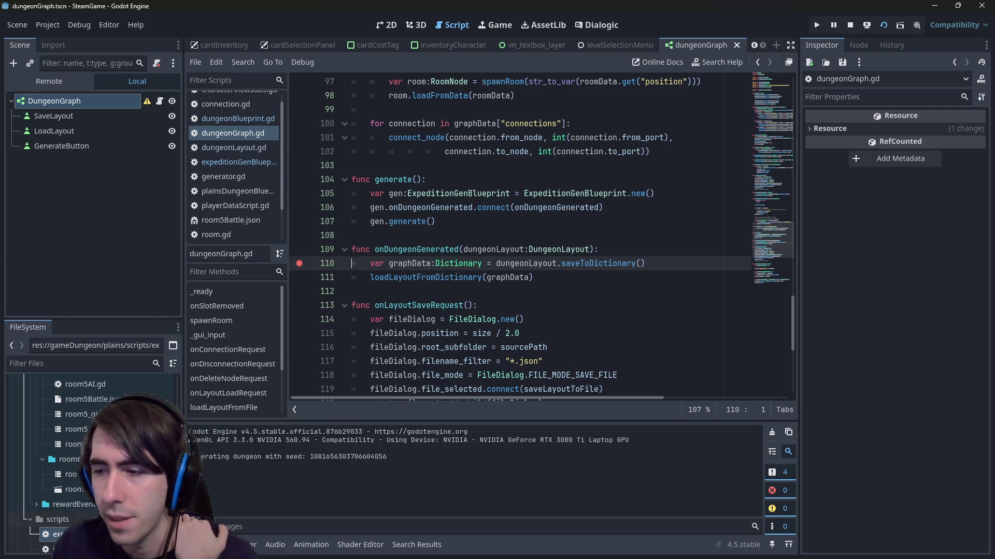
pyautogui.press('F5')
pyautogui.click(563, 54)
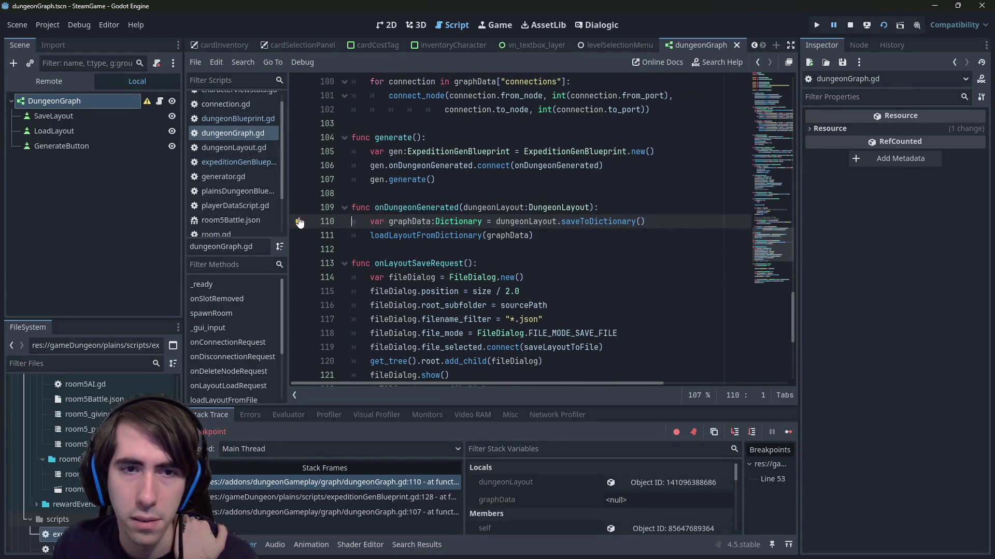
pyautogui.scroll(1, 521, 242)
pyautogui.moveTo(522, 242)
pyautogui.scroll(-7, 521, 243)
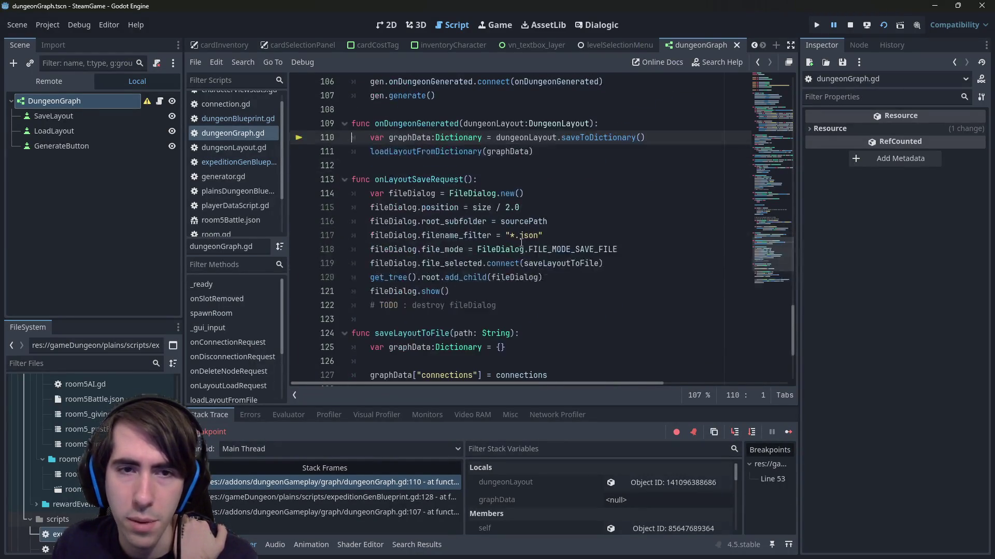
pyautogui.scroll(4, 521, 243)
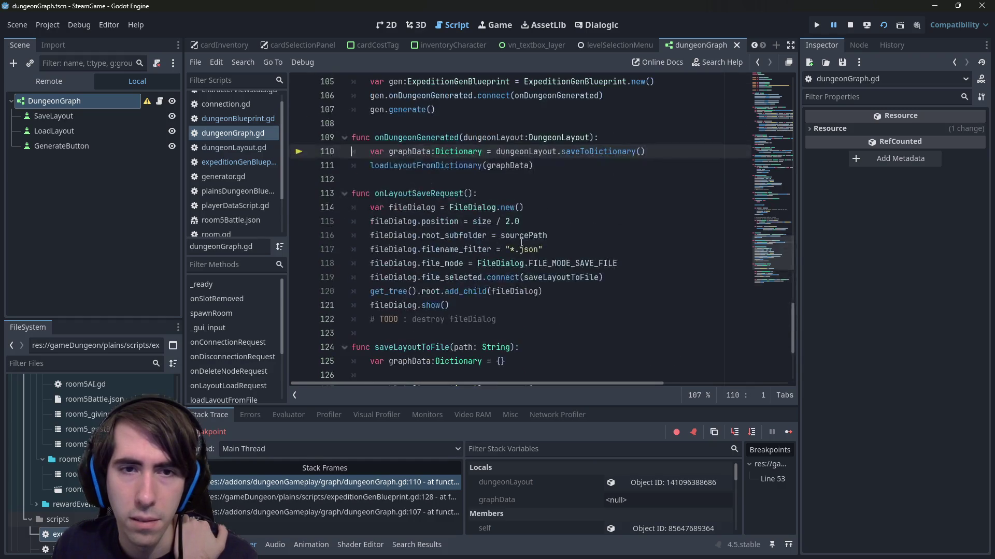
pyautogui.scroll(1, 521, 243)
pyautogui.scroll(-1, 521, 242)
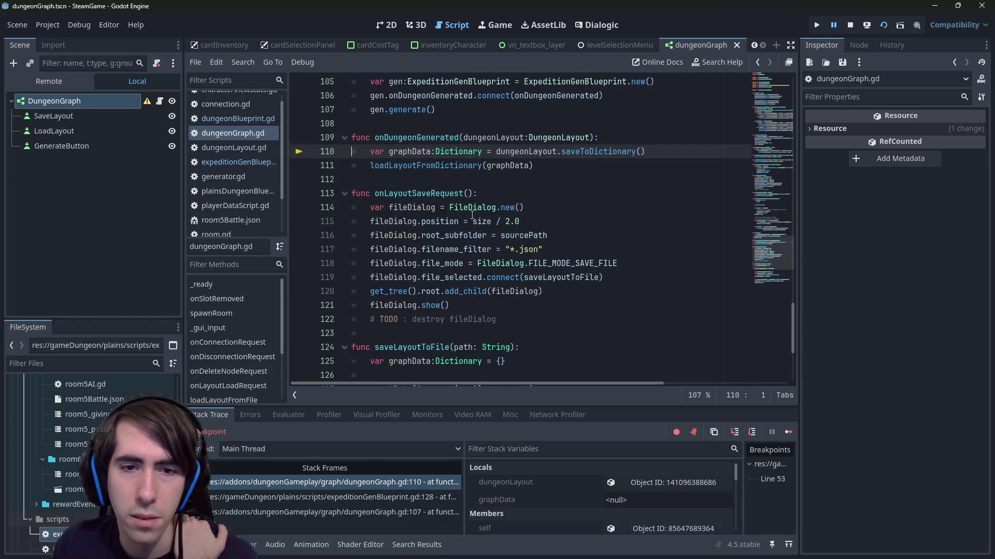
pyautogui.scroll(-3, 467, 232)
pyautogui.scroll(4, 467, 231)
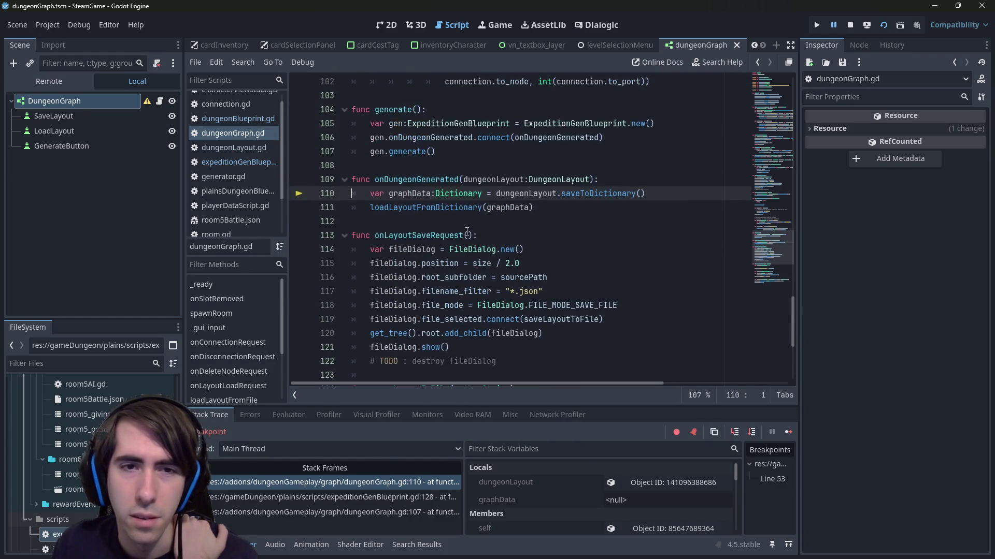
pyautogui.scroll(-5, 467, 231)
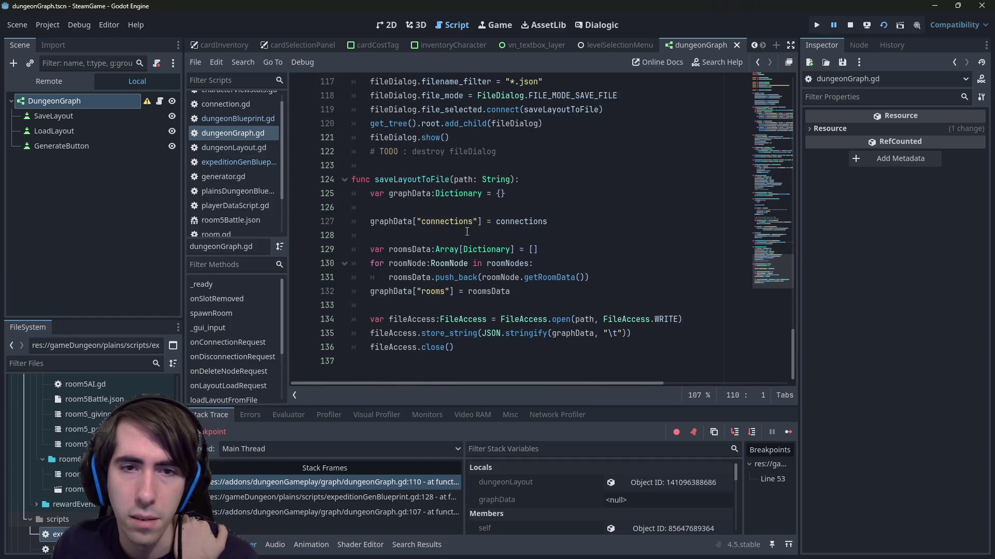
pyautogui.scroll(2, 467, 231)
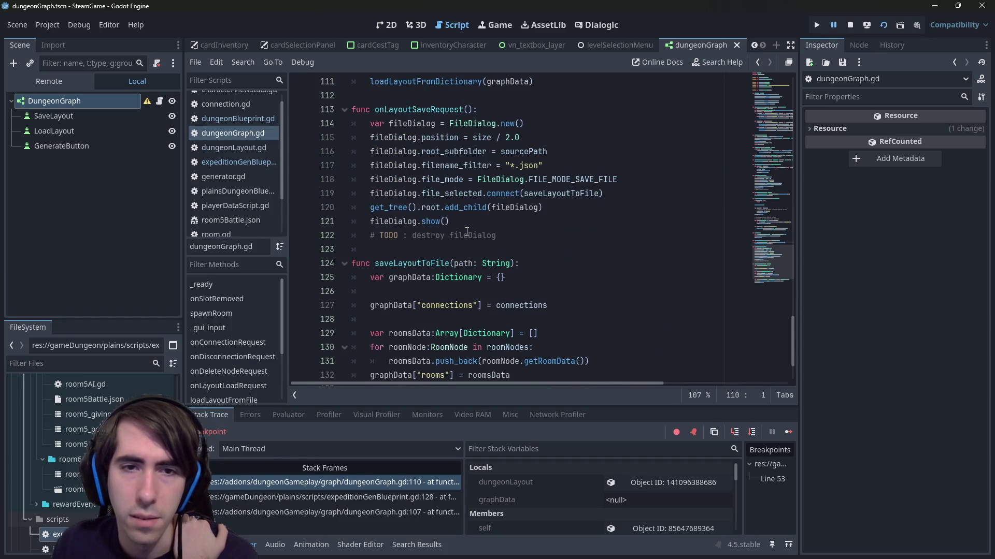
pyautogui.doubleClick(402, 262)
pyautogui.scroll(2, 402, 259)
pyautogui.doubleClick(407, 207)
pyautogui.doubleClick(419, 193)
pyautogui.scroll(1, 426, 270)
pyautogui.scroll(9, 426, 270)
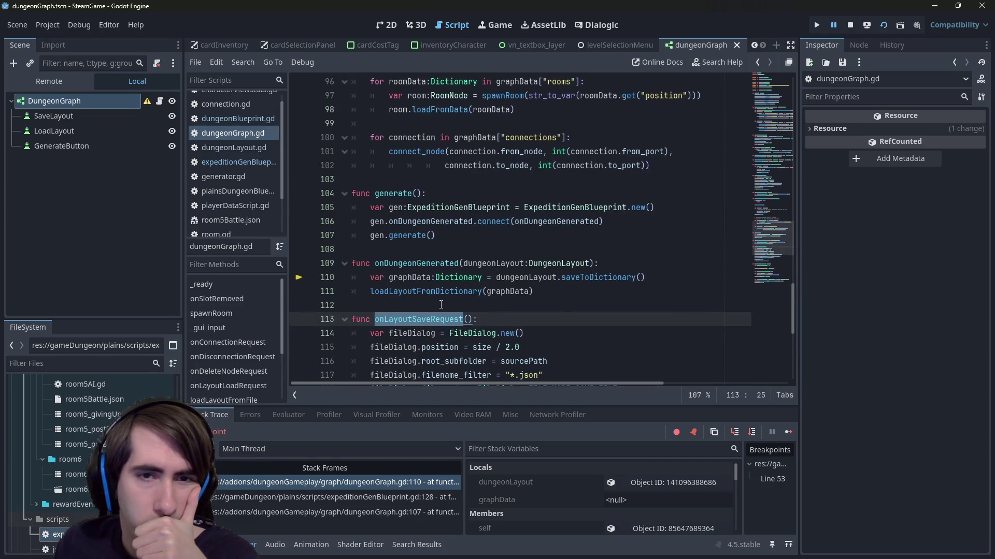
pyautogui.scroll(-1, 444, 209)
pyautogui.scroll(5, 430, 228)
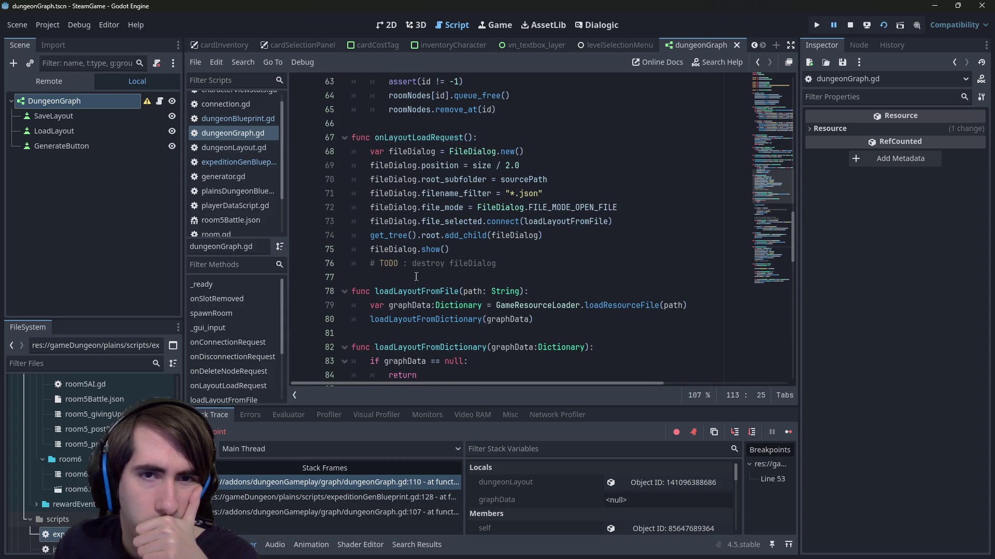
pyautogui.scroll(1, 413, 286)
pyautogui.doubleClick(437, 179)
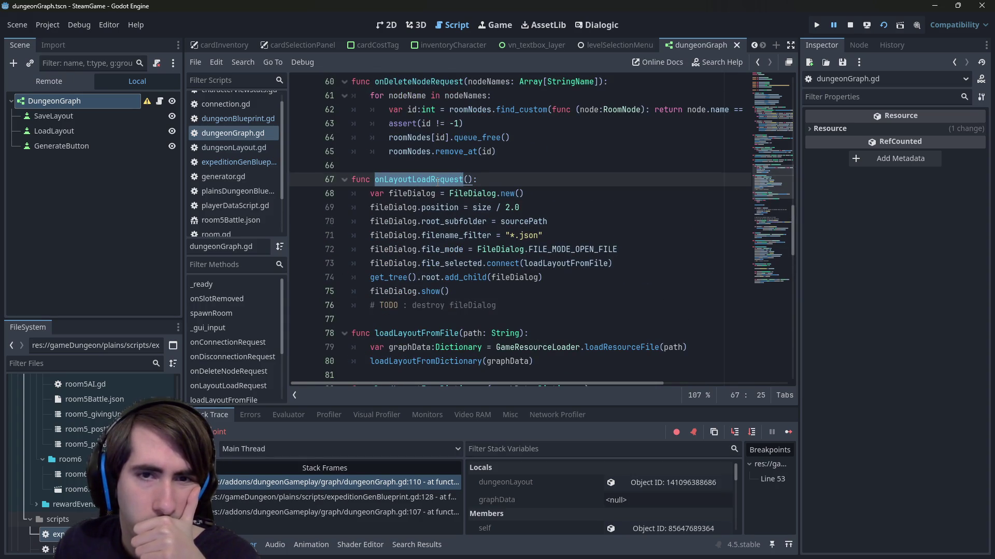
pyautogui.moveTo(541, 278)
pyautogui.mouseDown()
pyautogui.moveTo(373, 263)
pyautogui.moveTo(269, 279)
pyautogui.mouseUp()
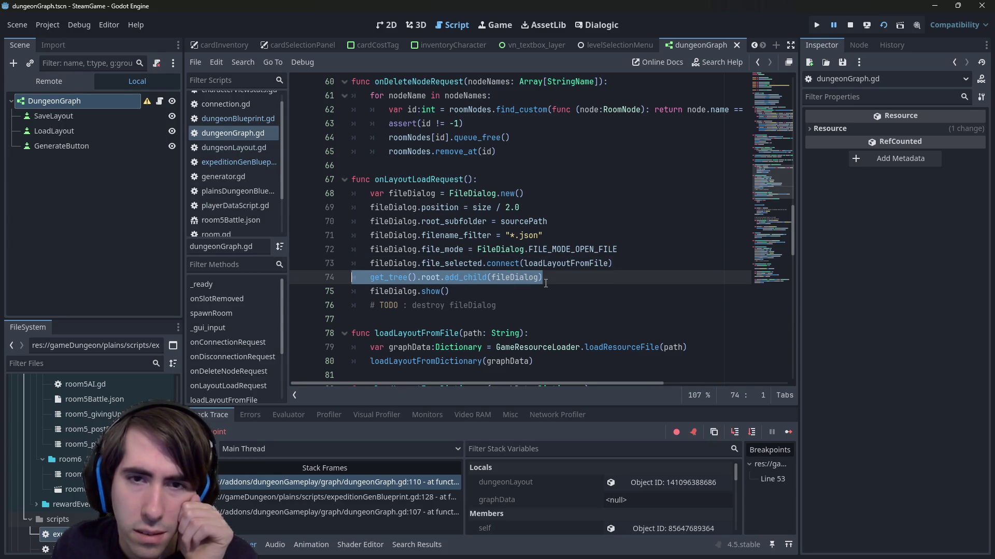
pyautogui.click(561, 277)
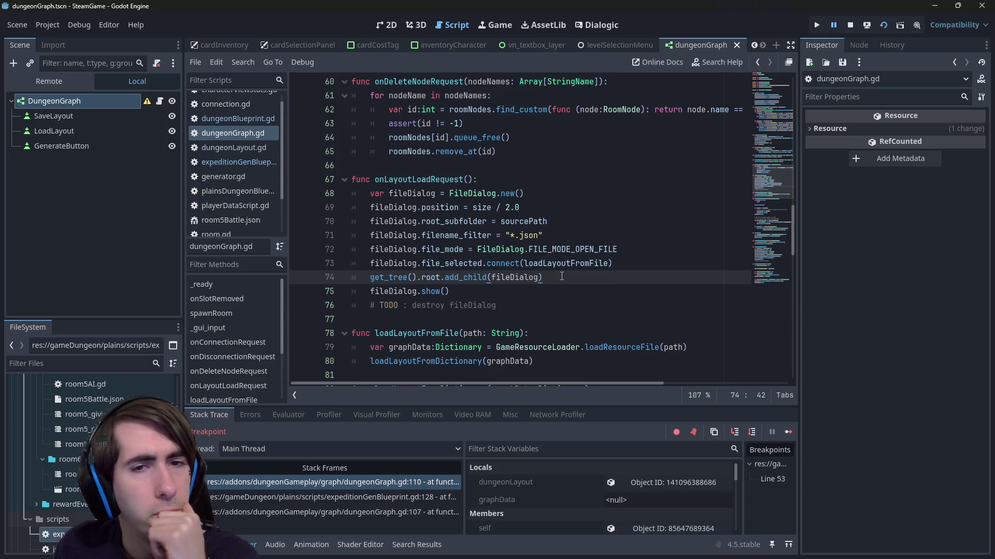
pyautogui.doubleClick(447, 180)
pyautogui.scroll(7, 487, 230)
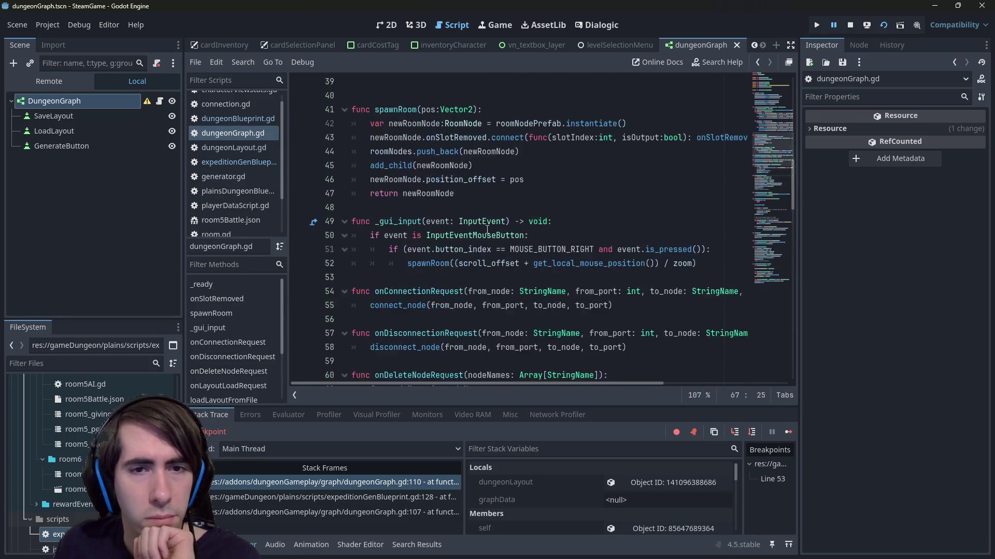
pyautogui.scroll(12, 487, 230)
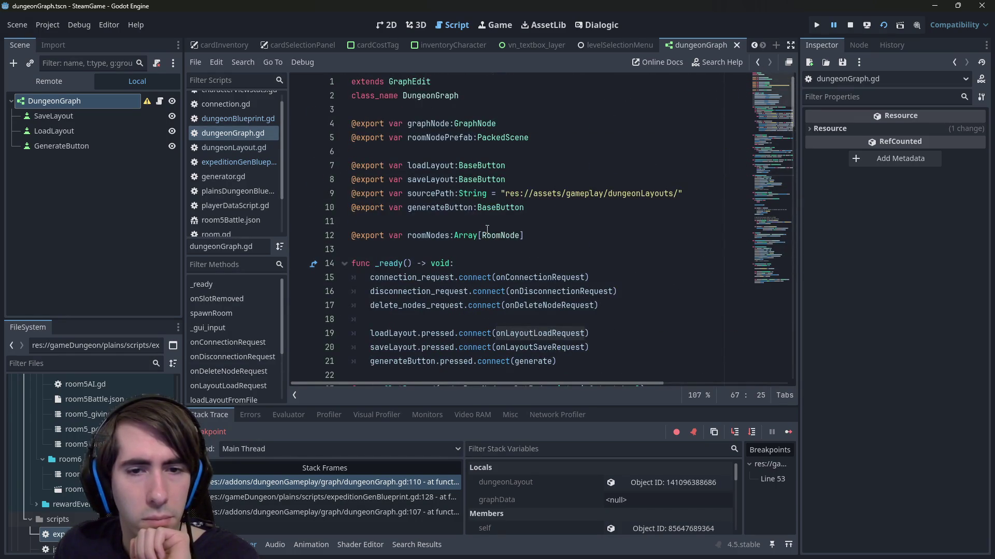
pyautogui.scroll(-20, 487, 230)
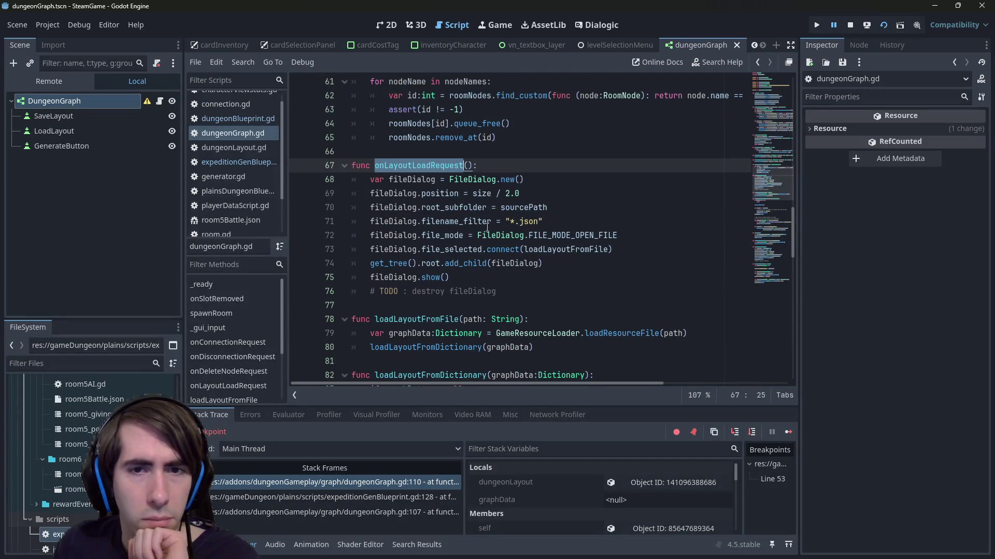
pyautogui.doubleClick(424, 348)
pyautogui.scroll(-11, 387, 253)
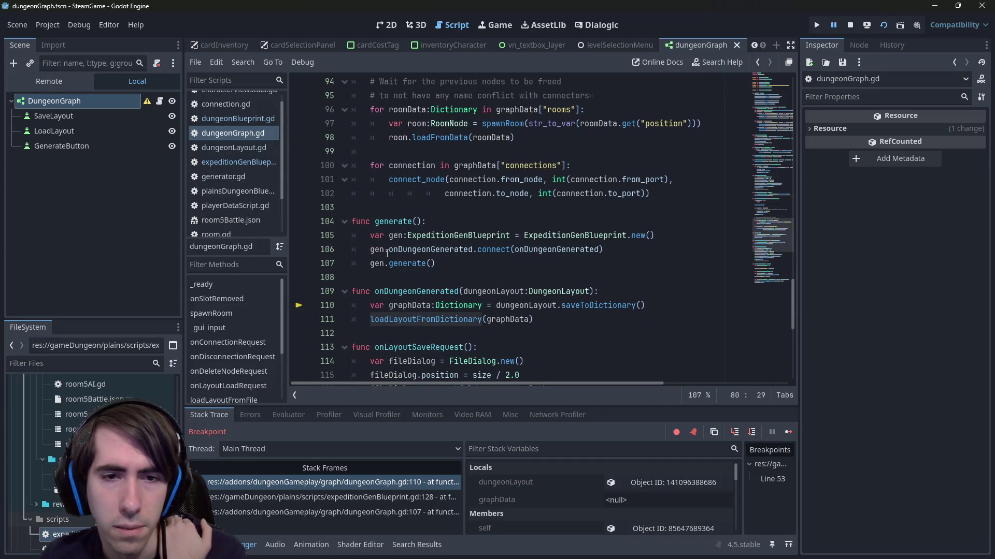
pyautogui.scroll(-1, 405, 256)
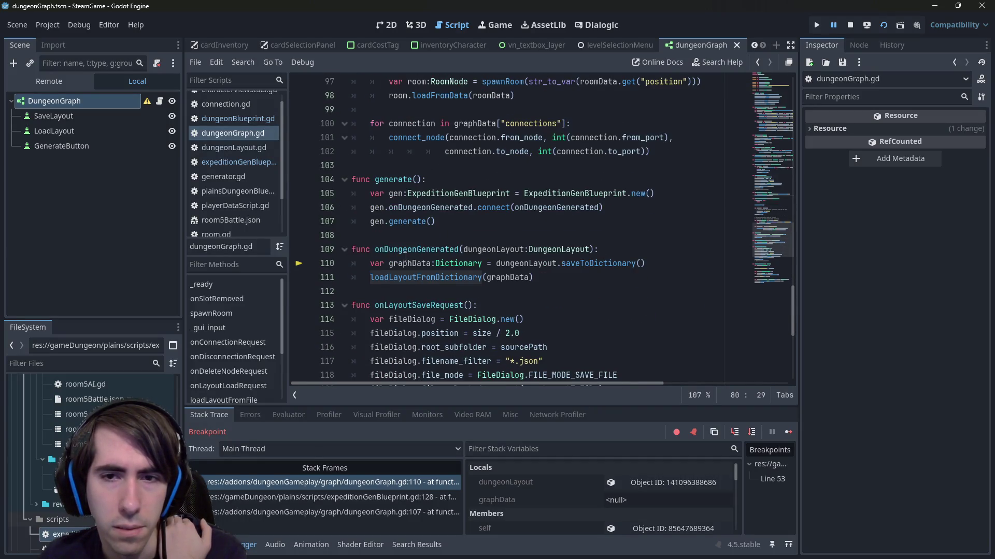
pyautogui.click(734, 433)
# - Step through loadLayoutFromDictionary past the rooms loop to the connections loop
pyautogui.click(735, 433)
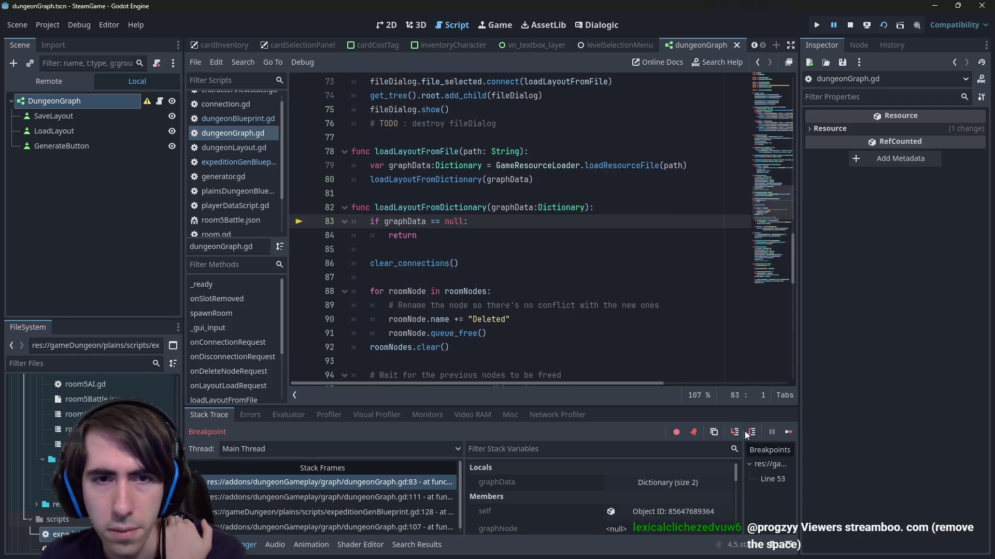
pyautogui.click(755, 432)
pyautogui.click(755, 432)
pyautogui.click(756, 431)
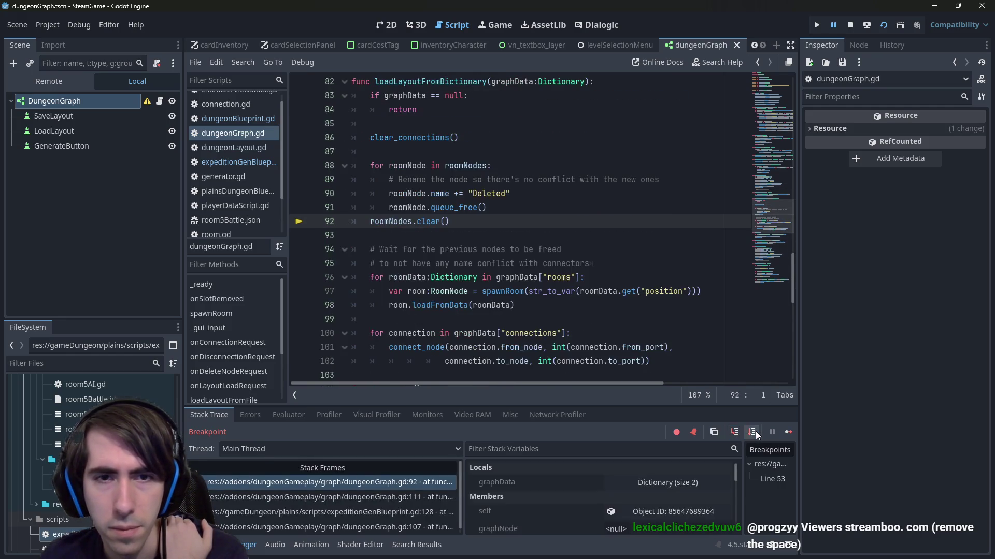
pyautogui.click(755, 431)
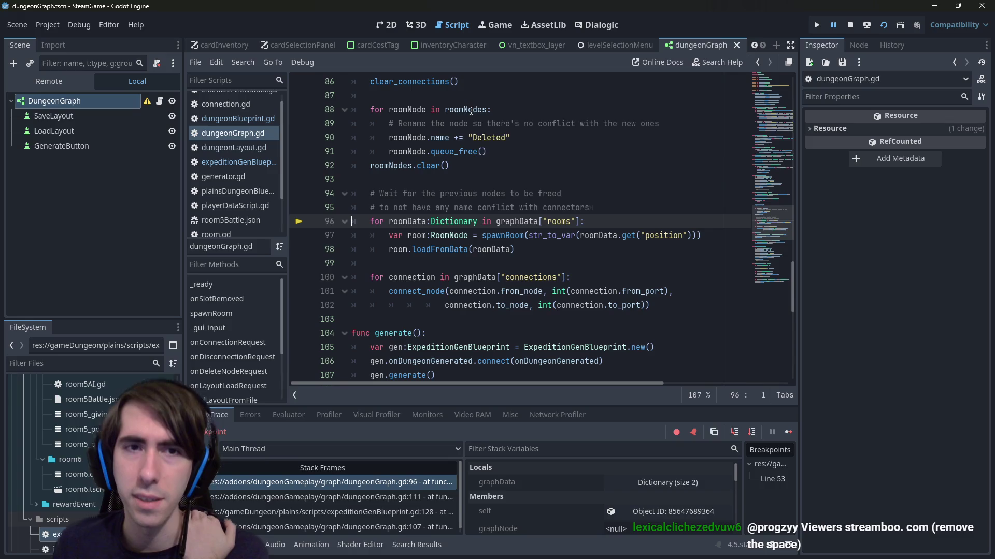
pyautogui.scroll(2, 475, 190)
pyautogui.click(475, 189)
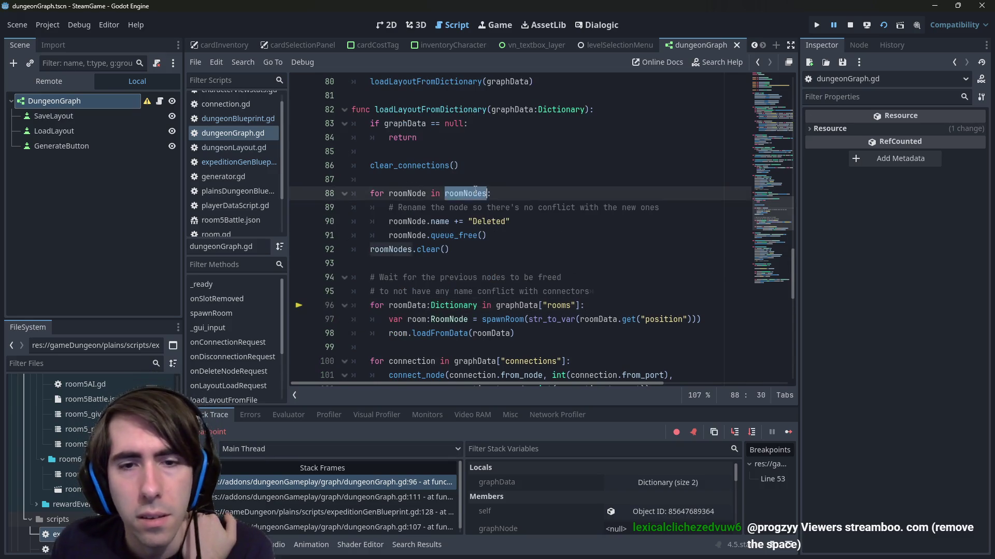
pyautogui.scroll(-3, 475, 189)
pyautogui.click(755, 432)
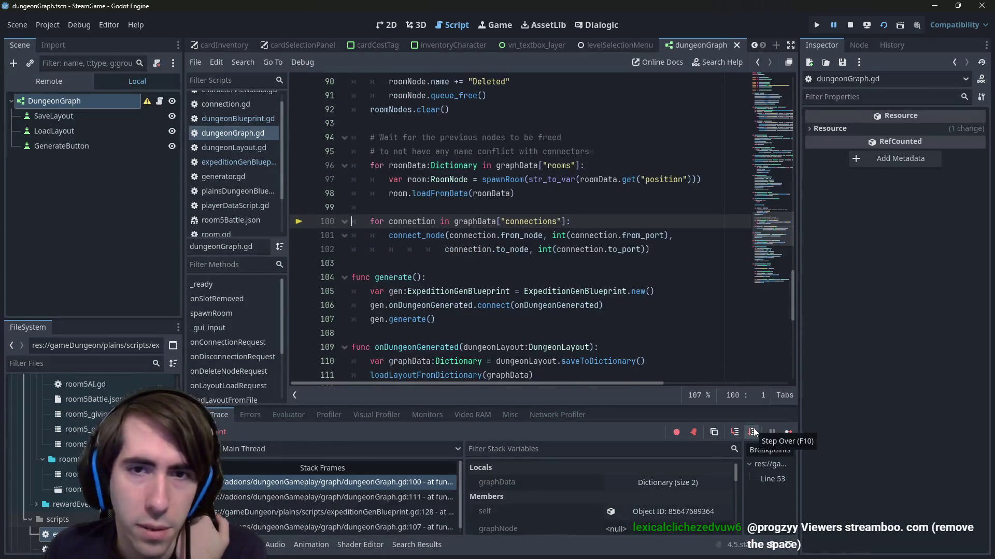
pyautogui.scroll(2, 564, 297)
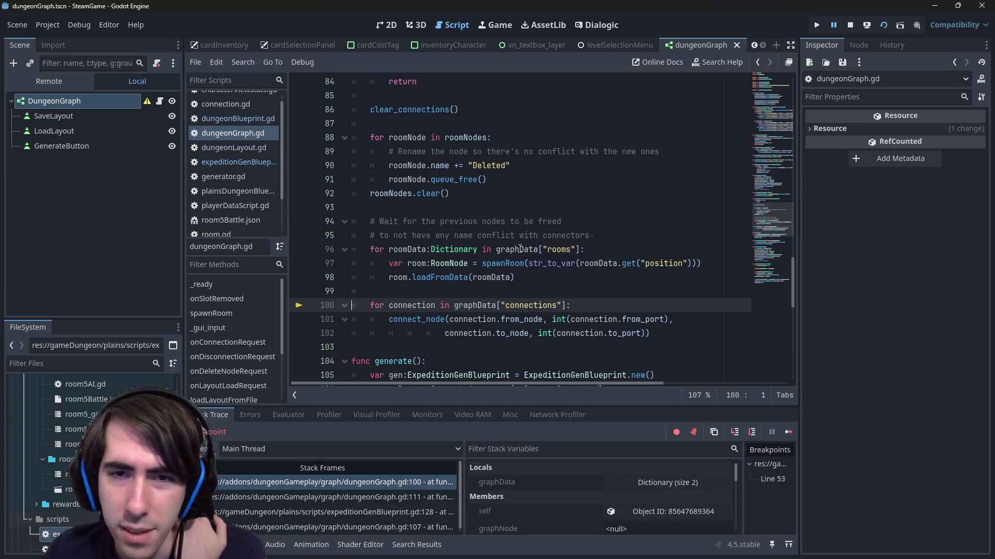
# - Inspect graphData's empty rooms array, then jump to the saveToDictionary definition in dungeonLayout.gd
pyautogui.moveTo(519, 249)
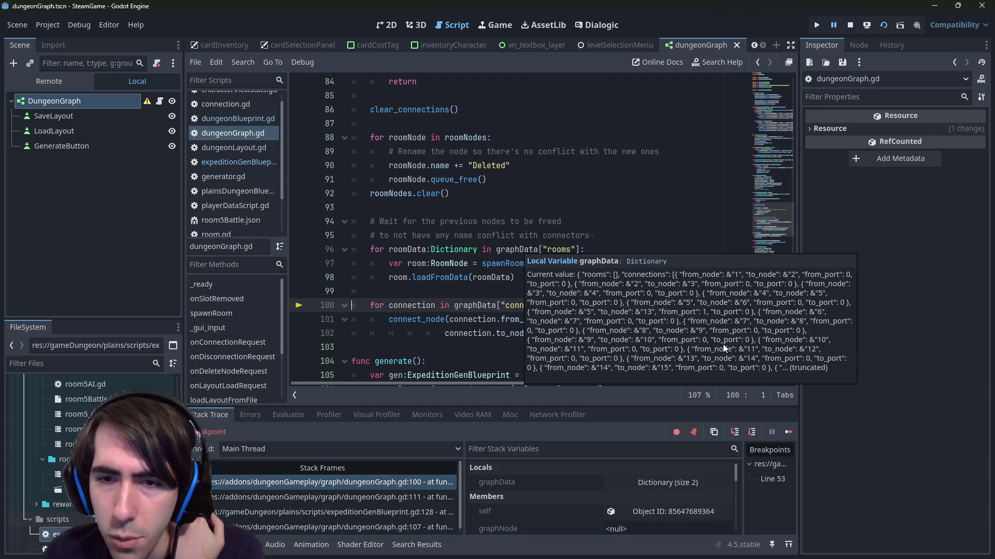
pyautogui.click(525, 250)
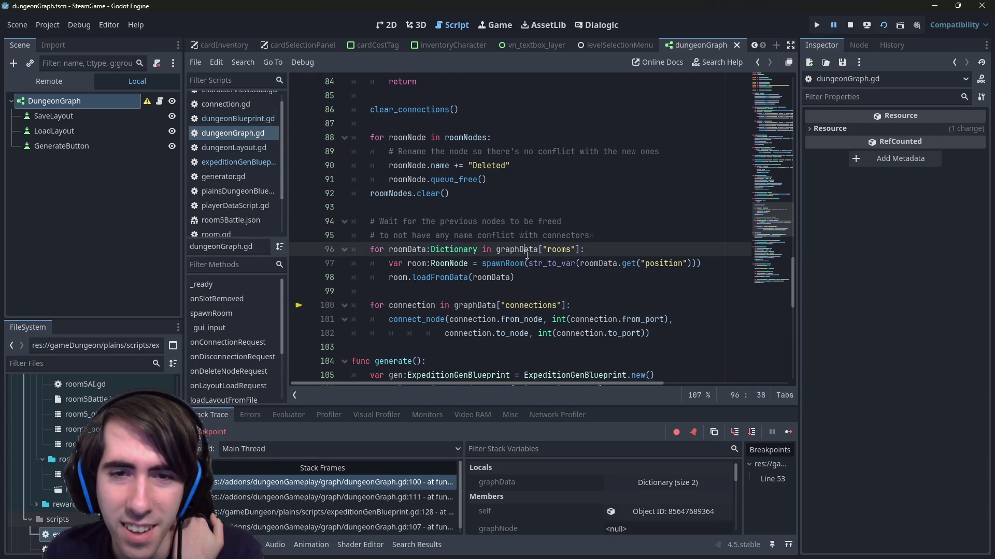
pyautogui.doubleClick(527, 250)
pyautogui.scroll(3, 527, 254)
pyautogui.scroll(-6, 527, 253)
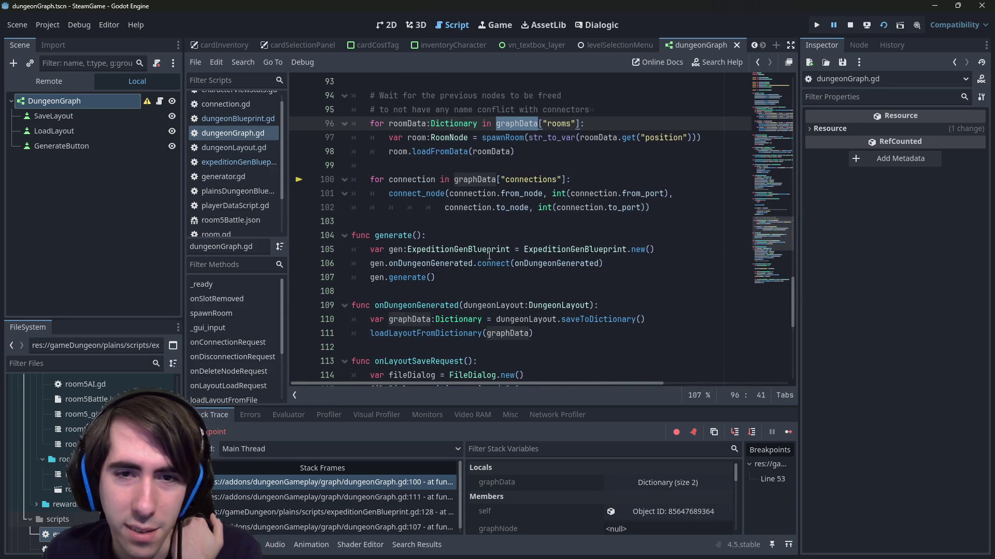
pyautogui.click(565, 250)
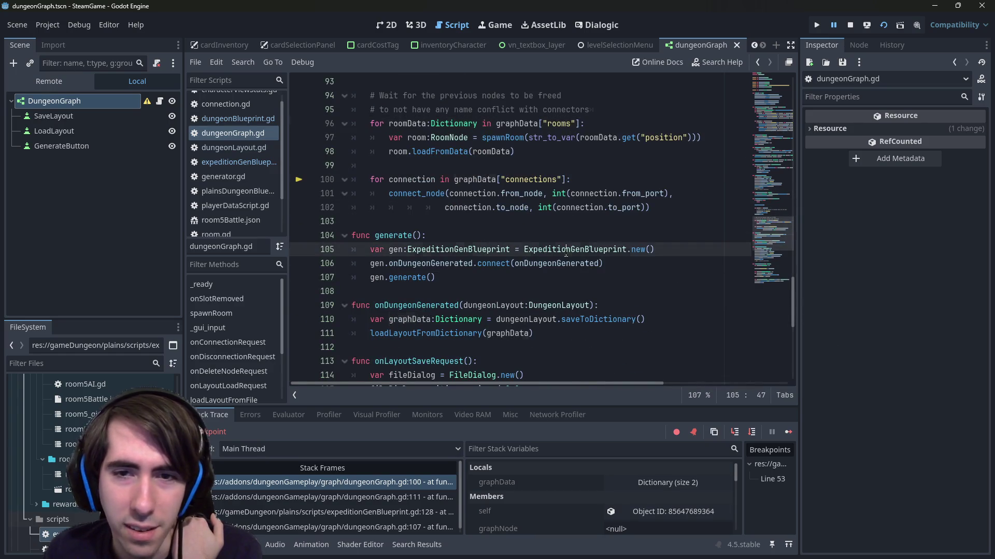
pyautogui.keyDown('ctrl'); pyautogui.click(582, 319); pyautogui.keyUp('ctrl')
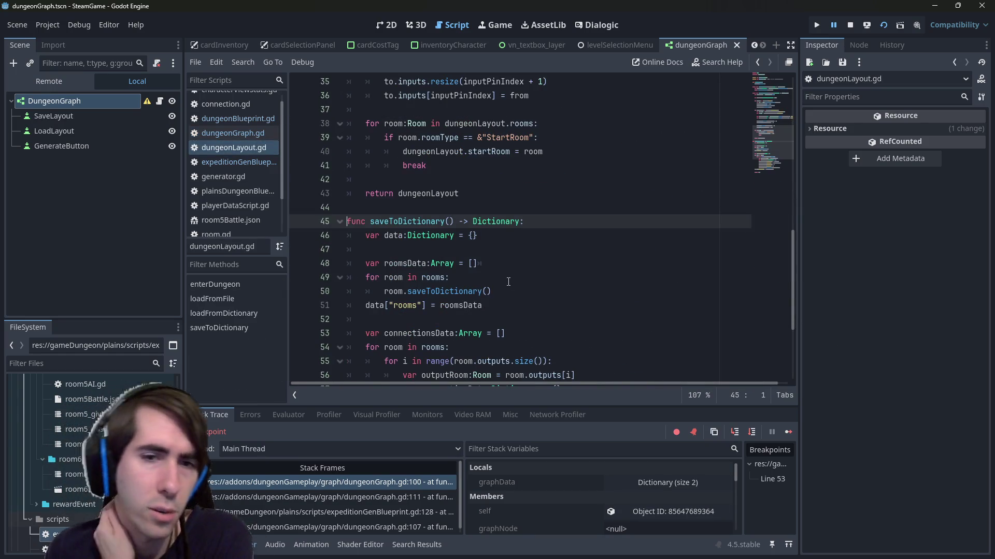
# - Make line 50 call roomsData.push_back(room.saveToDictionary()) for each room
pyautogui.scroll(-1, 508, 282)
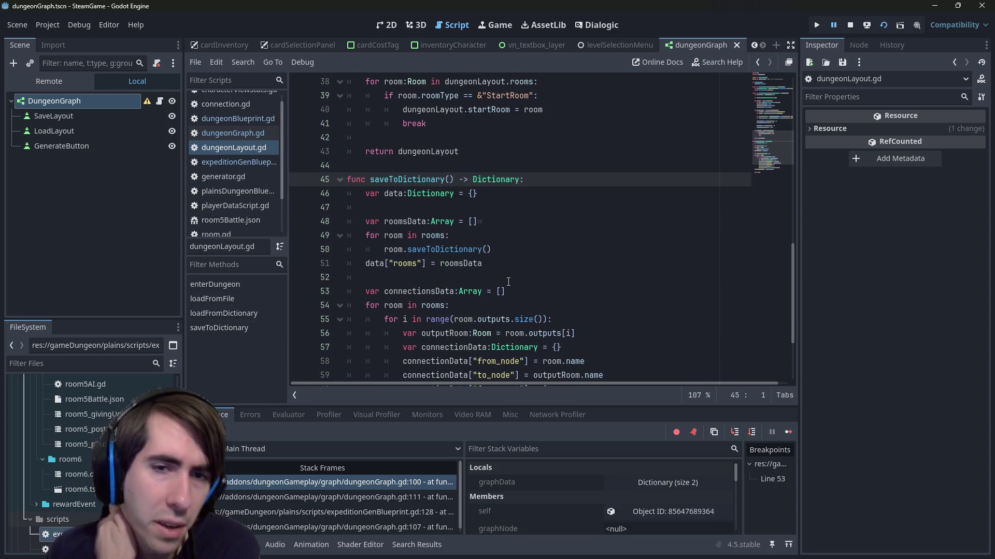
pyautogui.doubleClick(404, 222)
pyautogui.scroll(-1, 426, 226)
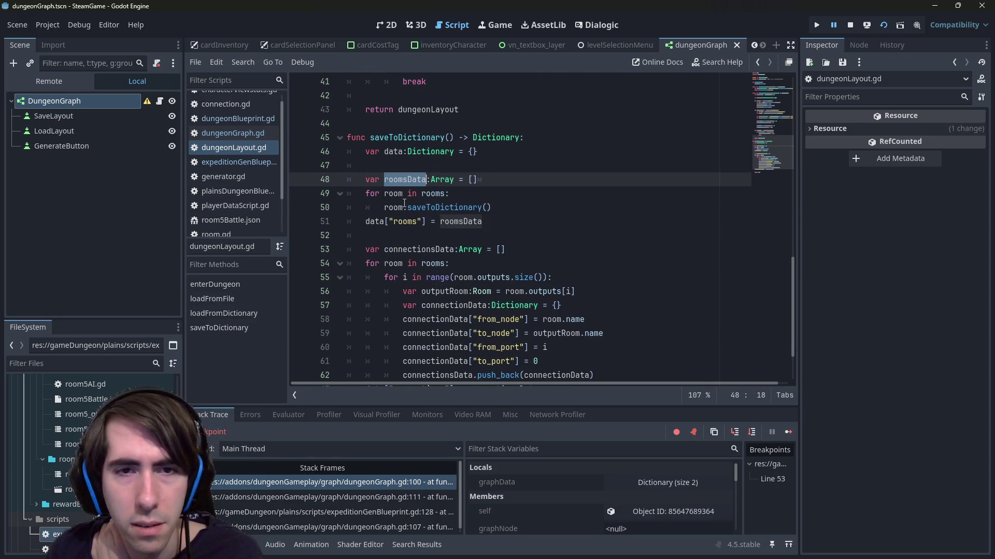
pyautogui.click(384, 207)
pyautogui.write('roomsData.pu')
pyautogui.press('Return')
pyautogui.press('Delete')
pyautogui.press('Delete')
pyautogui.hotkey('ctrl', 'Right')
pyautogui.press('End')
pyautogui.write(')')
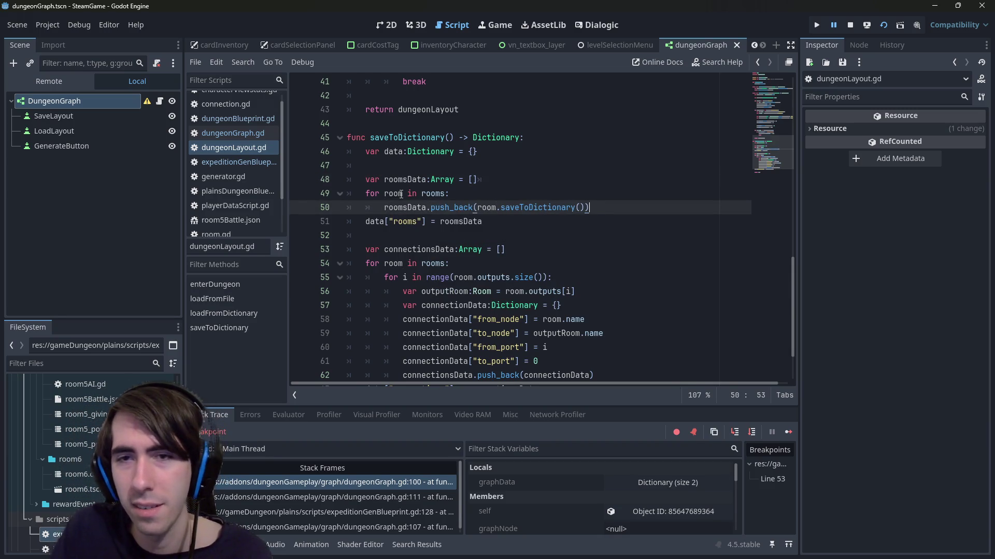
# - Resume execution, rerun the project with F5, and generate a new dungeon
pyautogui.click(880, 26)
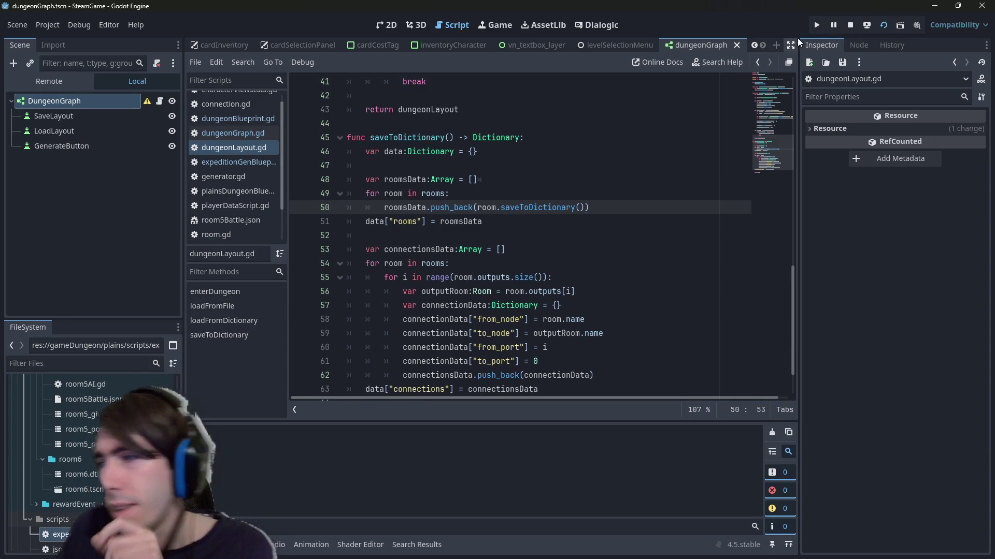
pyautogui.press('F5')
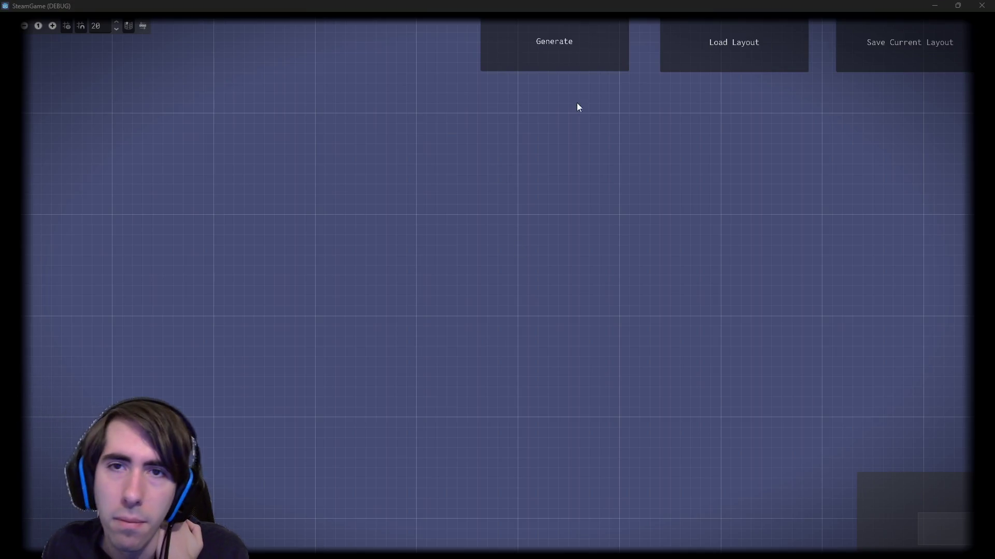
pyautogui.click(592, 27)
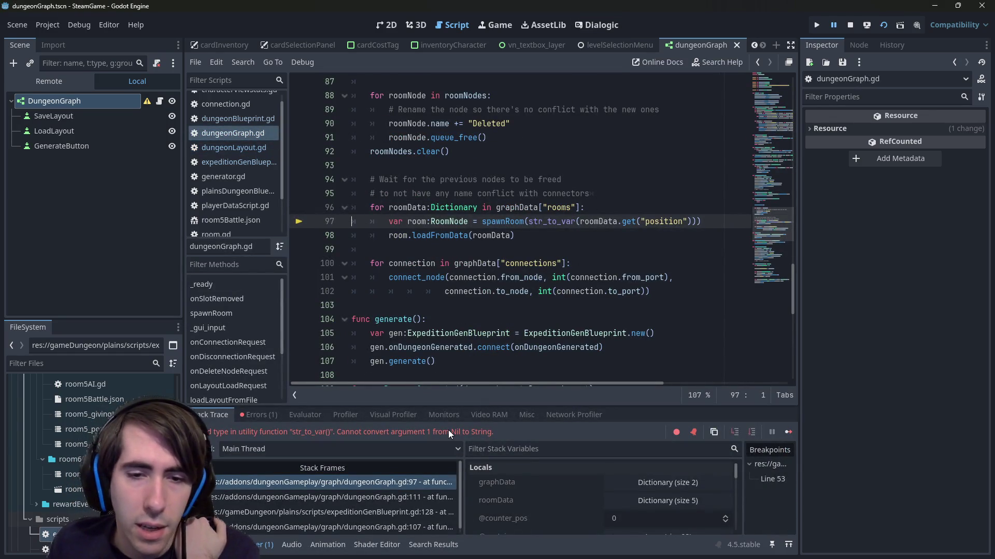
pyautogui.scroll(1, 626, 294)
pyautogui.doubleClick(607, 263)
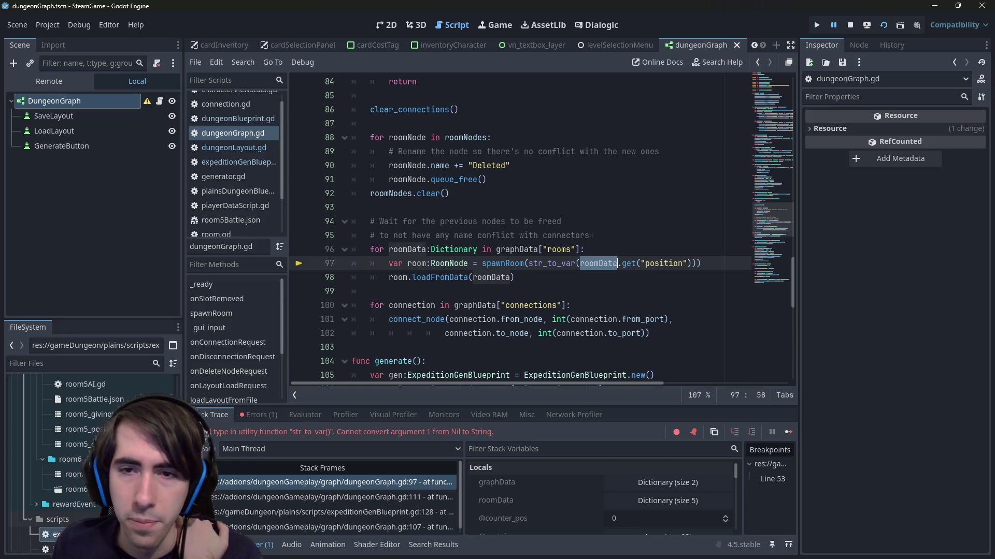
pyautogui.click(636, 253)
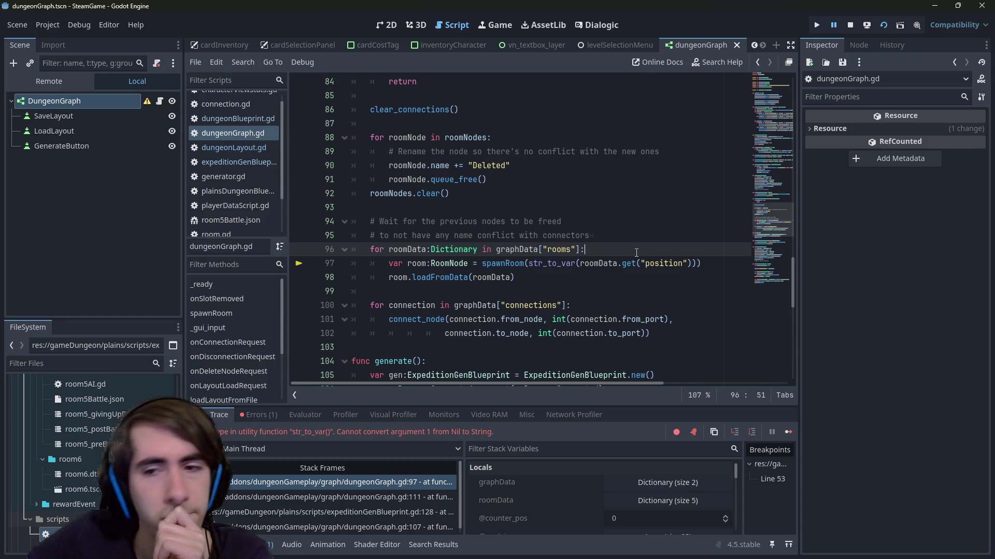
pyautogui.click(689, 264)
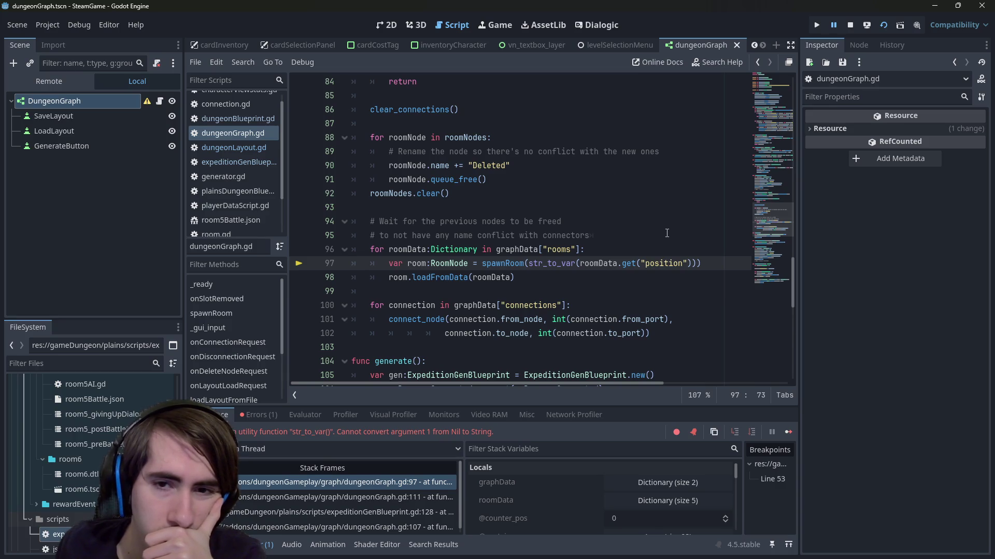
pyautogui.doubleClick(483, 268)
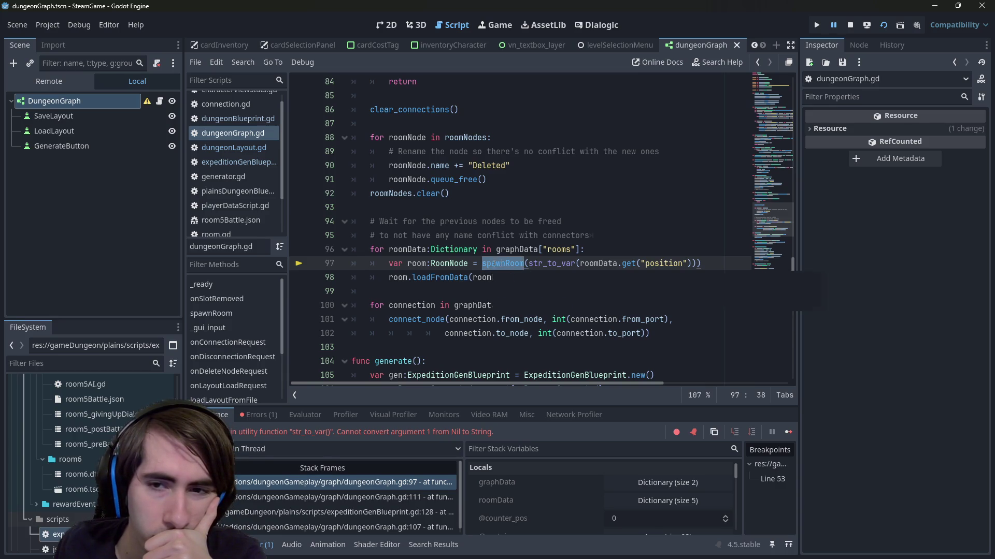
pyautogui.click(602, 247)
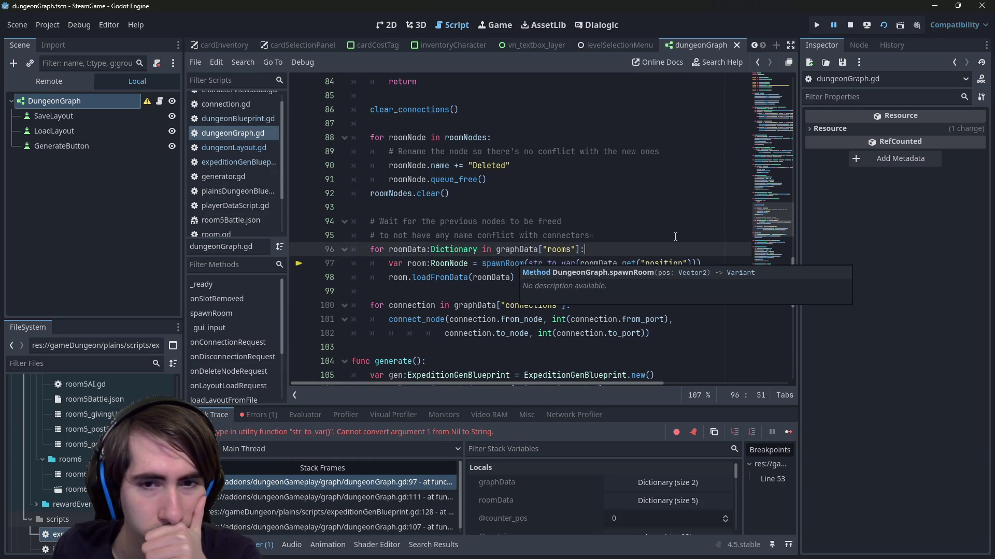
pyautogui.write('\\')
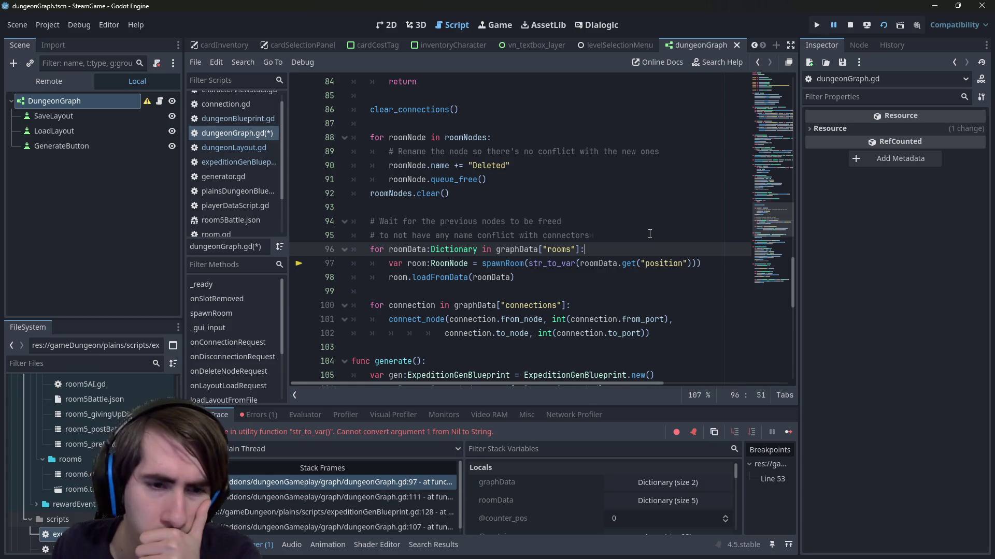
pyautogui.press('Return')
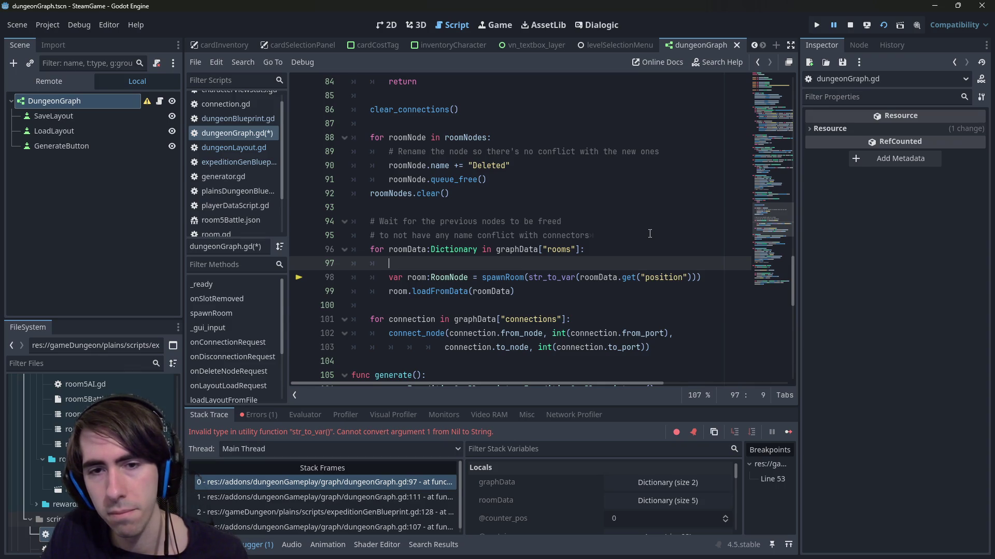
pyautogui.click(579, 277)
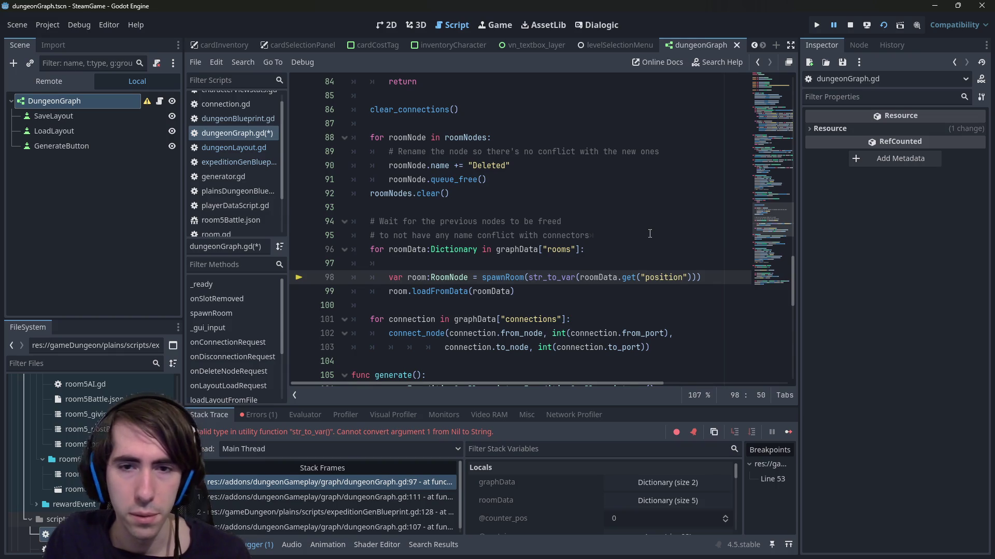
pyautogui.press('Up')
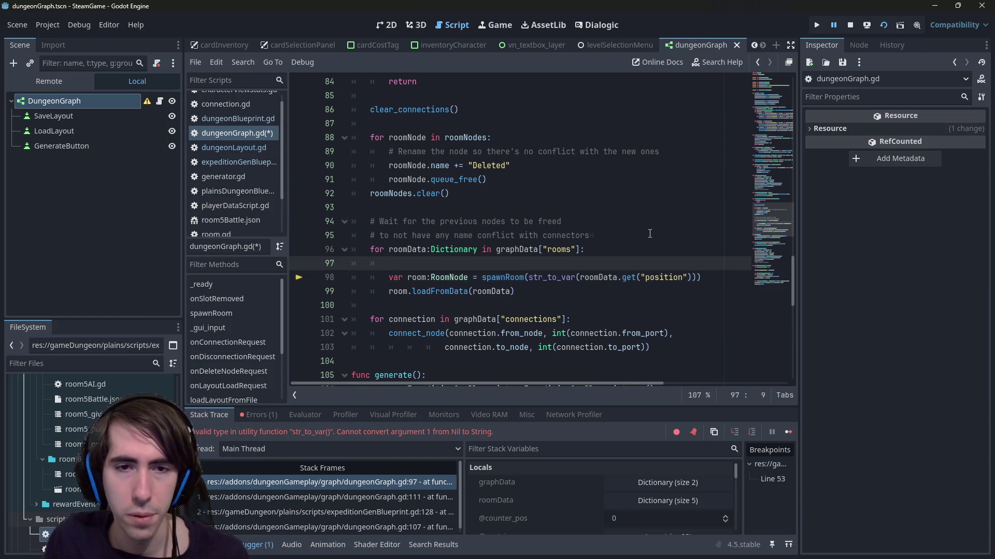
pyautogui.press('BackSpace')
pyautogui.press('BackSpace')
pyautogui.press('BackSpace')
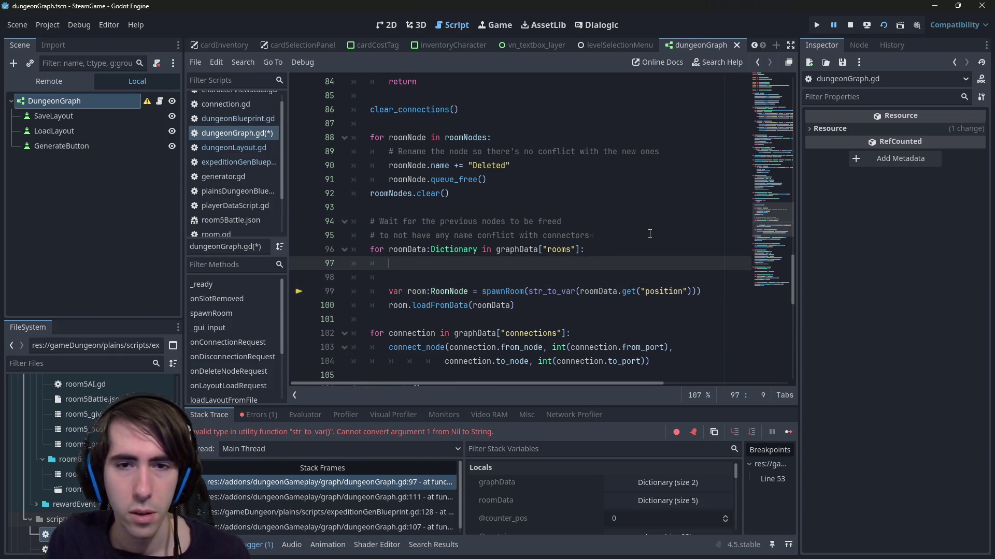
pyautogui.click(650, 234)
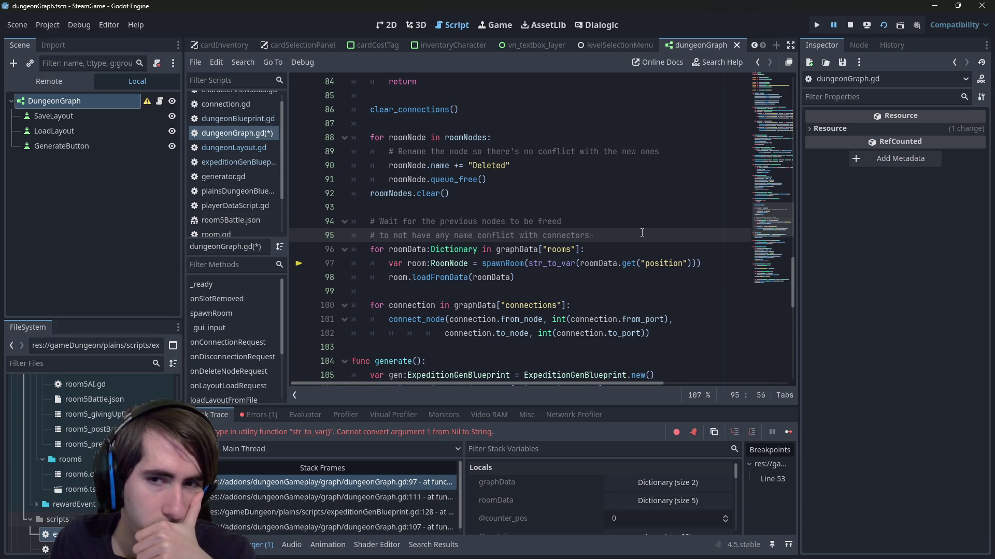
pyautogui.click(686, 252)
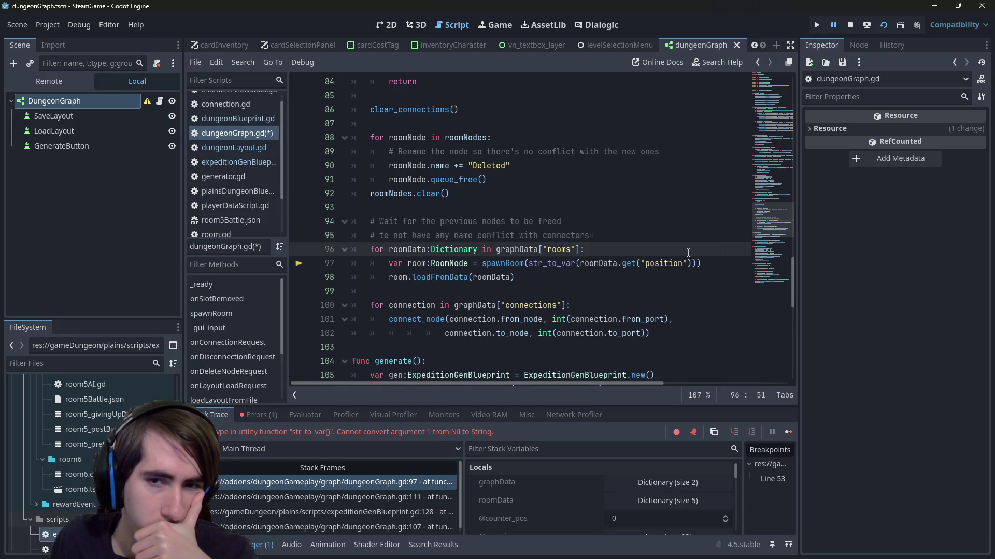
pyautogui.doubleClick(591, 264)
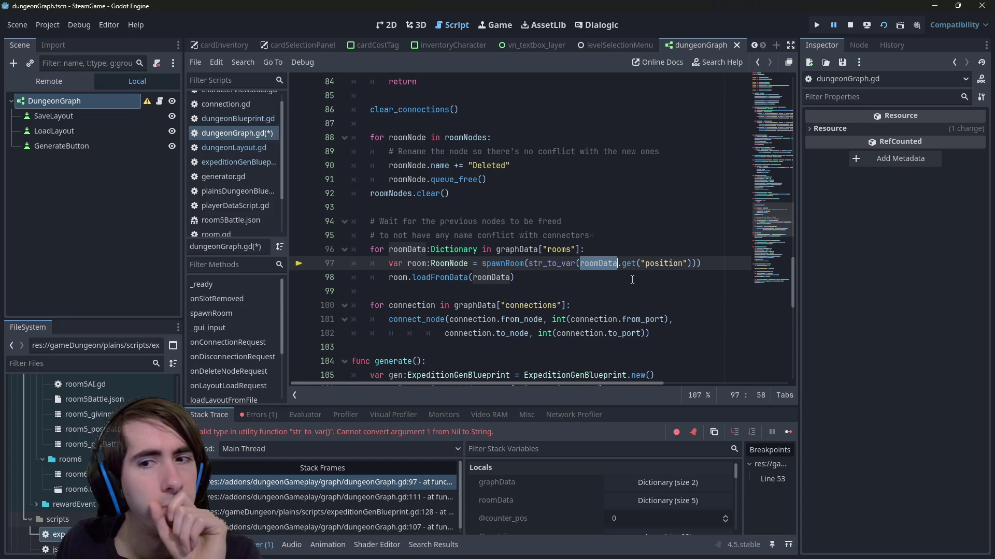
pyautogui.click(683, 253)
# - Try and undo blank lines in dungeonLayout.gd's rooms loop, then save
pyautogui.press('Return')
pyautogui.hotkey('ctrl', 'z')
pyautogui.scroll(-2, 683, 257)
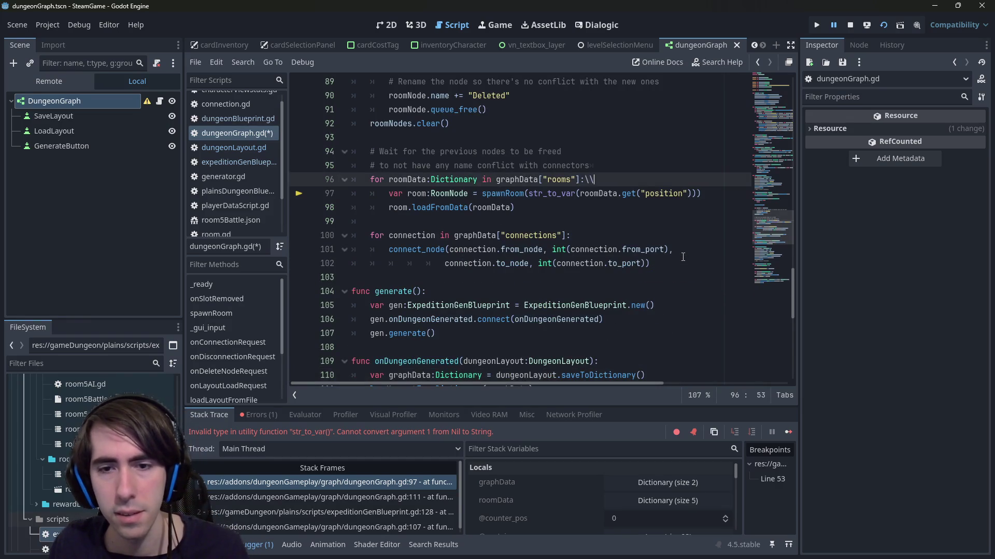
pyautogui.press('Return')
pyautogui.hotkey('ctrl', 'z')
pyautogui.hotkey('ctrl', 's')
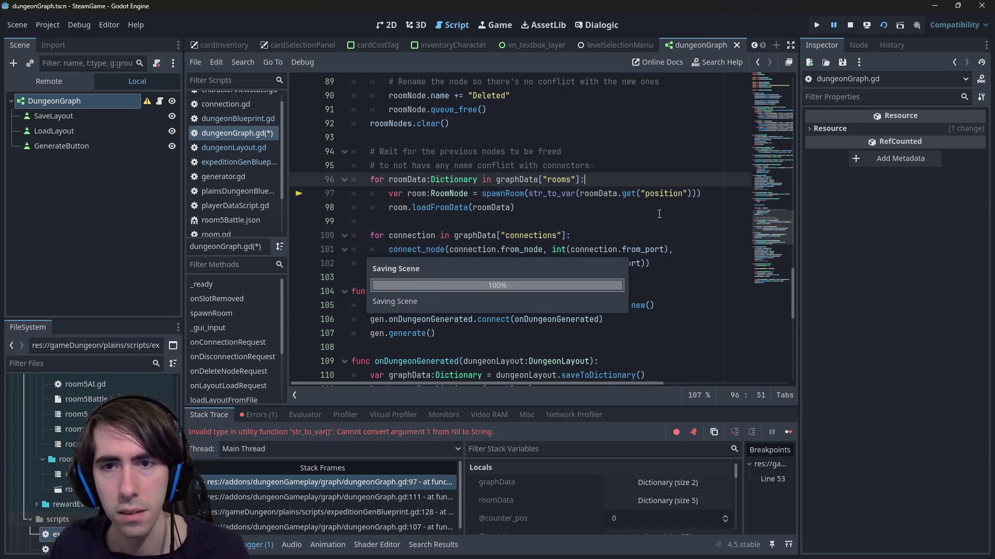
# - Jump from dungeonLayout.gd's saveToDictionary to Room's definition in room.gd and back
pyautogui.scroll(2, 638, 198)
pyautogui.scroll(-5, 617, 259)
pyautogui.scroll(2, 611, 273)
pyautogui.scroll(-6, 611, 273)
pyautogui.scroll(4, 596, 265)
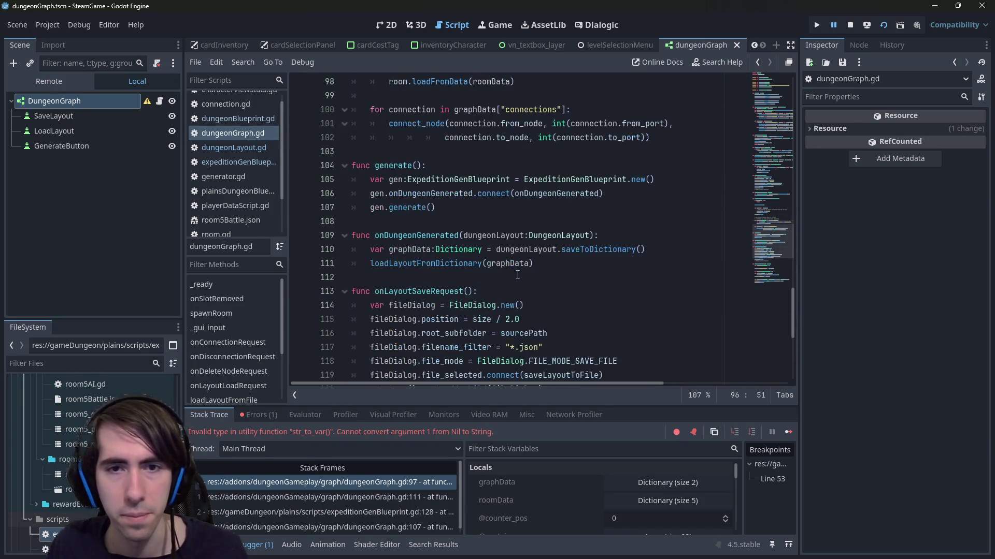
pyautogui.keyDown('ctrl'); pyautogui.click(583, 257); pyautogui.keyUp('ctrl')
pyautogui.scroll(-4, 583, 252)
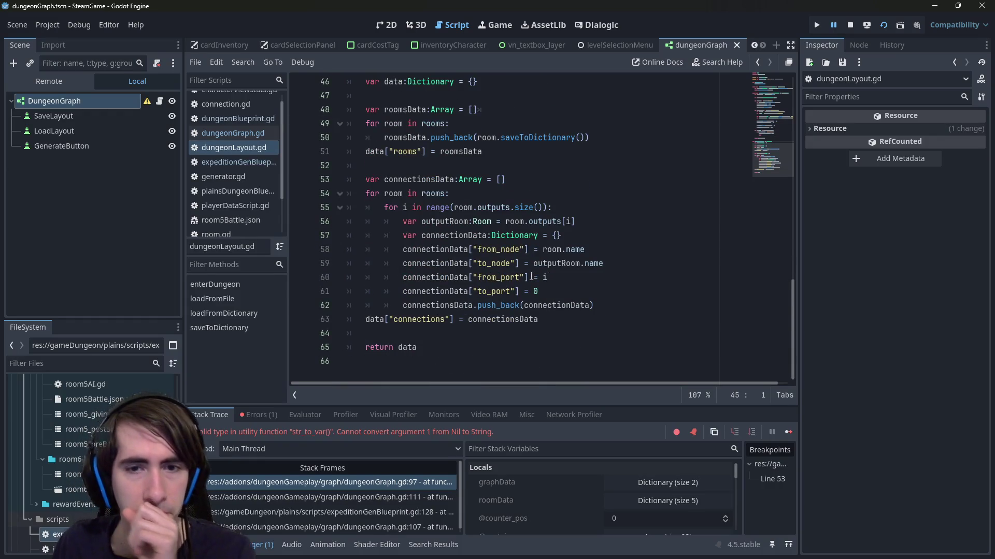
pyautogui.scroll(2, 516, 285)
pyautogui.click(622, 218)
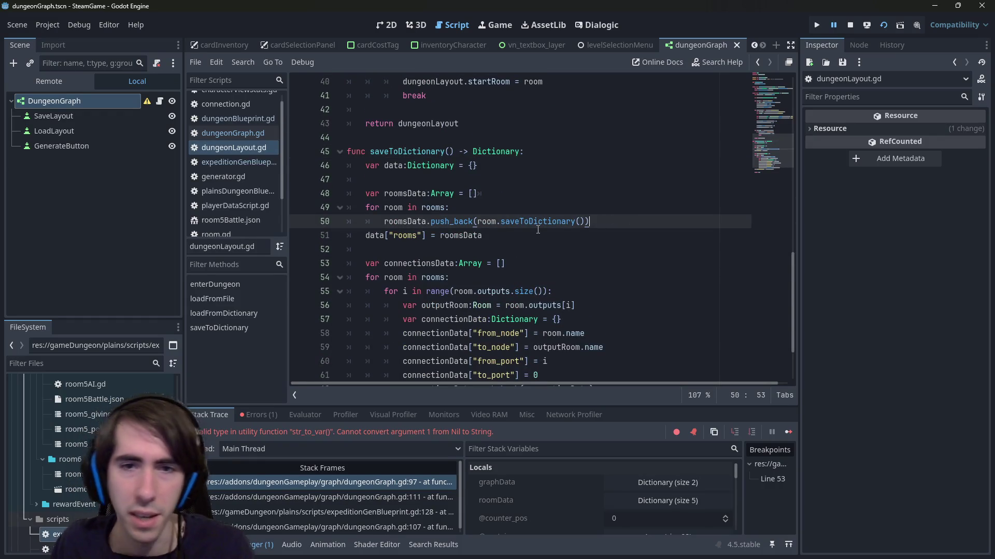
pyautogui.keyDown('ctrl'); pyautogui.click(522, 222); pyautogui.keyUp('ctrl')
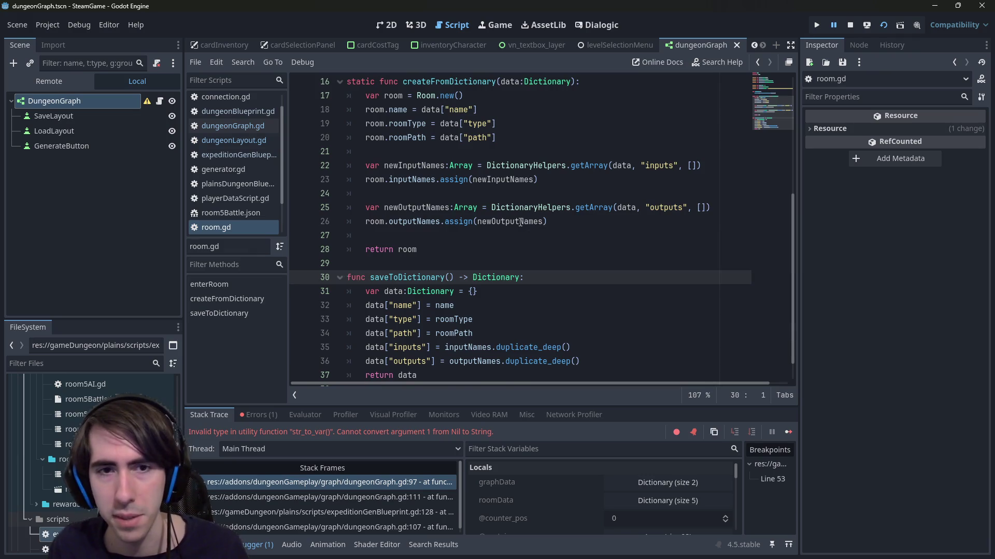
pyautogui.hotkey('alt', 'Left')
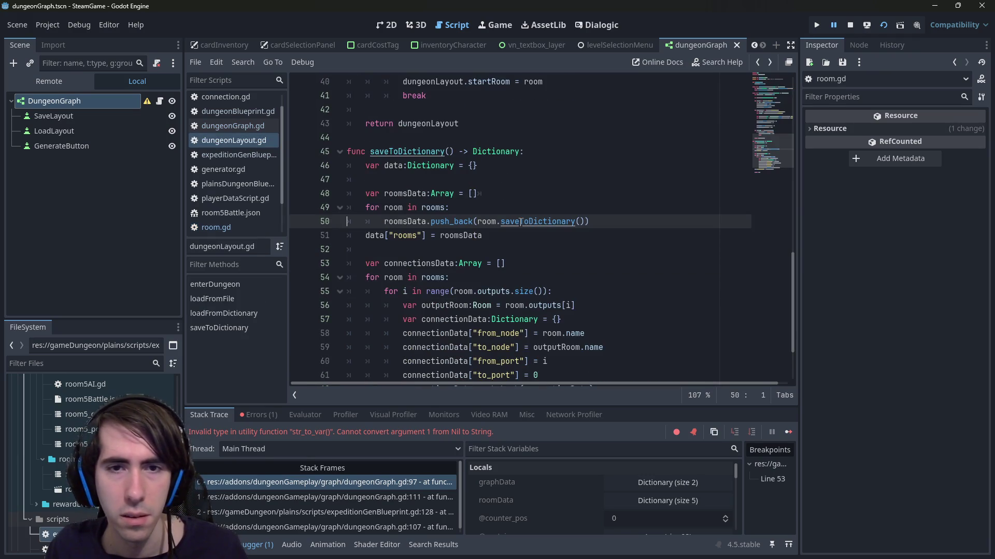
# - Open room.gd's saveToDictionary from the rooms loop and select its outputs line
pyautogui.press('Up')
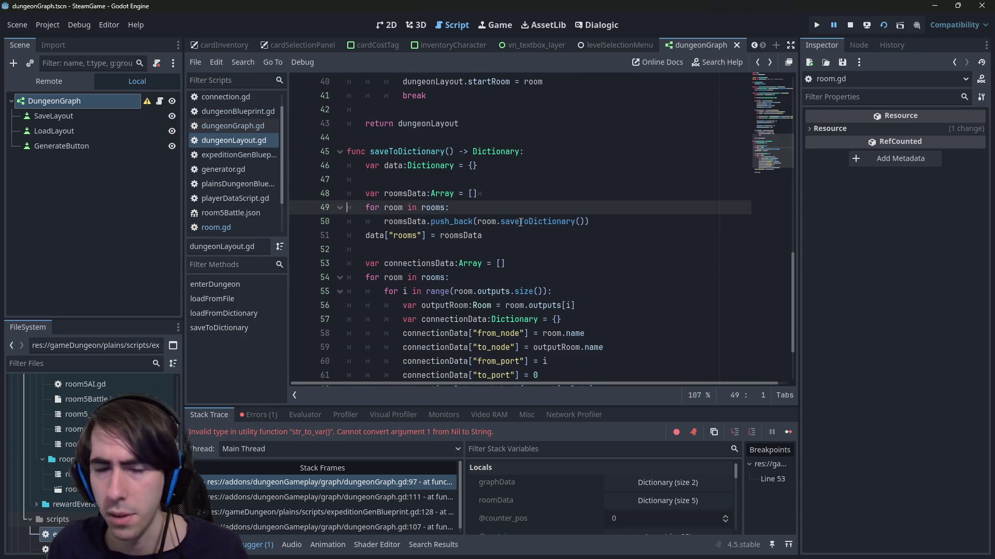
pyautogui.scroll(1, 521, 223)
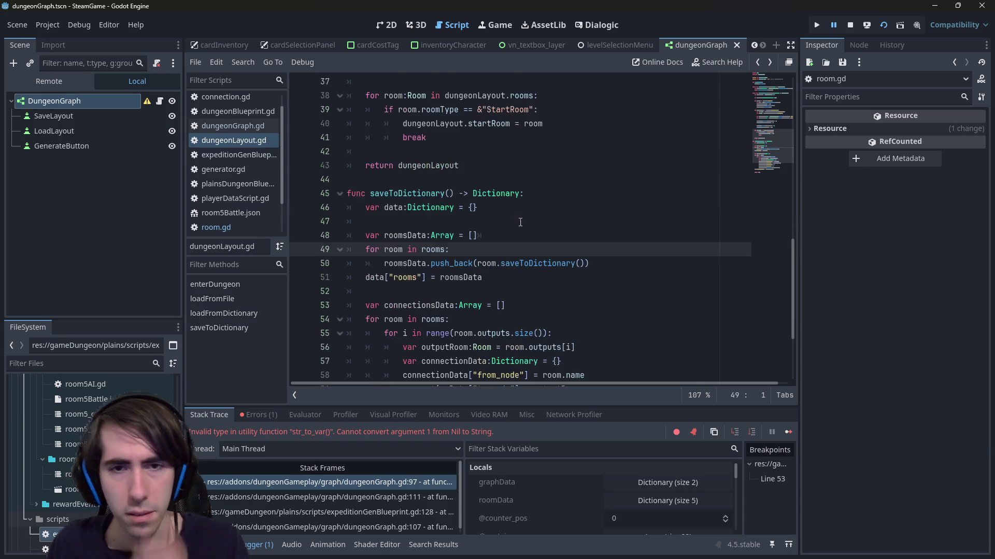
pyautogui.click(539, 253)
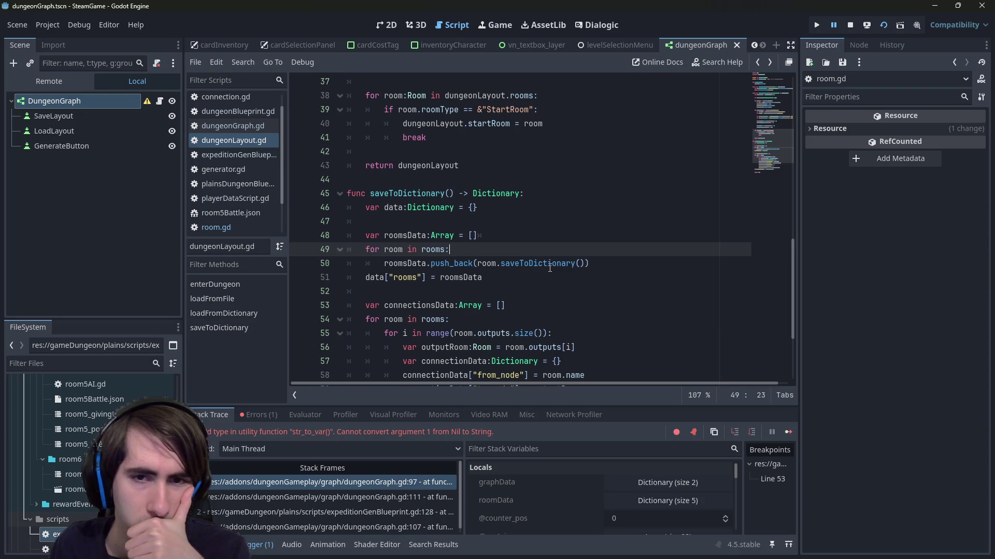
pyautogui.moveTo(550, 268)
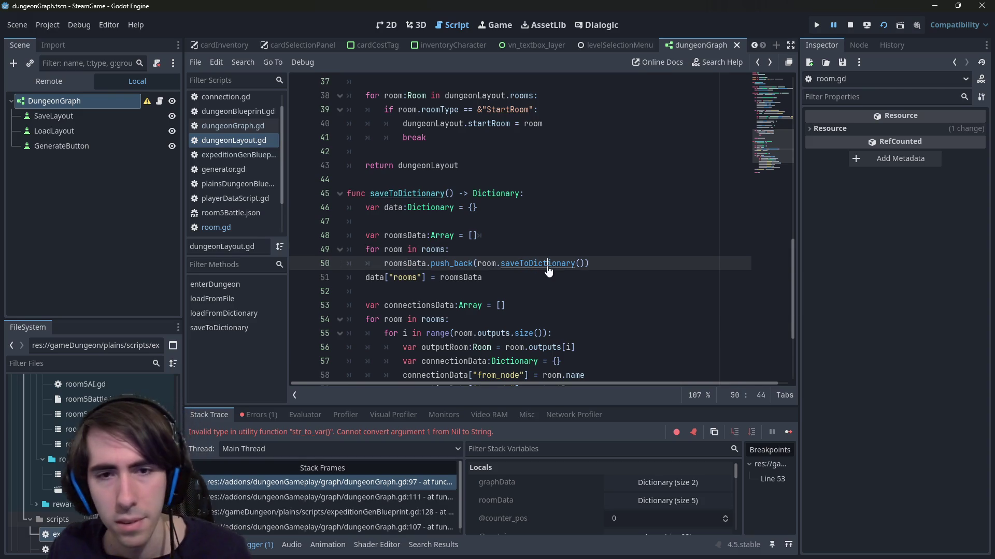
pyautogui.keyDown('ctrl'); pyautogui.click(549, 265); pyautogui.keyUp('ctrl')
pyautogui.moveTo(585, 333)
pyautogui.mouseDown()
pyautogui.moveTo(445, 323)
pyautogui.moveTo(295, 334)
pyautogui.mouseUp()
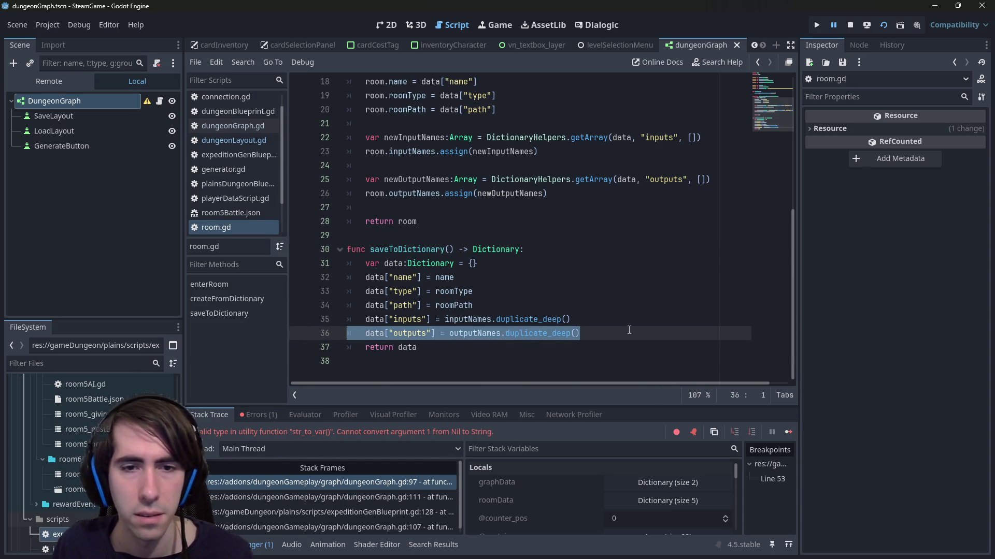
# - Check the spawnRoom call on line 97 of dungeonGraph.gd, then return to dungeonLayout.gd
pyautogui.click(160, 101)
pyautogui.scroll(-2, 563, 234)
pyautogui.scroll(8, 565, 259)
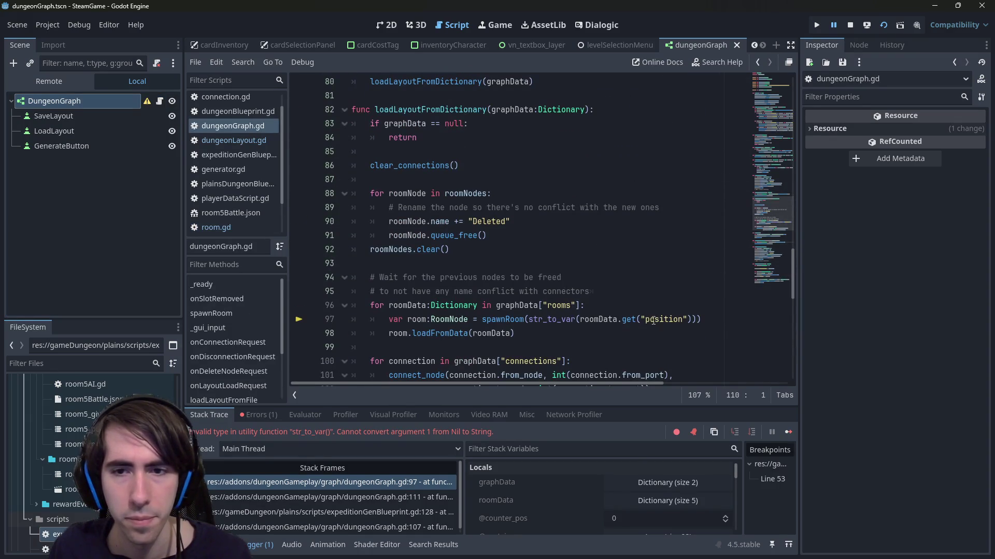
pyautogui.click(506, 318)
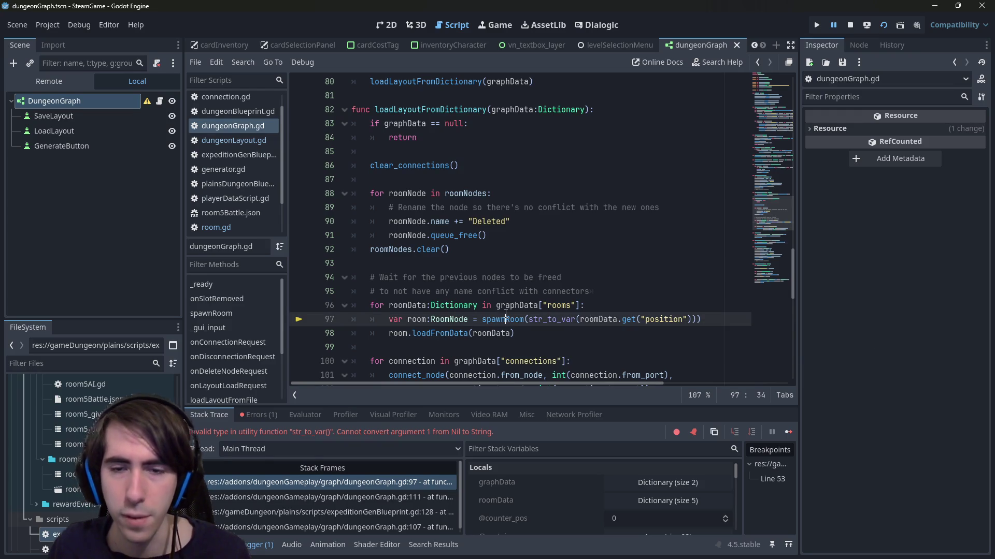
pyautogui.hotkey('alt', 'Left')
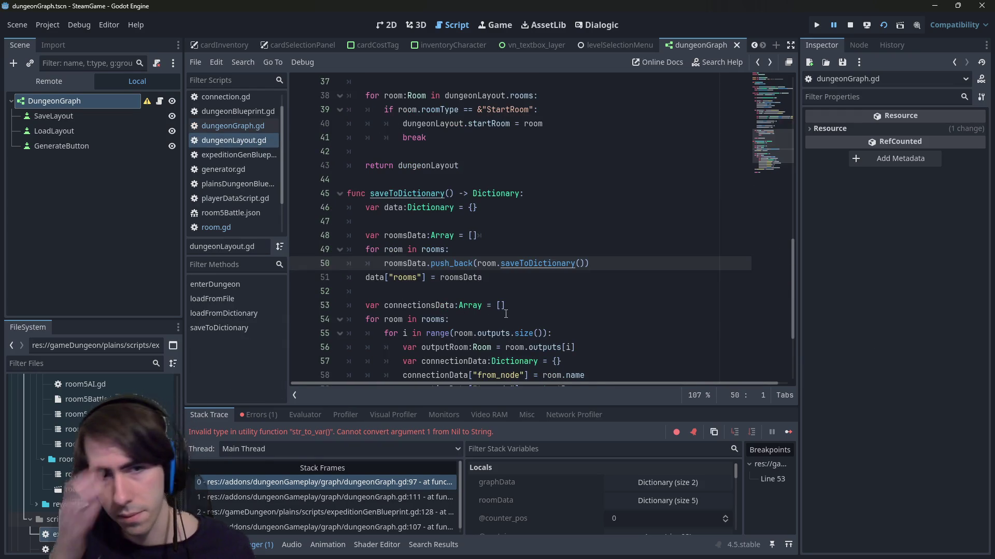
# - In room.gd's saveToDictionary, copy the data["path"] = roomPath line to place after outputs
pyautogui.press('Down')
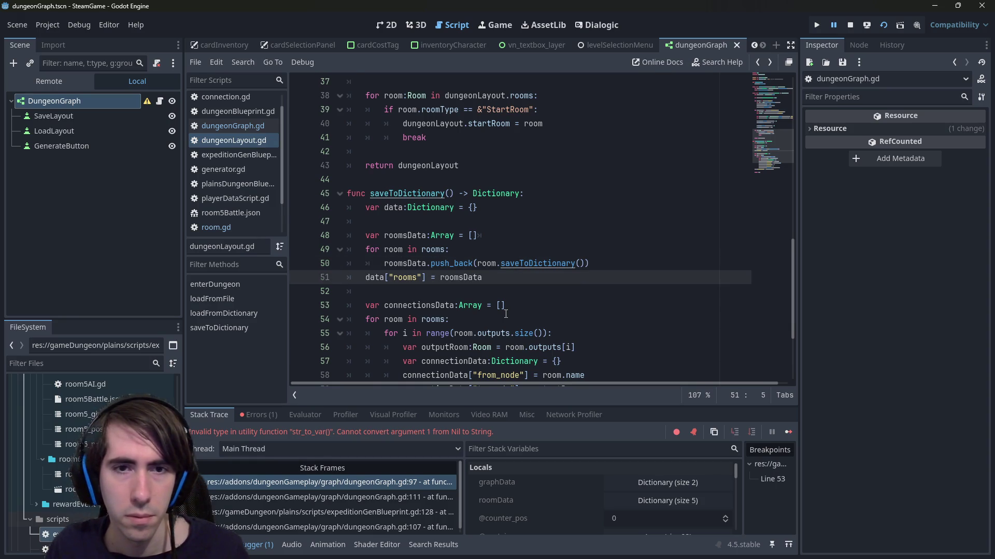
pyautogui.scroll(-1, 494, 290)
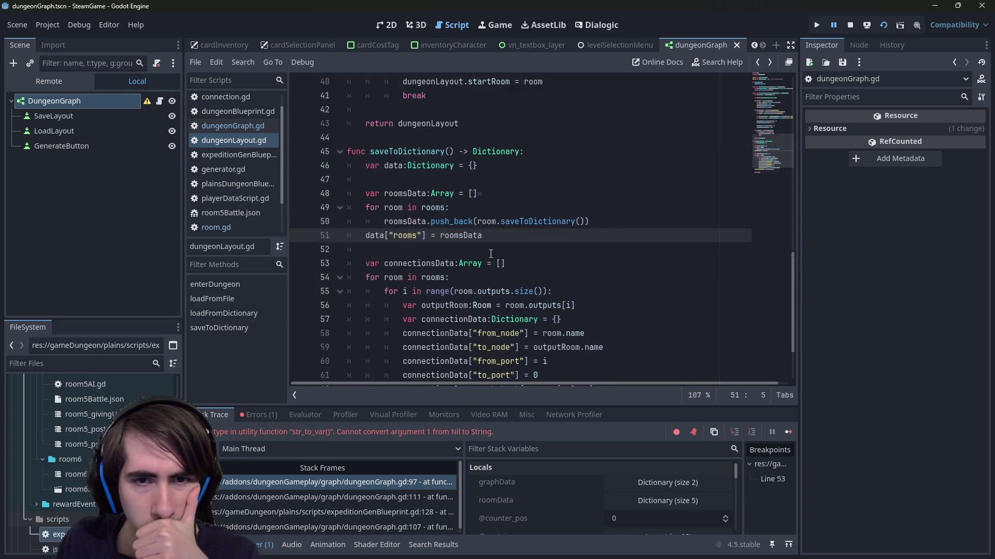
pyautogui.scroll(-2, 490, 254)
pyautogui.scroll(2, 539, 208)
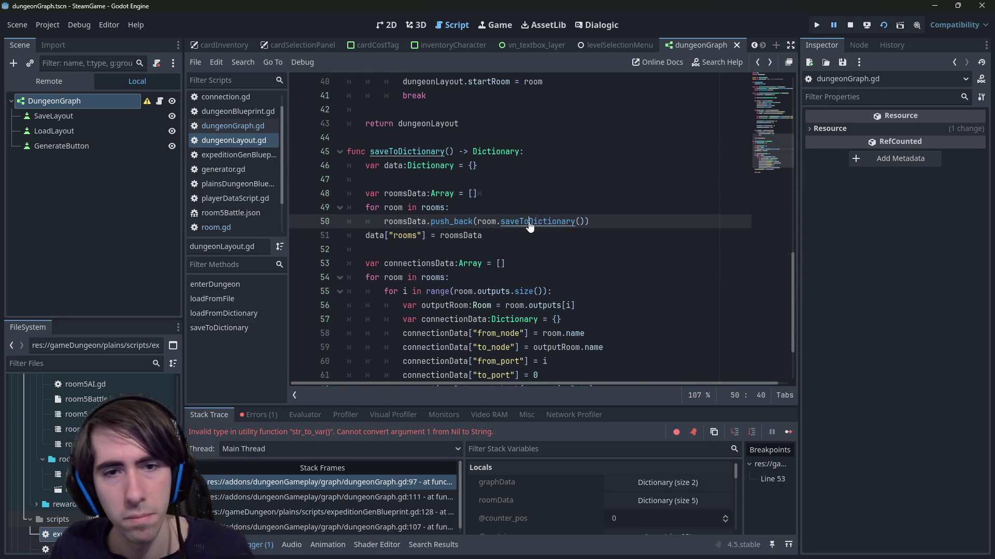
pyautogui.keyDown('ctrl'); pyautogui.click(540, 223); pyautogui.keyUp('ctrl')
pyautogui.moveTo(519, 333); pyautogui.dragTo(347, 319)
pyautogui.moveTo(506, 316); pyautogui.dragTo(335, 317)
pyautogui.hotkey('ctrl', 'c')
pyautogui.click(599, 347)
pyautogui.press('Return')
pyautogui.press('Return')
pyautogui.hotkey('ctrl', 'v')
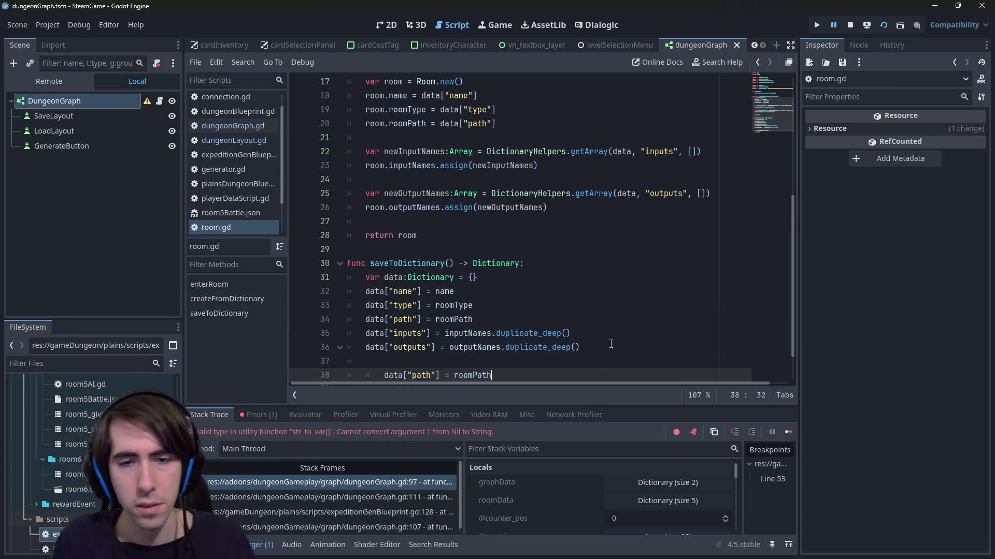
pyautogui.hotkey('shift', 'Tab')
pyautogui.hotkey('ctrl', 'Left')
pyautogui.hotkey('ctrl', 'Left')
pyautogui.press('Left')
pyautogui.press('Left')
pyautogui.hotkey('ctrl', 'shift', 'Left')
pyautogui.write('position')
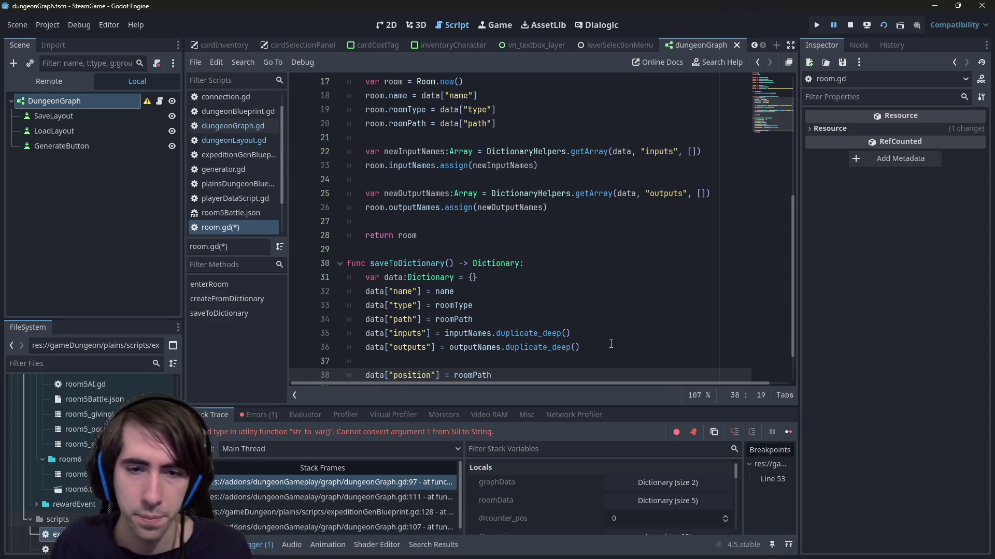
pyautogui.scroll(-1, 611, 344)
pyautogui.doubleClick(482, 333)
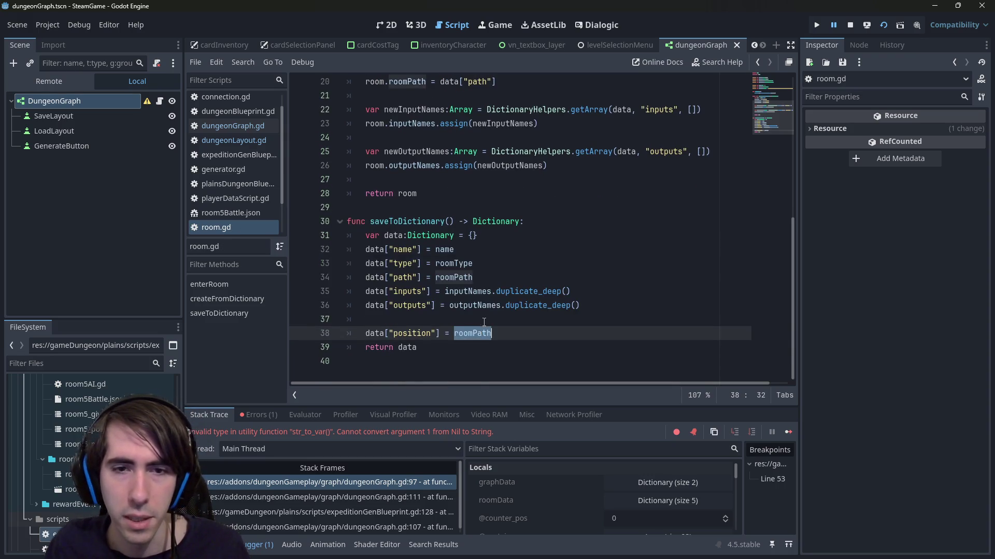
pyautogui.scroll(6, 482, 333)
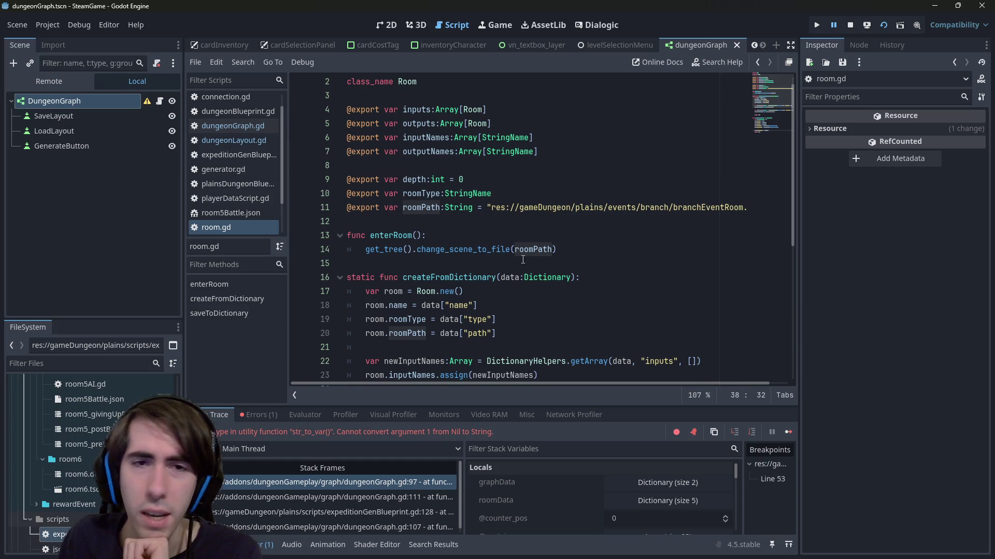
pyautogui.scroll(-6, 523, 260)
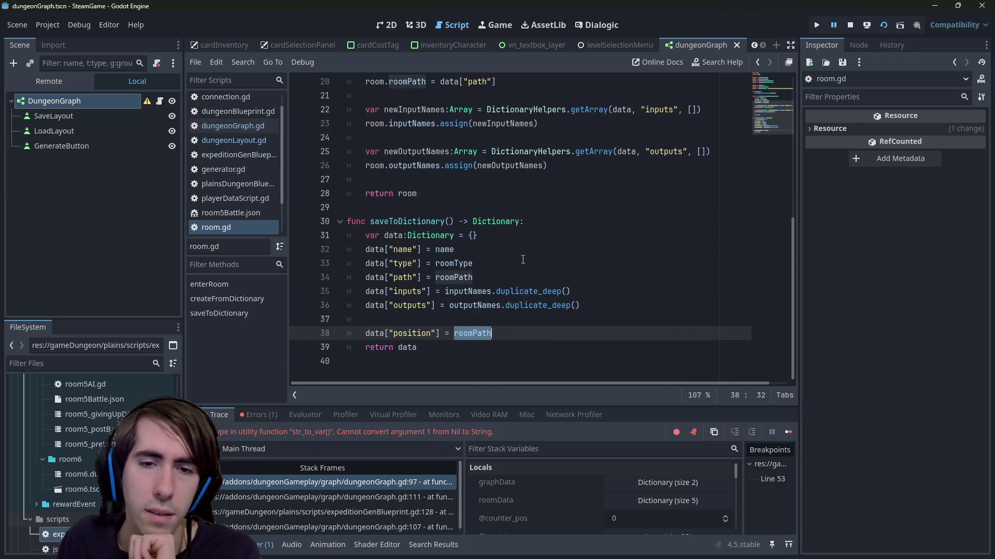
pyautogui.hotkey('ctrl', 'shift', 'Return')
pyautogui.write('vEct')
pyautogui.press('BackSpace')
pyautogui.press('BackSpace')
pyautogui.press('BackSpace')
pyautogui.write('var position')
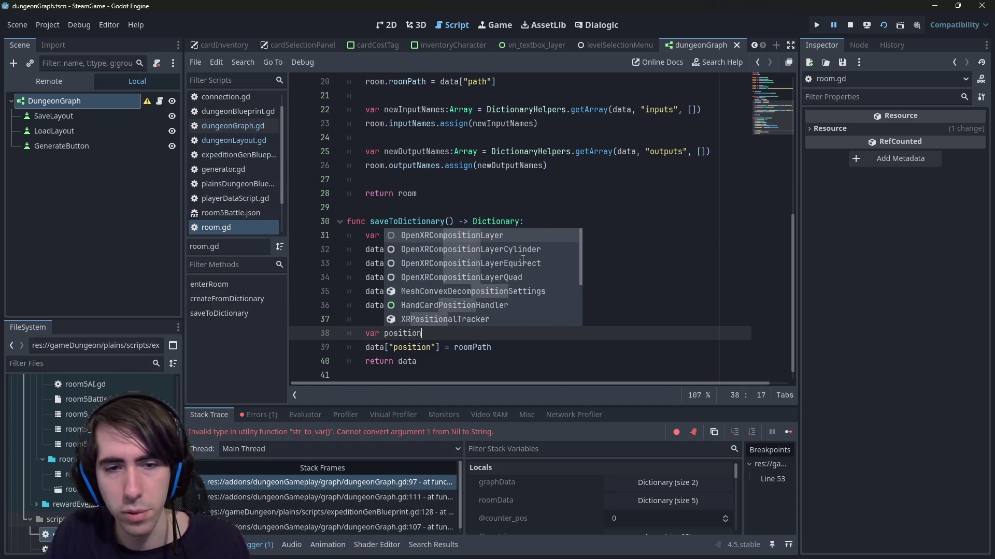
pyautogui.write(':Vector2 ')
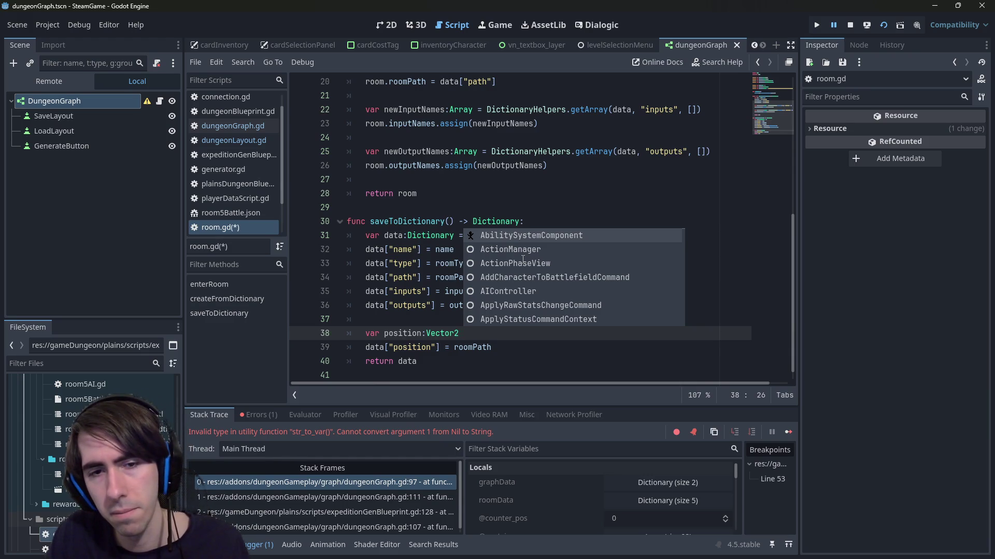
pyautogui.write('-')
pyautogui.write('Vec')
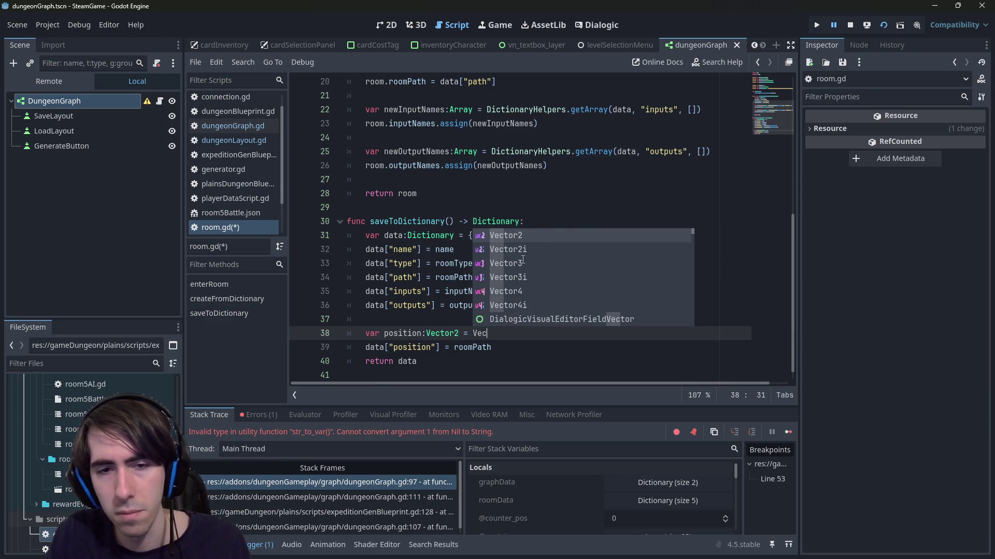
pyautogui.write('tor2.new()')
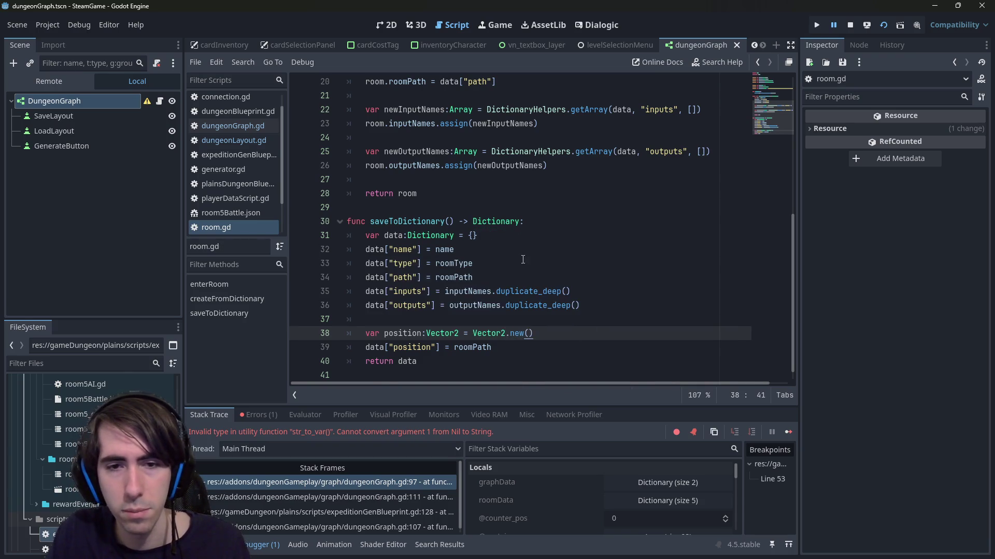
pyautogui.press('Return')
pyautogui.press('Up')
pyautogui.hotkey('ctrl', 's')
pyautogui.press('Down')
pyautogui.write('position.x = depth')
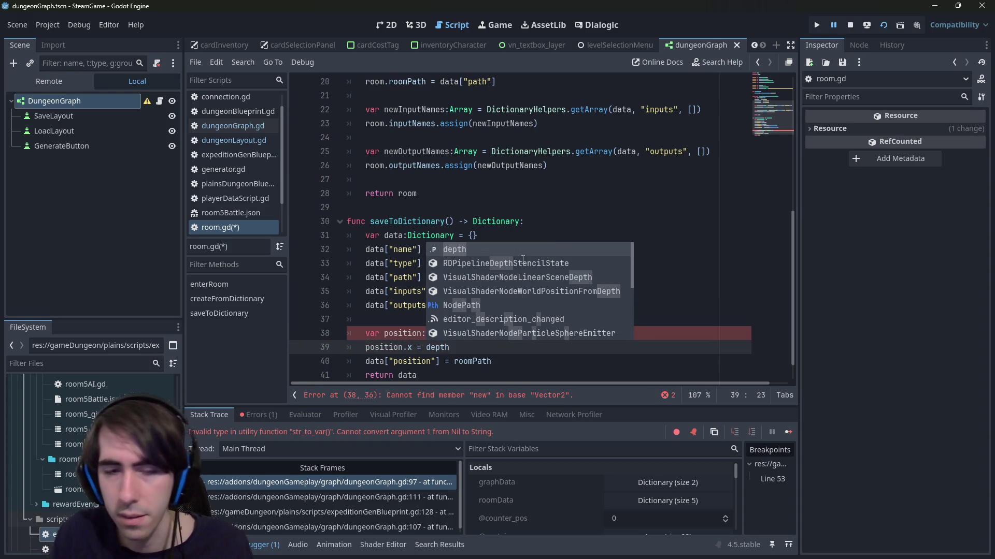
pyautogui.press('Escape')
pyautogui.scroll(-1, 500, 361)
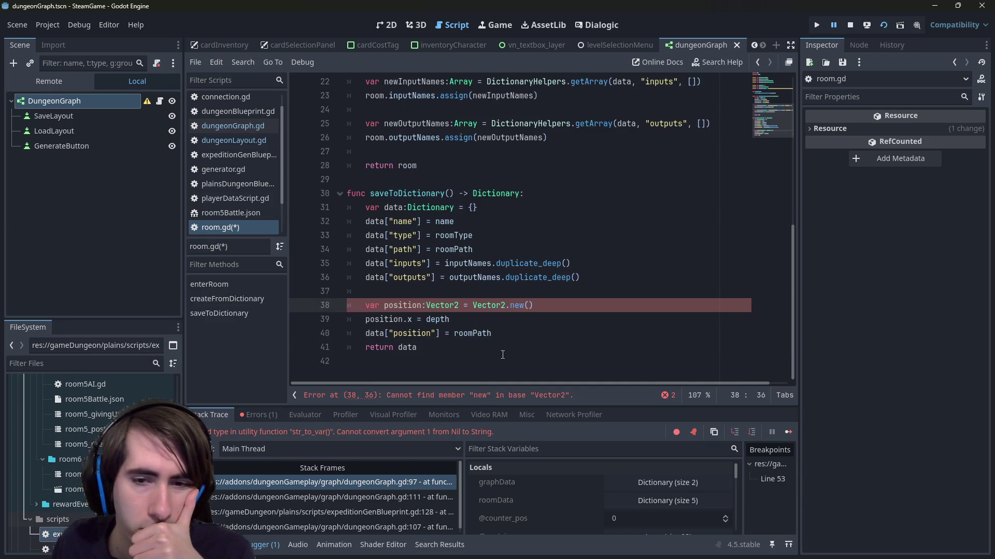
pyautogui.doubleClick(518, 305)
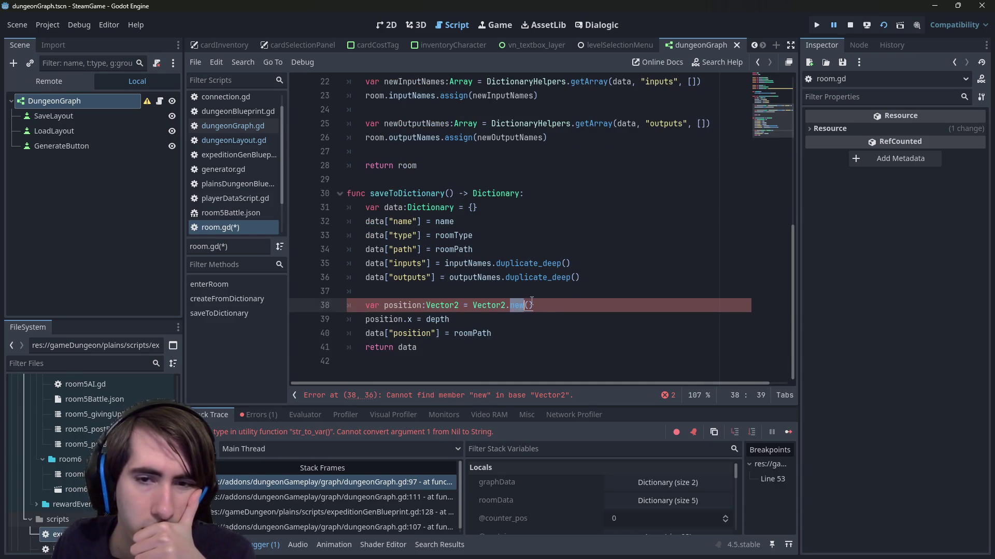
pyautogui.press('BackSpace')
pyautogui.press('BackSpace')
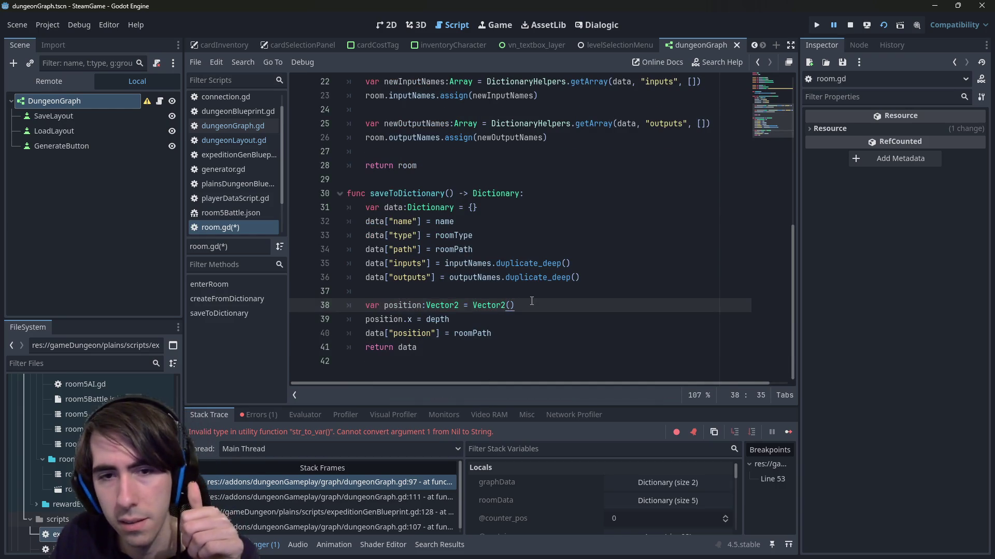
pyautogui.hotkey('ctrl', 's')
pyautogui.click(505, 325)
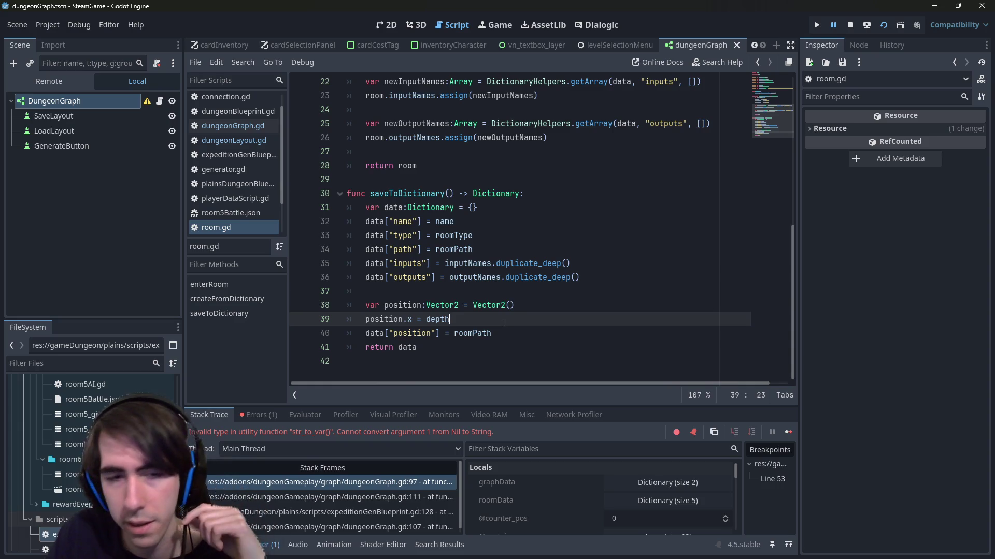
pyautogui.press('Return')
pyautogui.write('posi')
pyautogui.press('Return')
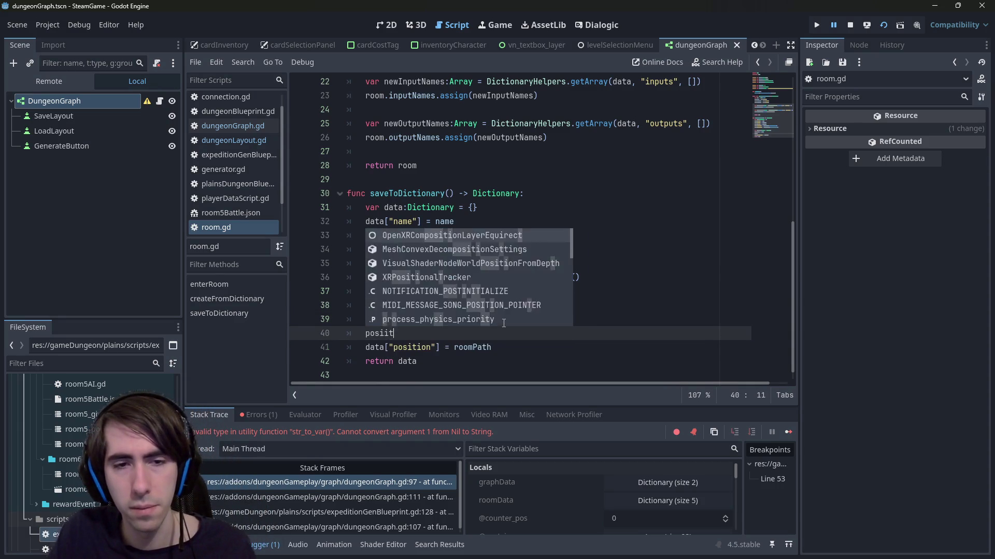
pyautogui.write('.y')
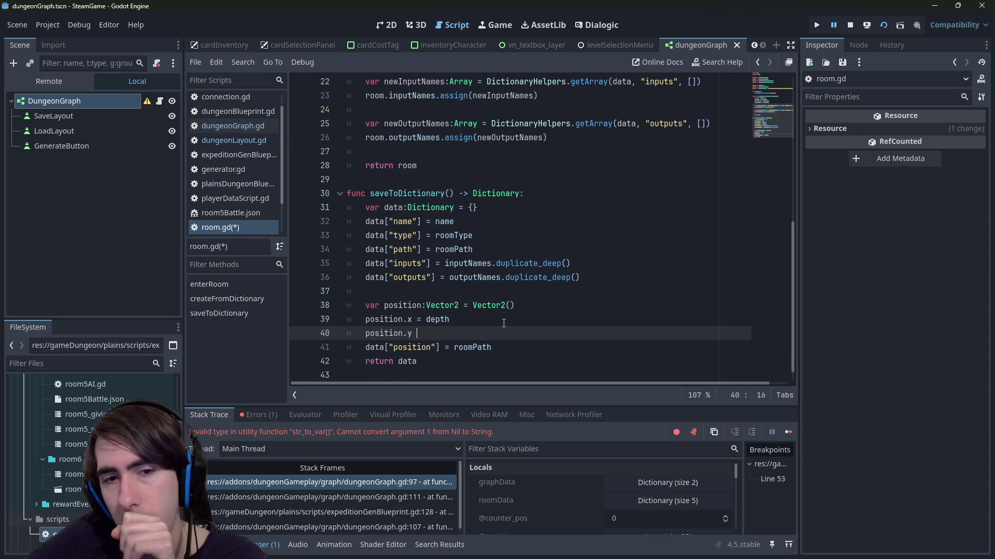
pyautogui.moveTo(491, 347)
pyautogui.mouseDown()
pyautogui.moveTo(373, 332)
pyautogui.moveTo(289, 304)
pyautogui.mouseUp()
pyautogui.press('BackSpace')
pyautogui.press('BackSpace')
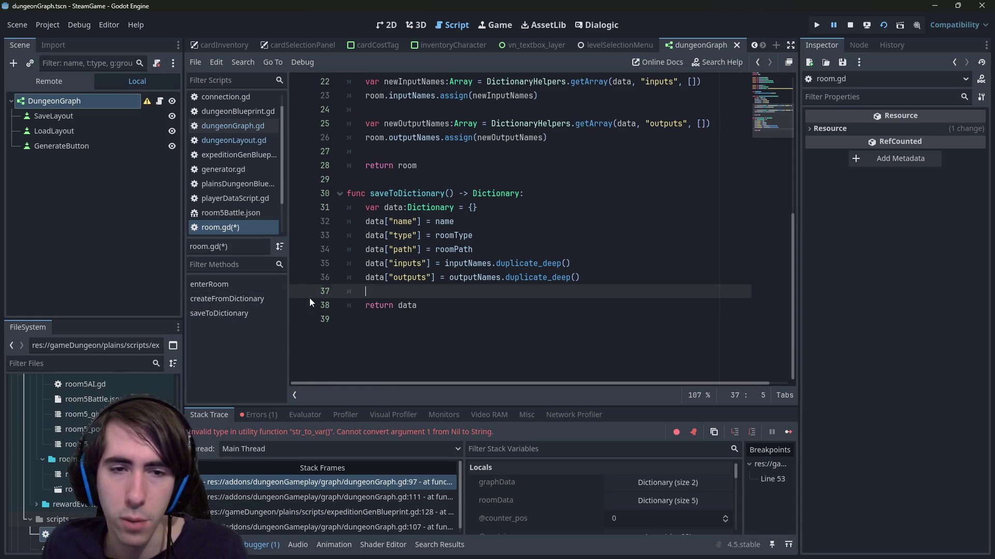
# - Delete the leftover blank line so return data follows outputs, and save room.gd
pyautogui.press('BackSpace')
pyautogui.hotkey('ctrl', 's')
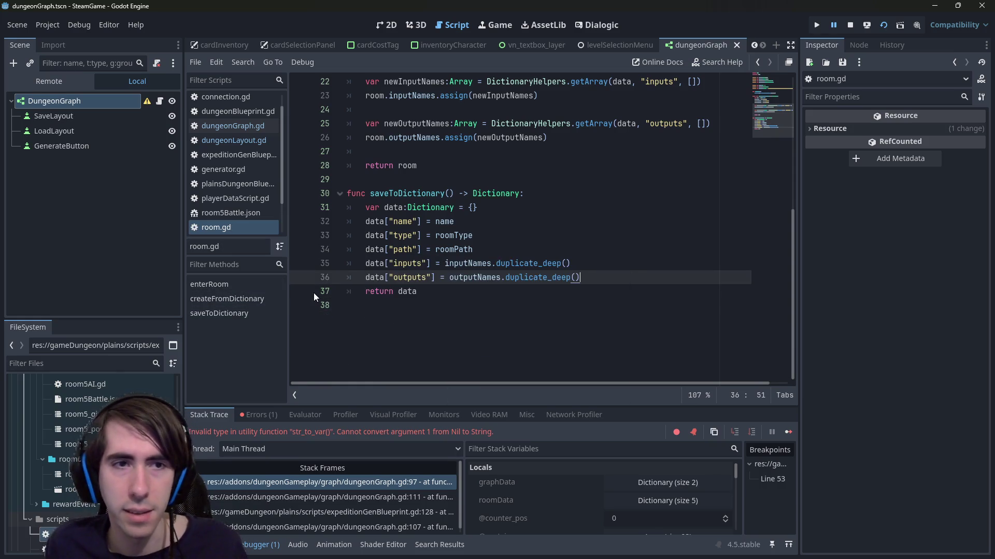
pyautogui.hotkey('alt', 'Left')
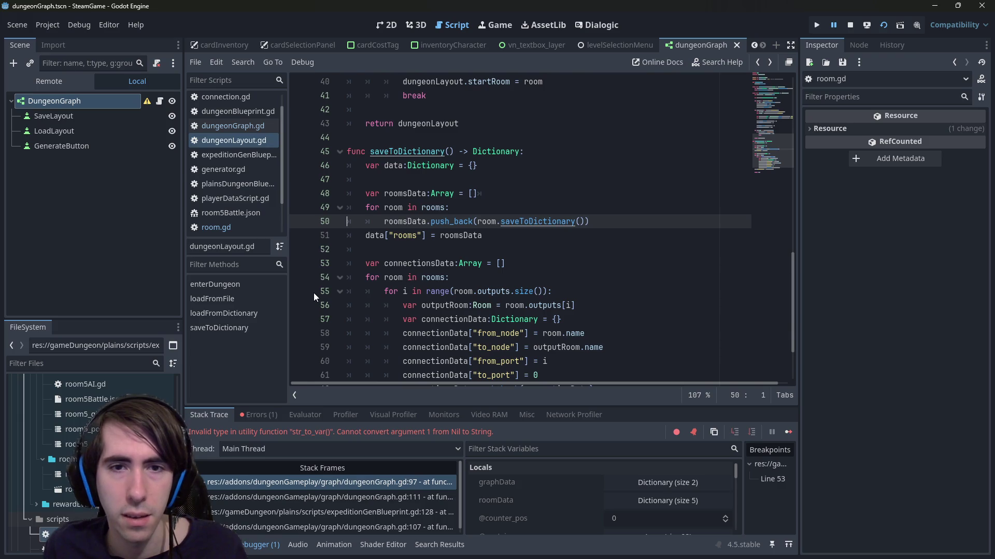
pyautogui.click(515, 230)
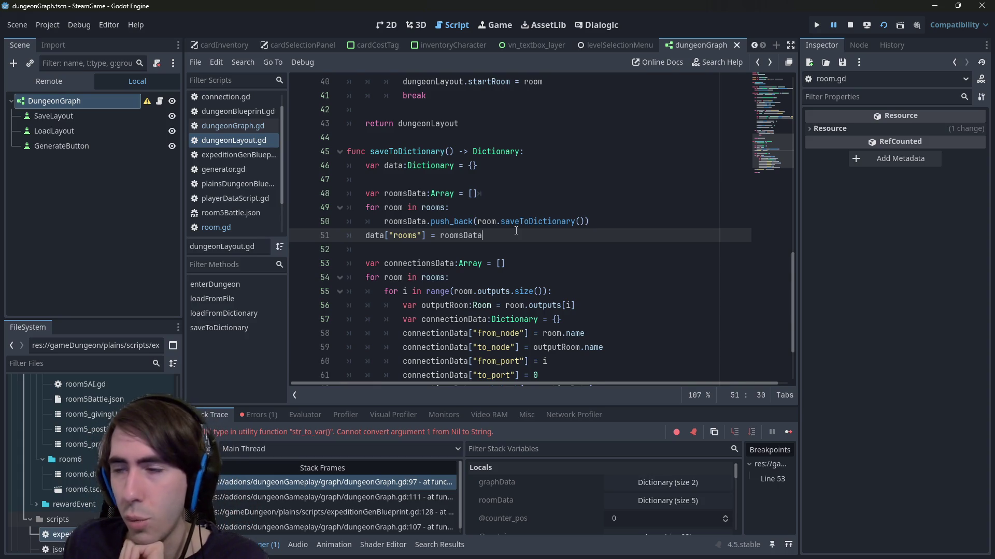
# - Compare dungeonGraph.gd's room-spawning lines 97–98 with dungeonLayout.gd's code
pyautogui.click(237, 126)
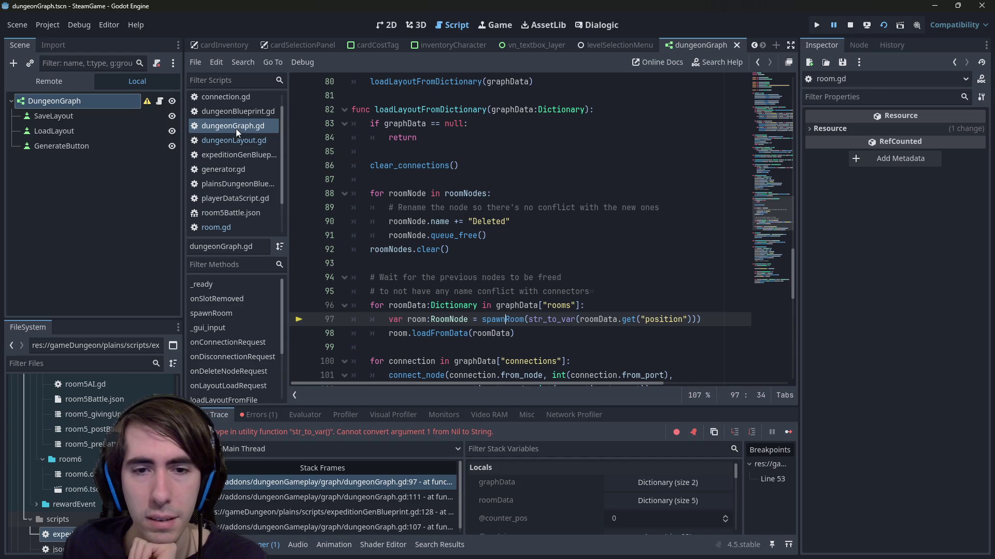
pyautogui.click(234, 141)
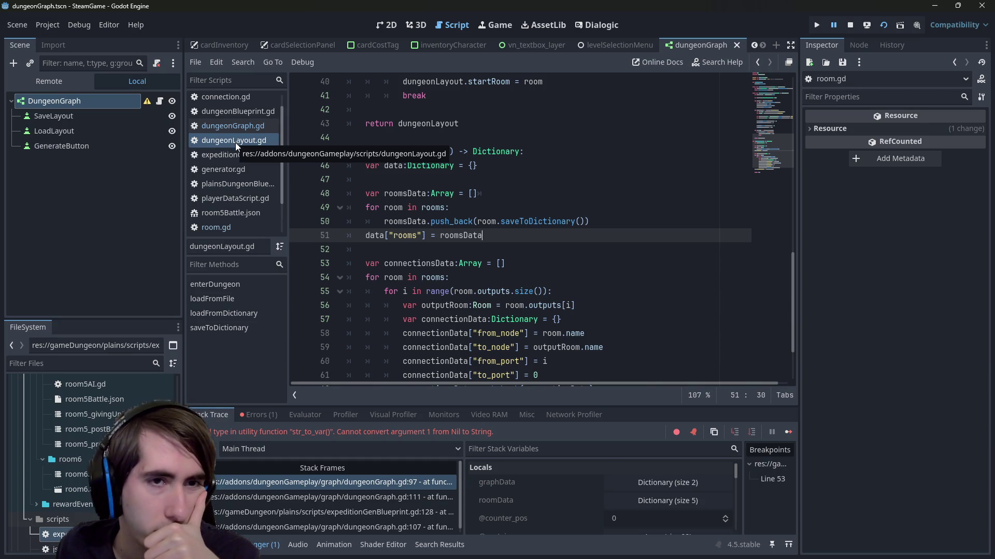
pyautogui.click(235, 126)
pyautogui.moveTo(539, 317); pyautogui.dragTo(558, 328)
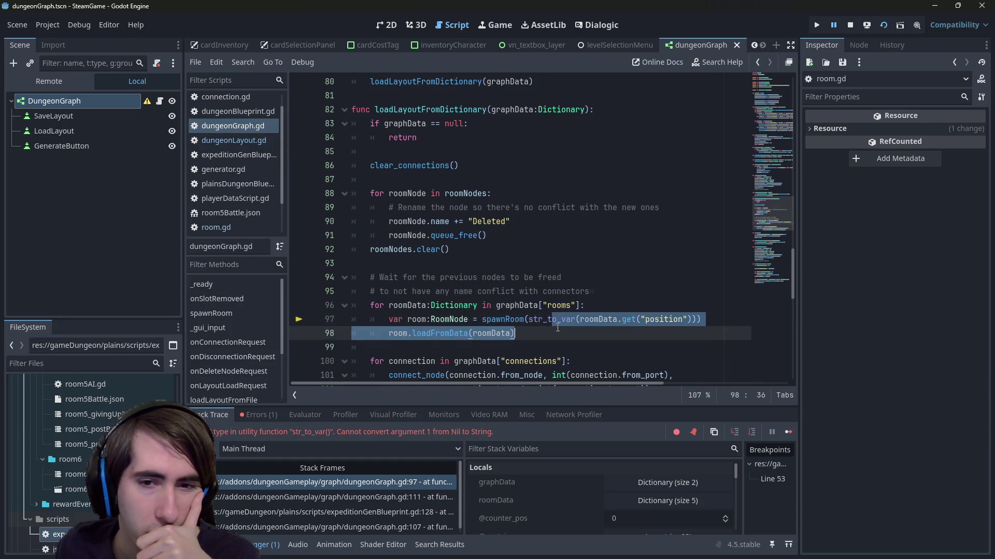
pyautogui.click(558, 327)
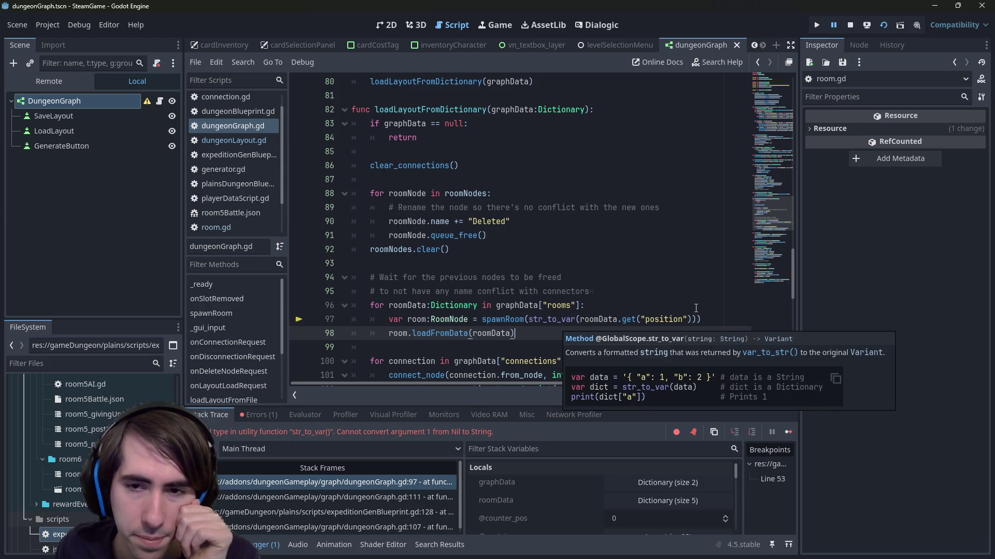
pyautogui.moveTo(668, 319)
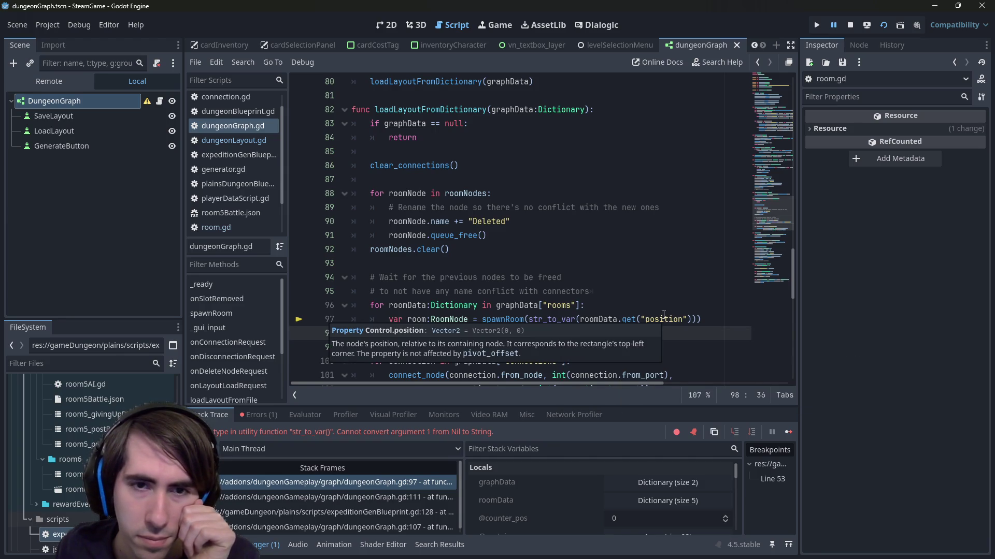
# - Return to dungeonLayout.gd's saveToDictionary and jump to room.gd's saveToDictionary definition
pyautogui.click(242, 134)
pyautogui.click(241, 126)
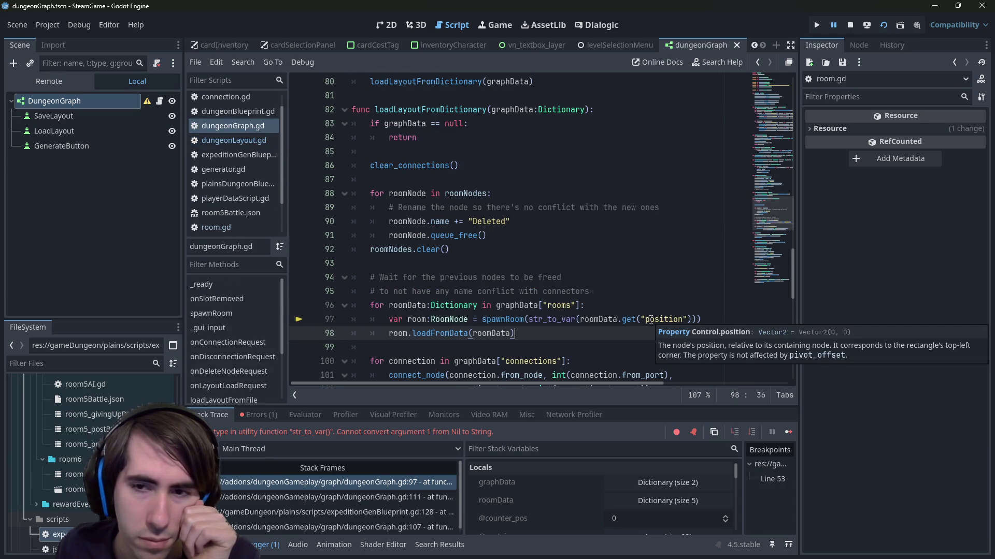
pyautogui.click(642, 304)
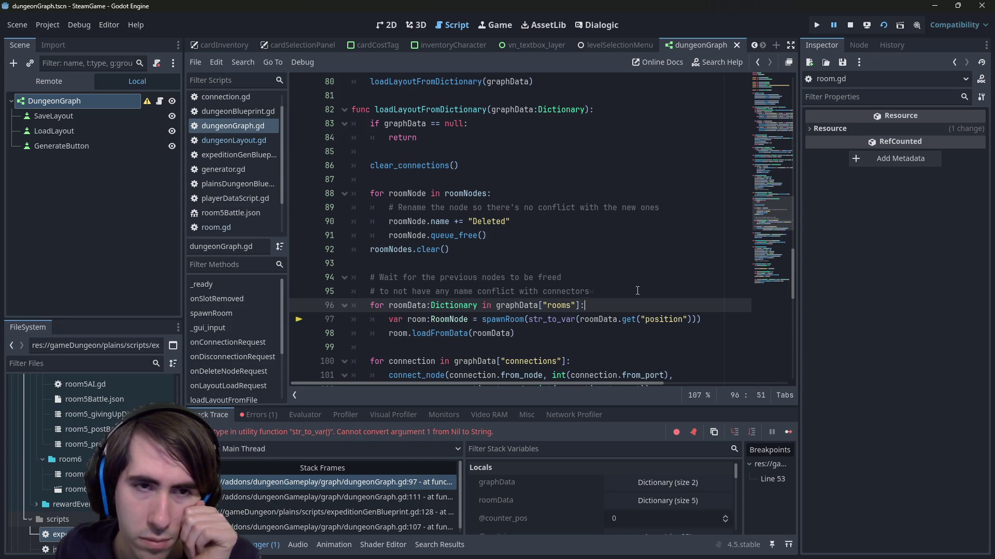
pyautogui.click(233, 140)
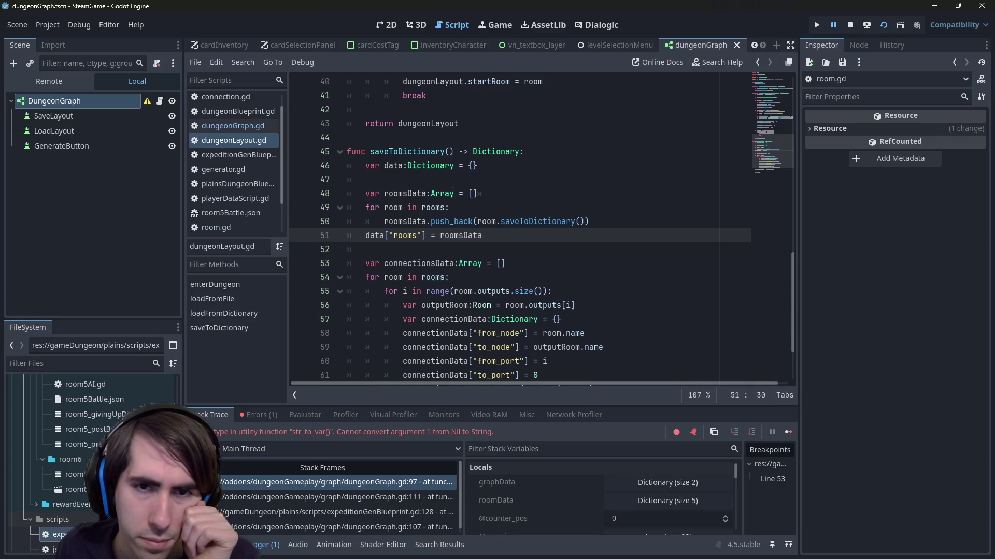
pyautogui.keyDown('ctrl'); pyautogui.click(533, 221); pyautogui.keyUp('ctrl')
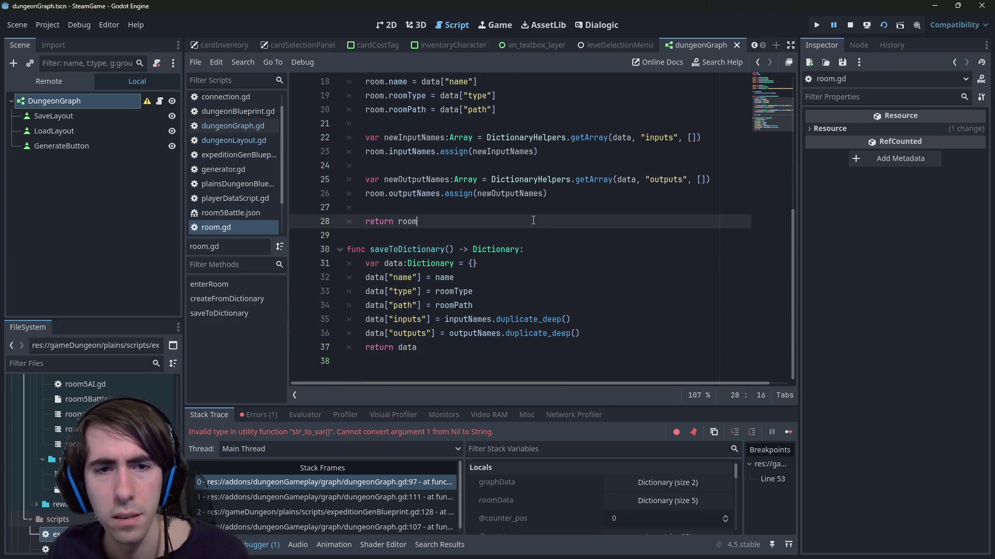
# - Begin the position.y assignment on line 40 of room.gd
pyautogui.scroll(-2, 531, 218)
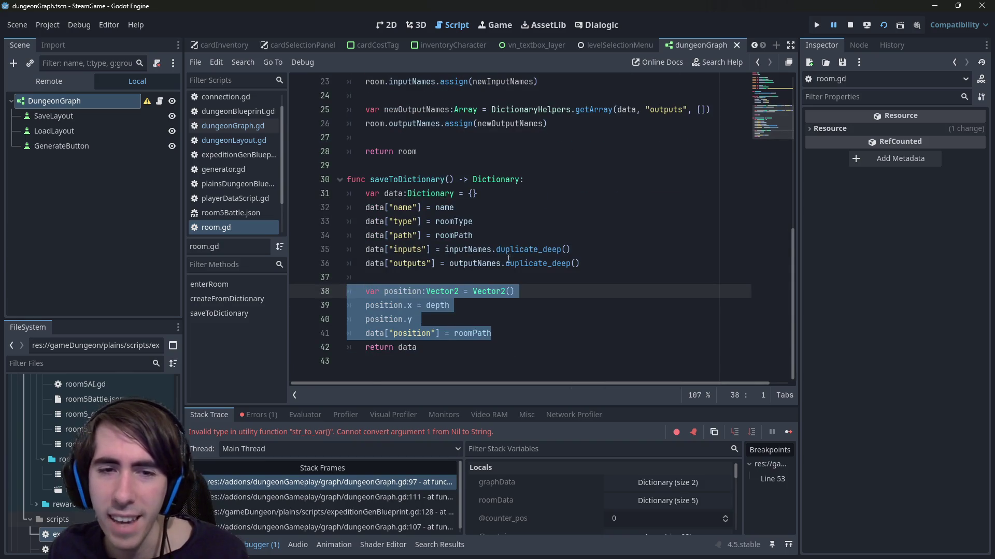
pyautogui.click(497, 311)
pyautogui.click(507, 313)
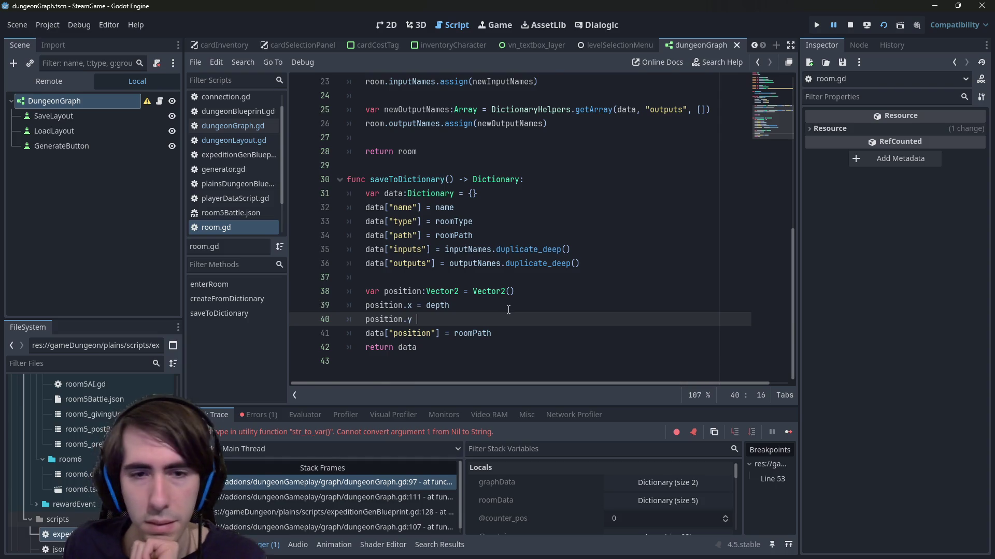
pyautogui.write('=')
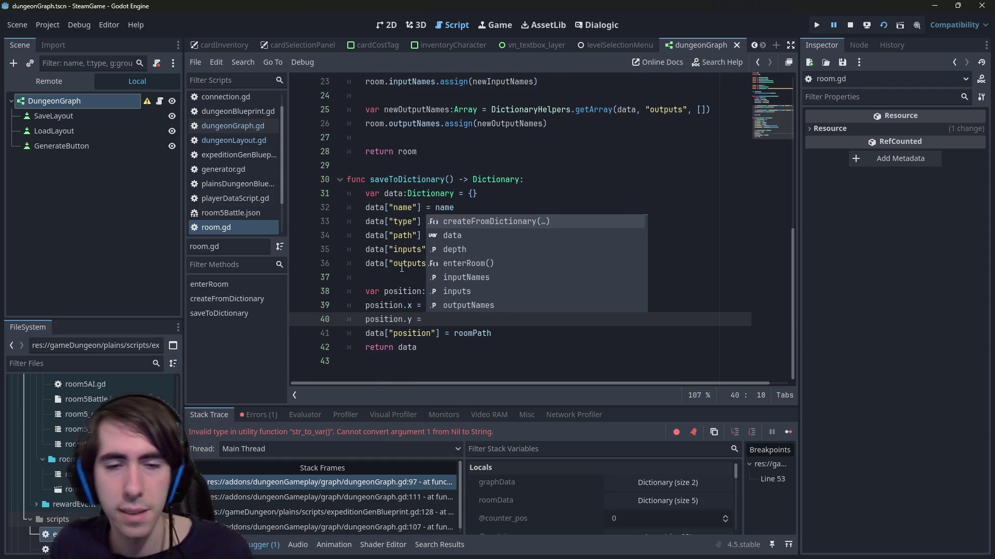
pyautogui.press('Escape')
pyautogui.press('Up')
pyautogui.press('Up')
pyautogui.press('Up')
# - Replace roomPath with position on line 41 so data stores the position, and save
pyautogui.doubleClick(396, 291)
pyautogui.hotkey('ctrl', 'c')
pyautogui.doubleClick(472, 333)
pyautogui.hotkey('ctrl', 'v')
pyautogui.hotkey('ctrl', 's')
# - Set position.x's multiplier to 5 after trying 10, and start a depth * expression for y
pyautogui.click(483, 323)
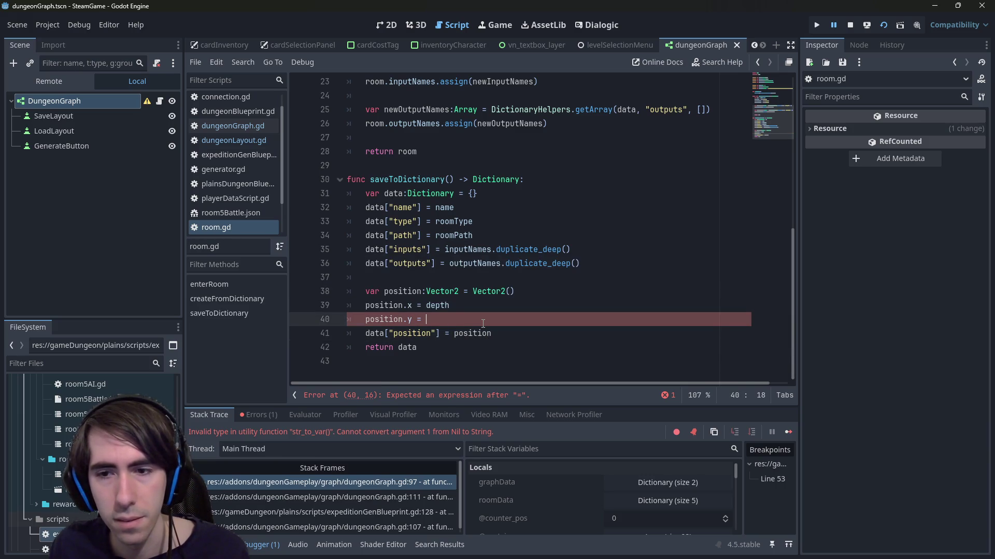
pyautogui.click(482, 307)
pyautogui.write('* 10')
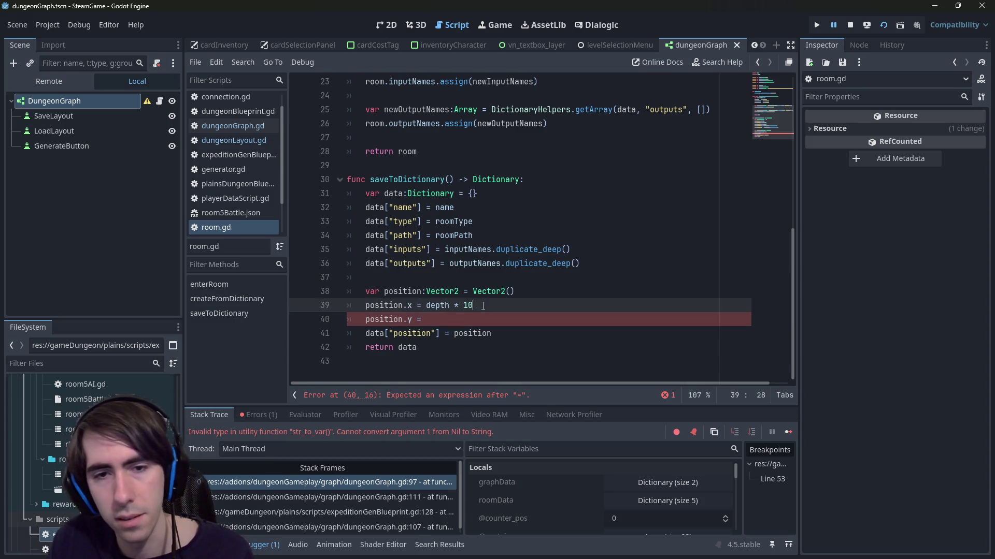
pyautogui.click(483, 306)
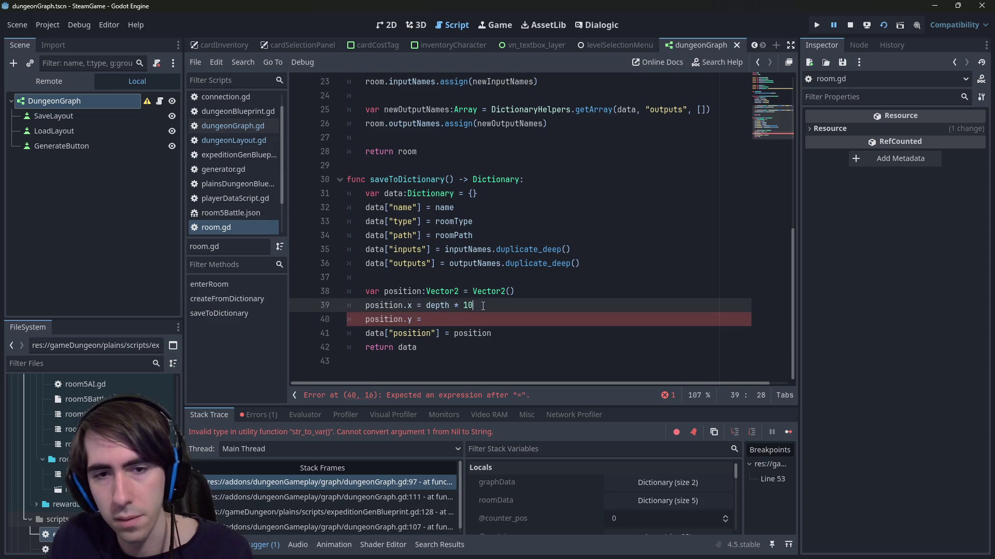
pyautogui.press('BackSpace')
pyautogui.press('BackSpace')
pyautogui.write('10')
pyautogui.hotkey('ctrl', 's')
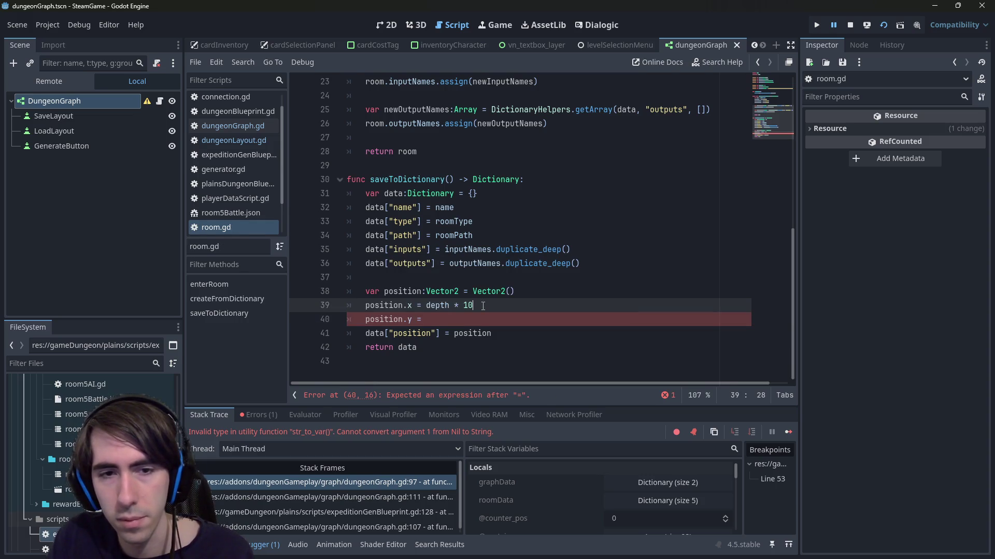
pyautogui.press('BackSpace')
pyautogui.press('BackSpace')
pyautogui.write('5')
pyautogui.press('Down')
pyautogui.write('depth *')
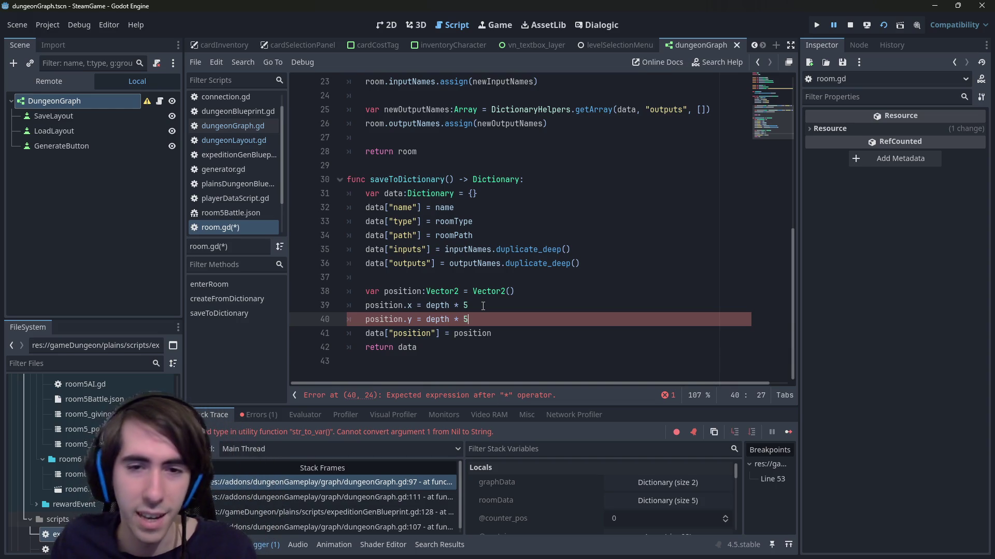
pyautogui.hotkey('ctrl', 's')
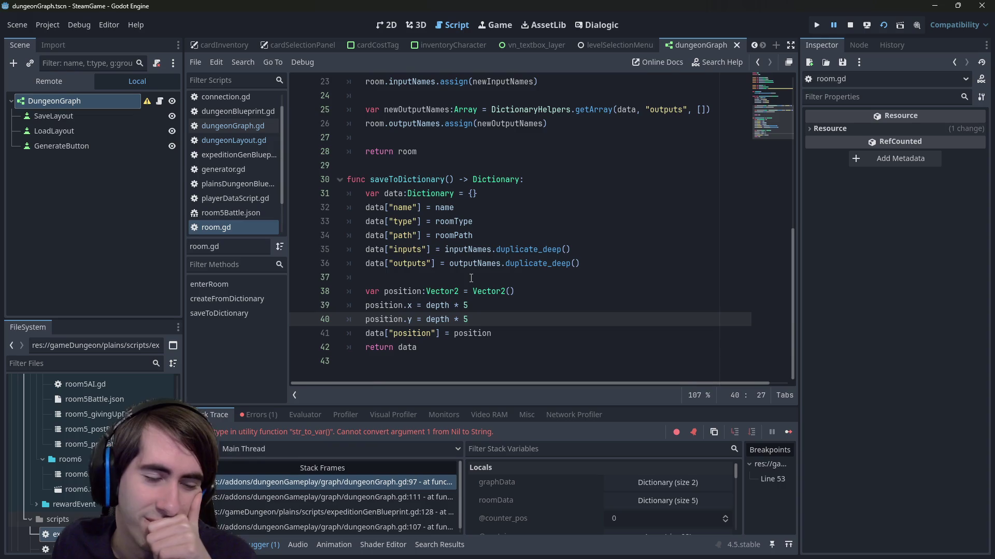
# - Set position.y to 0 and stop the running game
pyautogui.scroll(7, 471, 278)
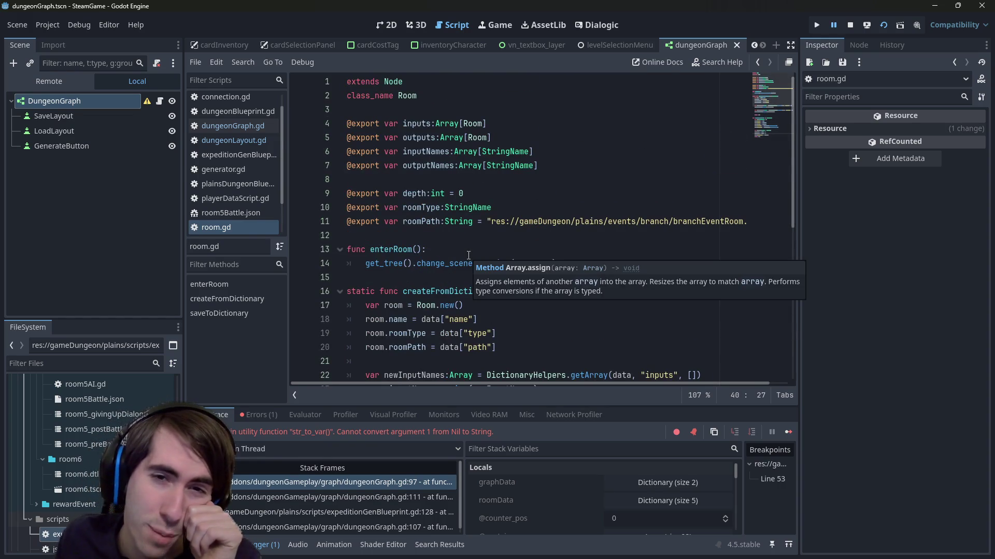
pyautogui.scroll(-7, 469, 255)
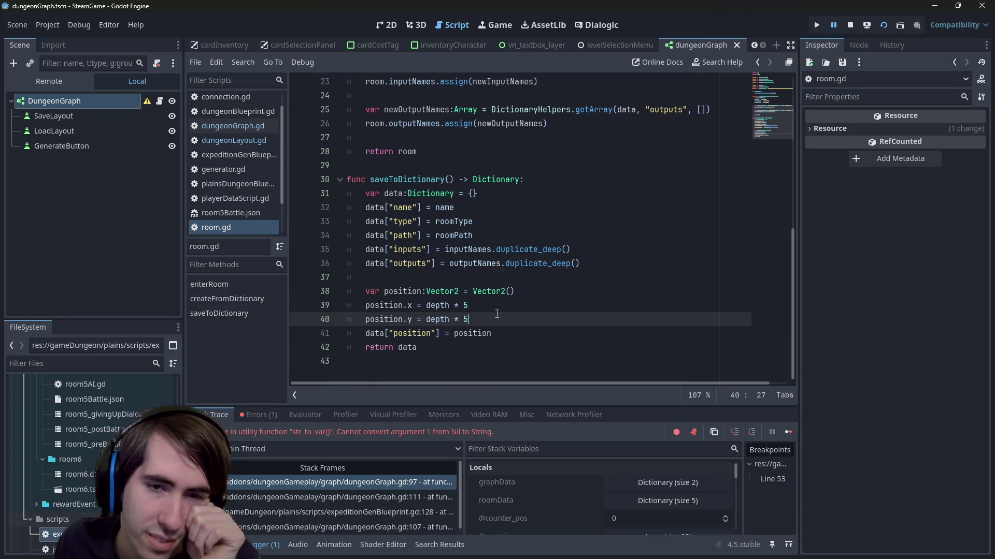
pyautogui.hotkey('ctrl', 'BackSpace')
pyautogui.hotkey('ctrl', 'BackSpace')
pyautogui.hotkey('ctrl', 'BackSpace')
pyautogui.write('0')
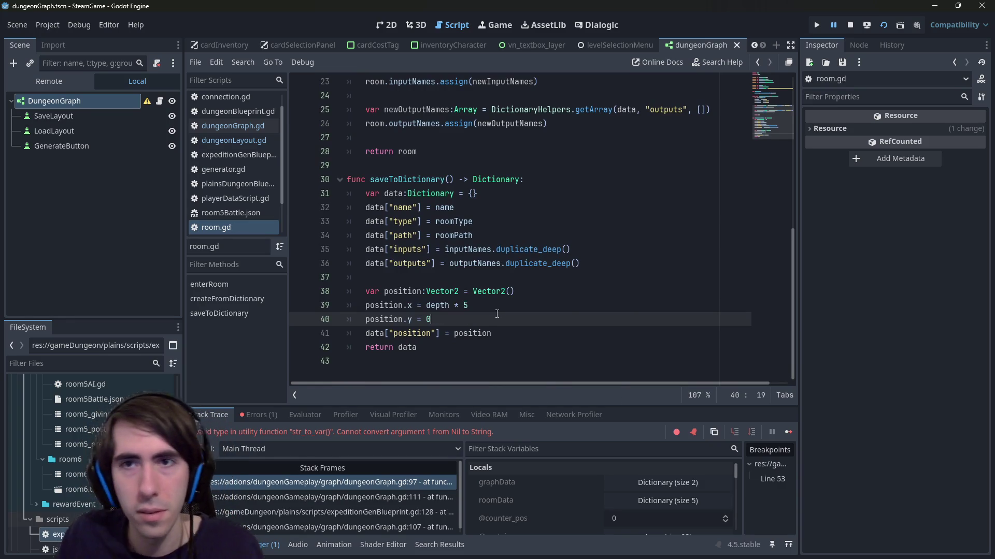
pyautogui.click(845, 24)
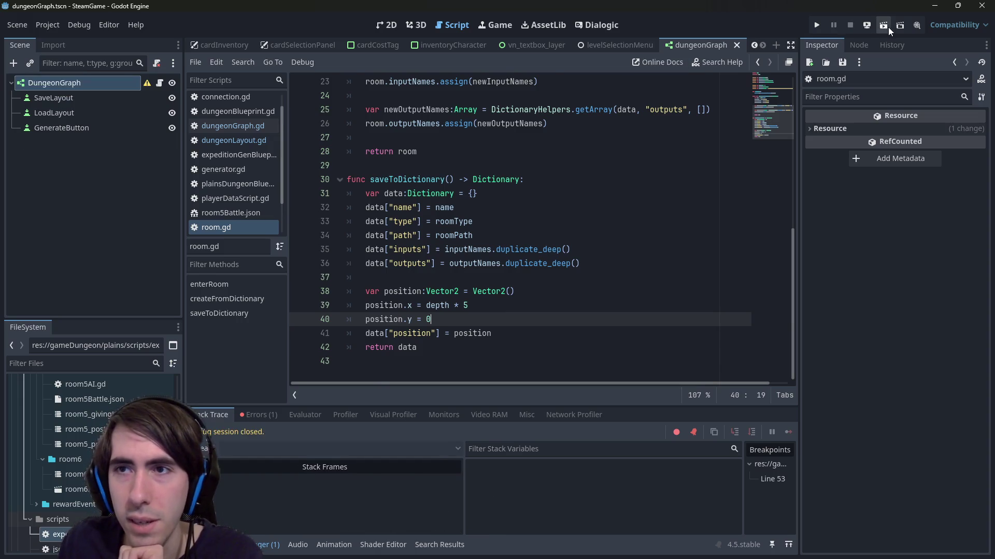
# - Rerun the scene and Generate a dungeon, hitting the Vector2 str_to_var error at line 97
pyautogui.click(888, 27)
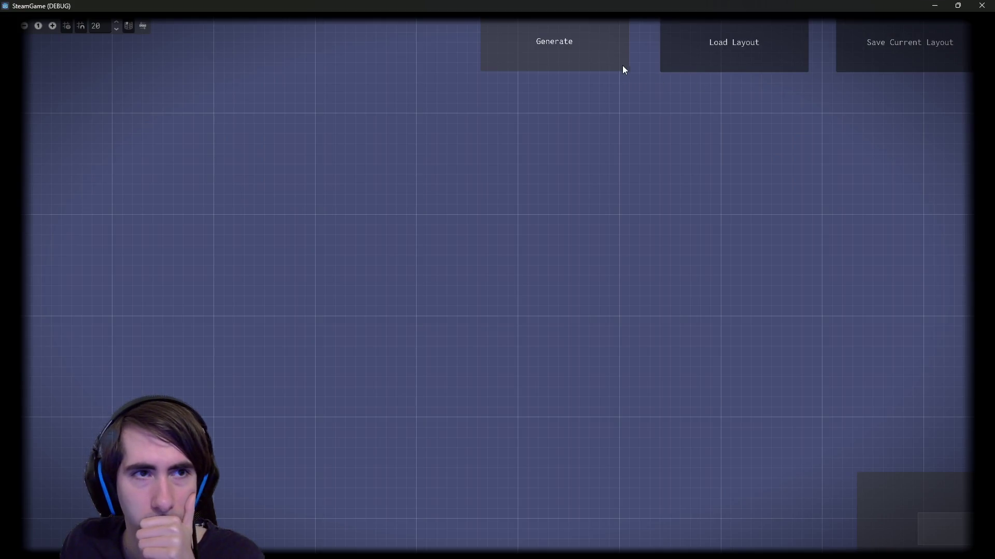
pyautogui.click(564, 46)
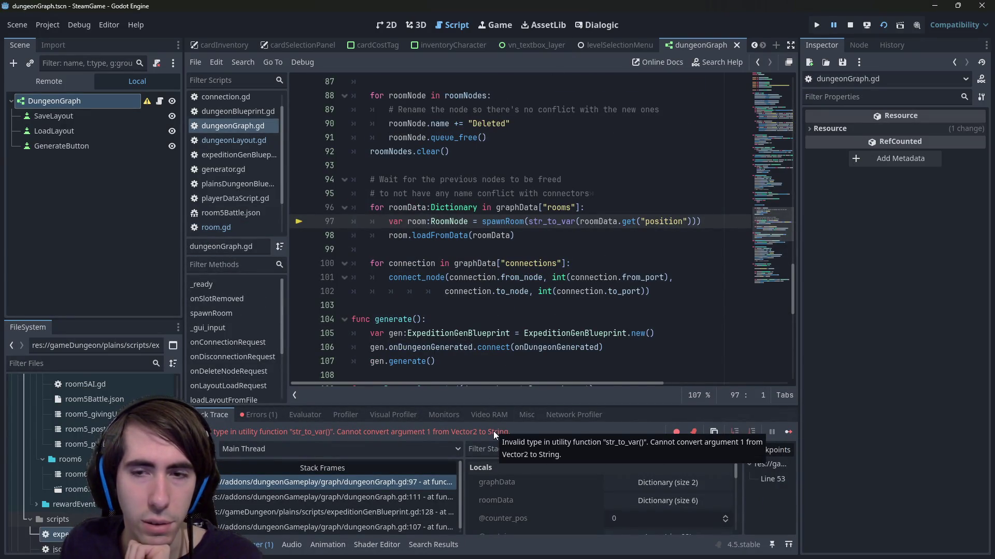
pyautogui.click(589, 221)
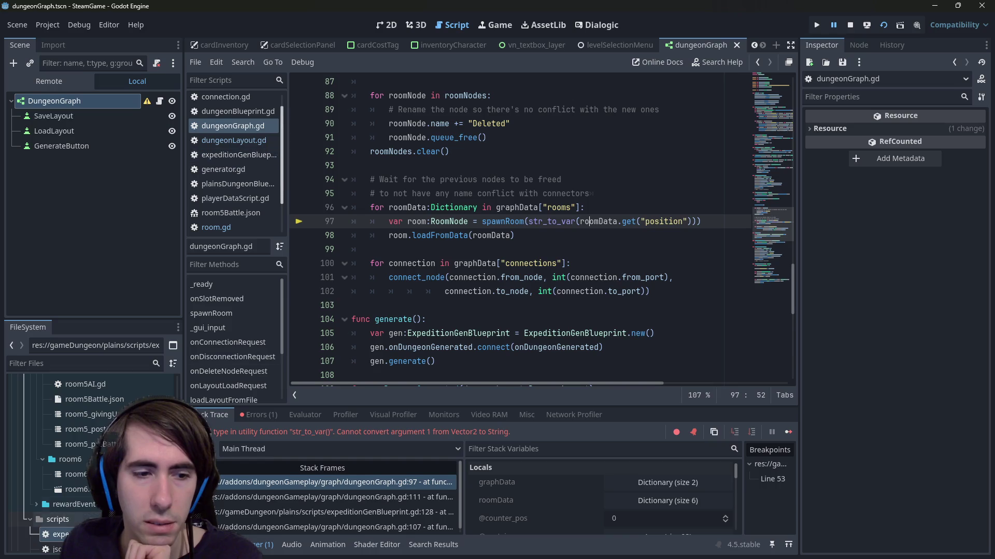
# - Follow saveToDictionary from dungeonGraph.gd through dungeonLayout.gd into room.gd
pyautogui.scroll(6, 615, 264)
pyautogui.scroll(-4, 613, 264)
pyautogui.scroll(-5, 612, 264)
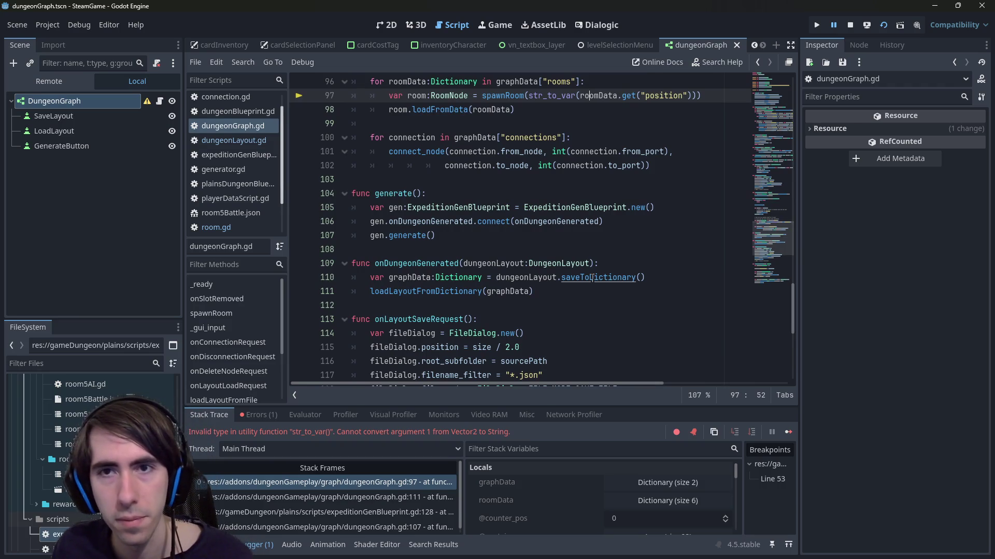
pyautogui.keyDown('ctrl'); pyautogui.click(593, 277); pyautogui.keyUp('ctrl')
pyautogui.scroll(-5, 434, 313)
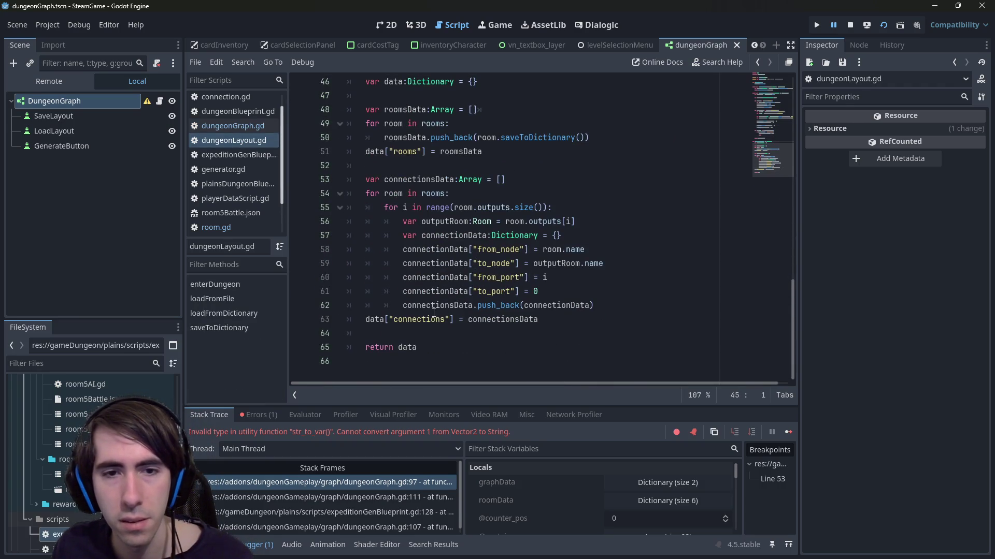
pyautogui.scroll(2, 479, 278)
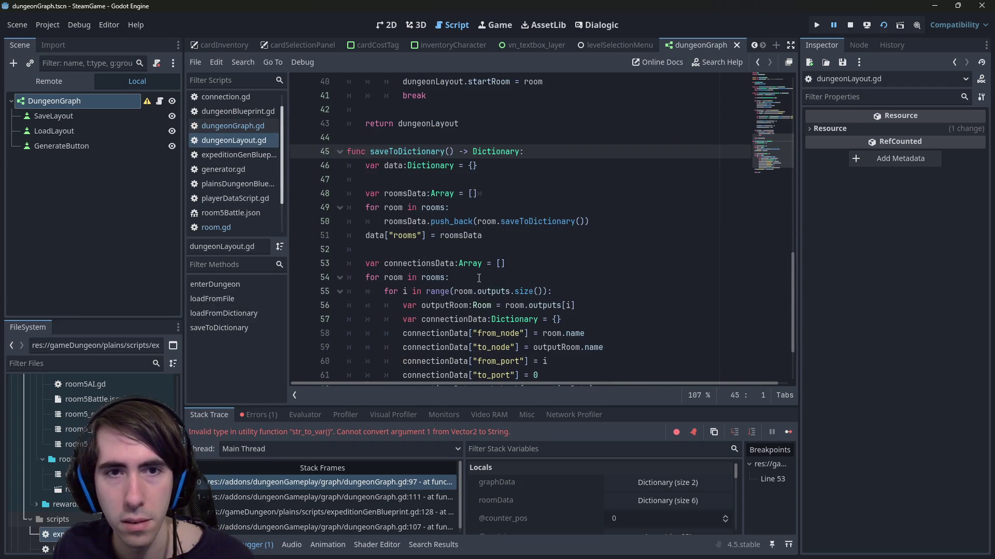
pyautogui.keyDown('ctrl'); pyautogui.click(534, 224); pyautogui.keyUp('ctrl')
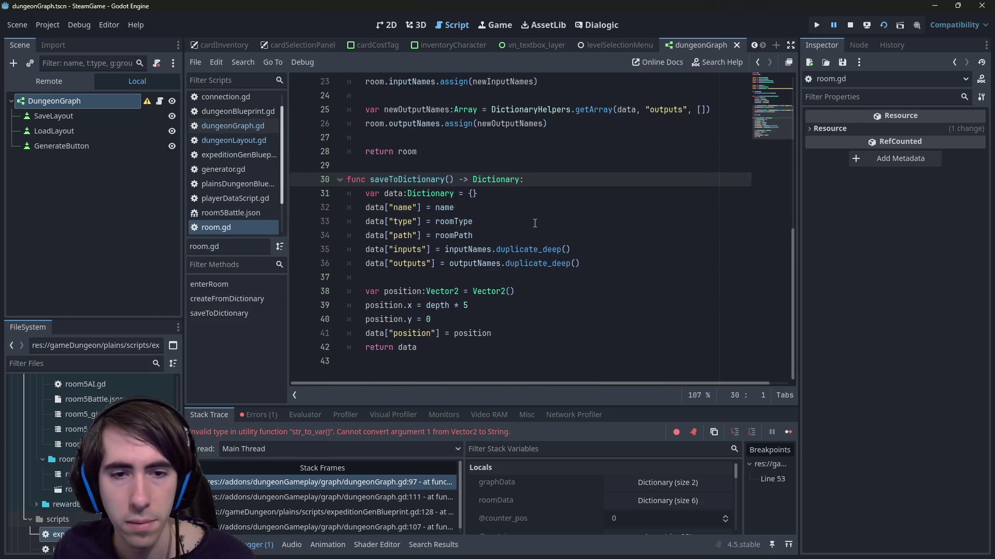
# - Try appending a string conversion to position on room.gd line 41, then back it out
pyautogui.click(424, 336)
pyautogui.doubleClick(425, 336)
pyautogui.click(539, 333)
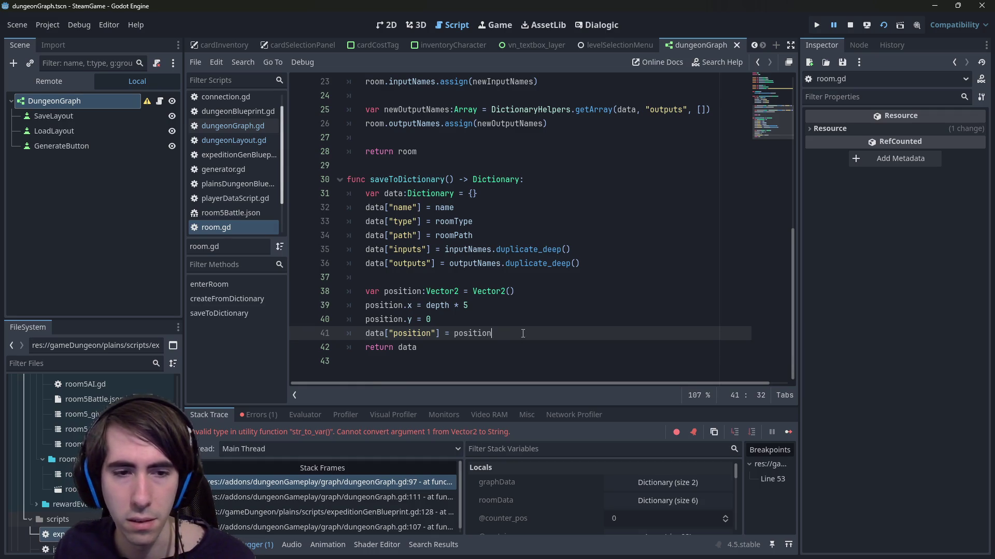
pyautogui.write('.ToS')
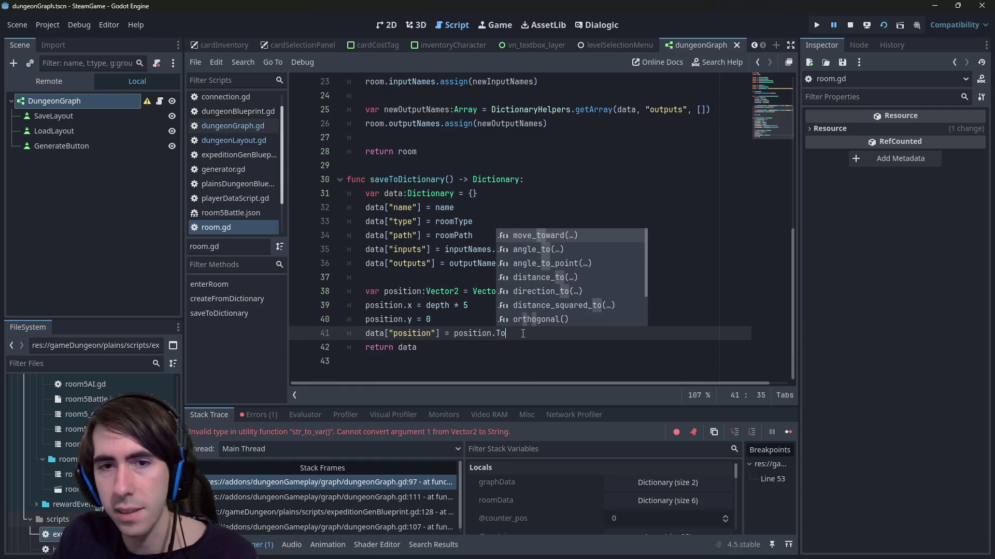
pyautogui.press('BackSpace')
pyautogui.press('BackSpace')
pyautogui.press('BackSpace')
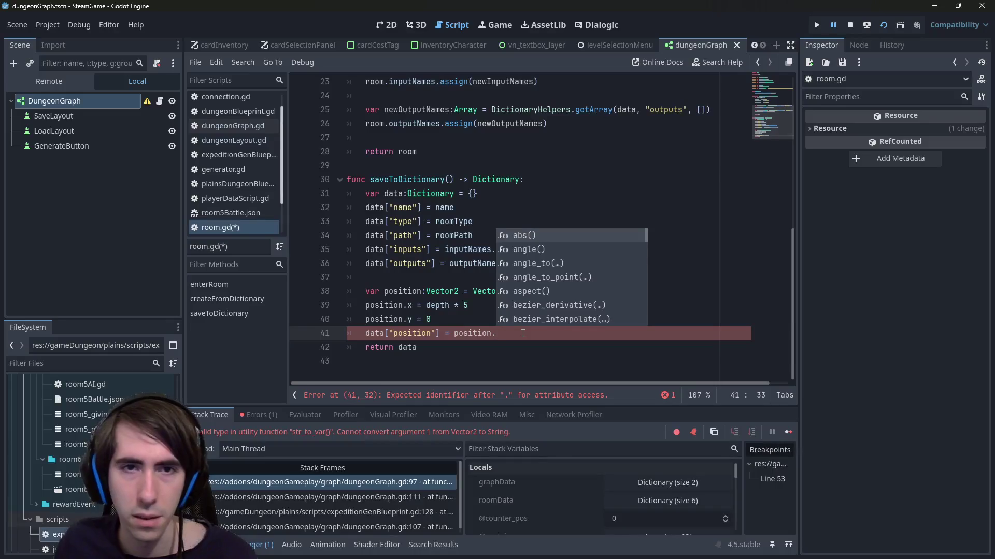
# - Inspect the roomData.get call on dungeonGraph.gd's failing line 97
pyautogui.click(233, 126)
pyautogui.scroll(5, 473, 223)
pyautogui.scroll(-2, 472, 224)
pyautogui.scroll(-1, 472, 223)
pyautogui.click(673, 221)
pyautogui.doubleClick(628, 221)
pyautogui.doubleClick(599, 221)
# - Open the getRoomData definition from line 131 in roomNode.gd
pyautogui.scroll(2, 601, 223)
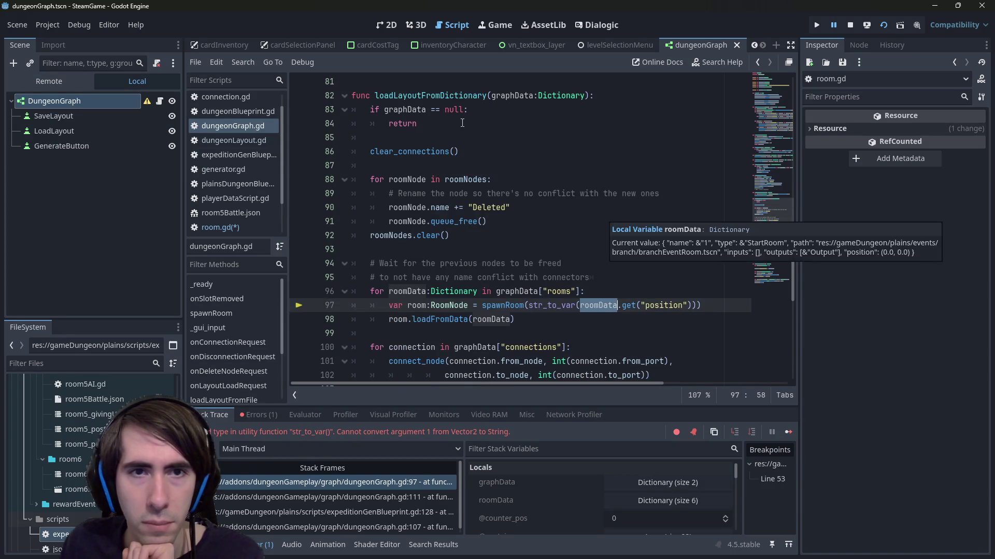
pyautogui.scroll(-4, 462, 123)
pyautogui.scroll(-7, 462, 123)
pyautogui.scroll(1, 462, 125)
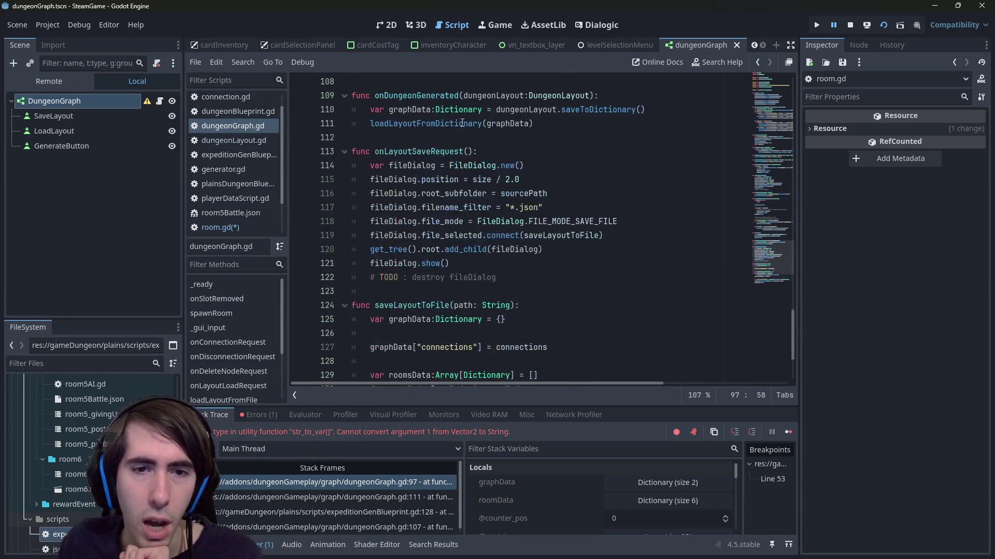
pyautogui.scroll(-3, 462, 123)
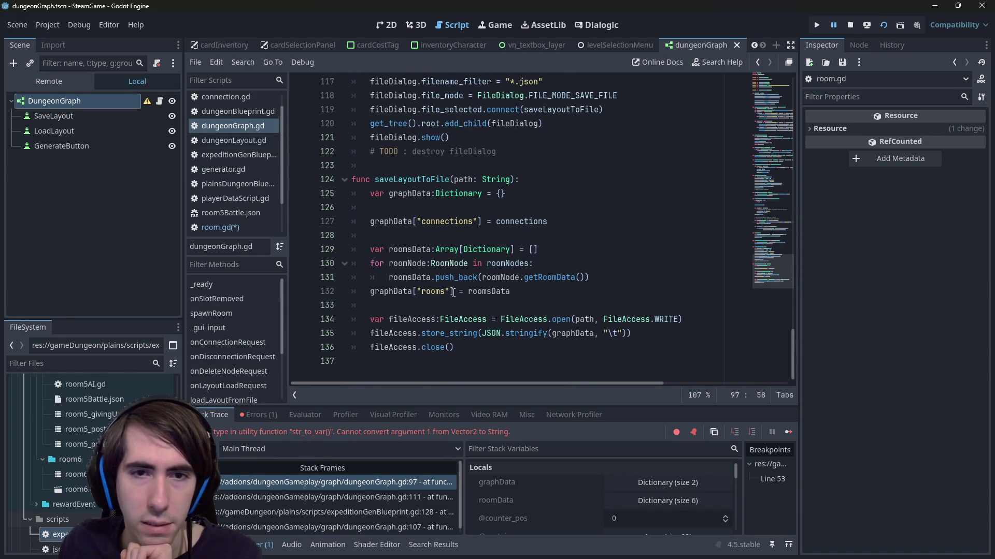
pyautogui.click(545, 278)
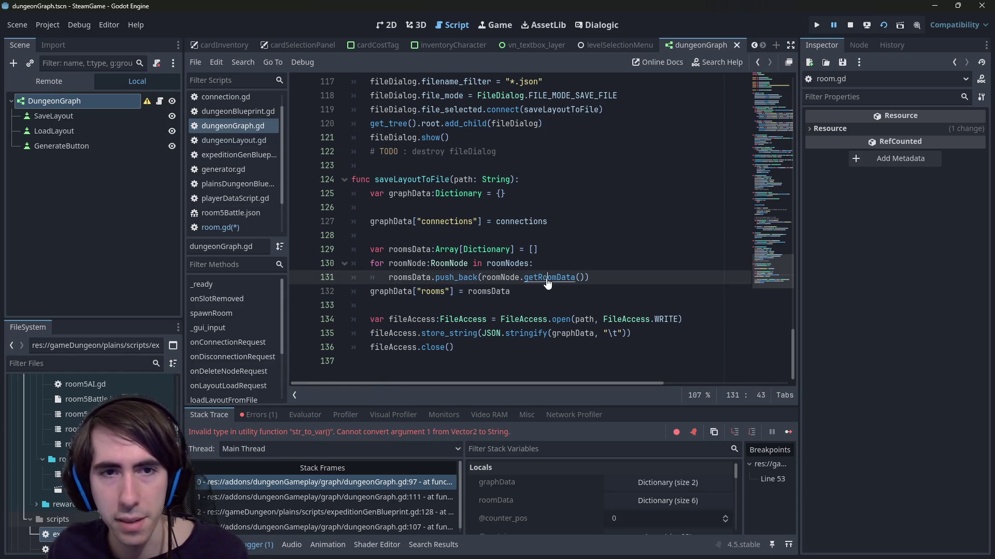
pyautogui.keyDown('ctrl'); pyautogui.click(548, 279); pyautogui.keyUp('ctrl')
pyautogui.scroll(1, 466, 224)
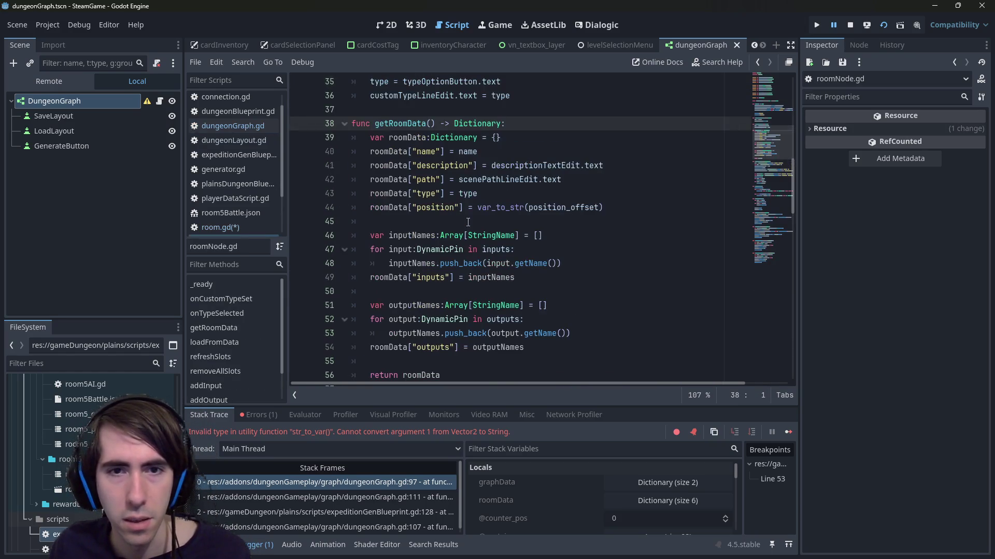
pyautogui.moveTo(479, 208); pyautogui.dragTo(602, 208)
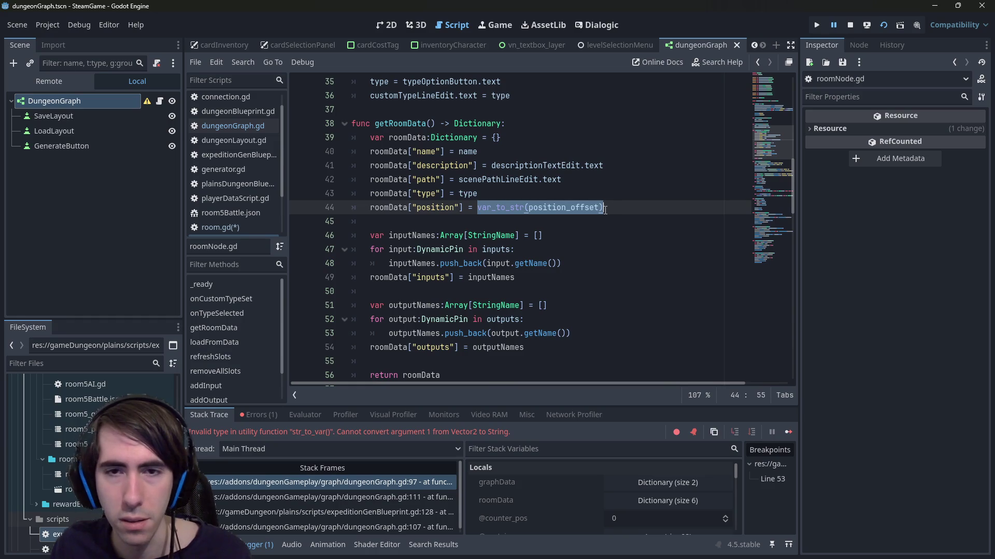
pyautogui.doubleClick(570, 208)
pyautogui.scroll(10, 578, 213)
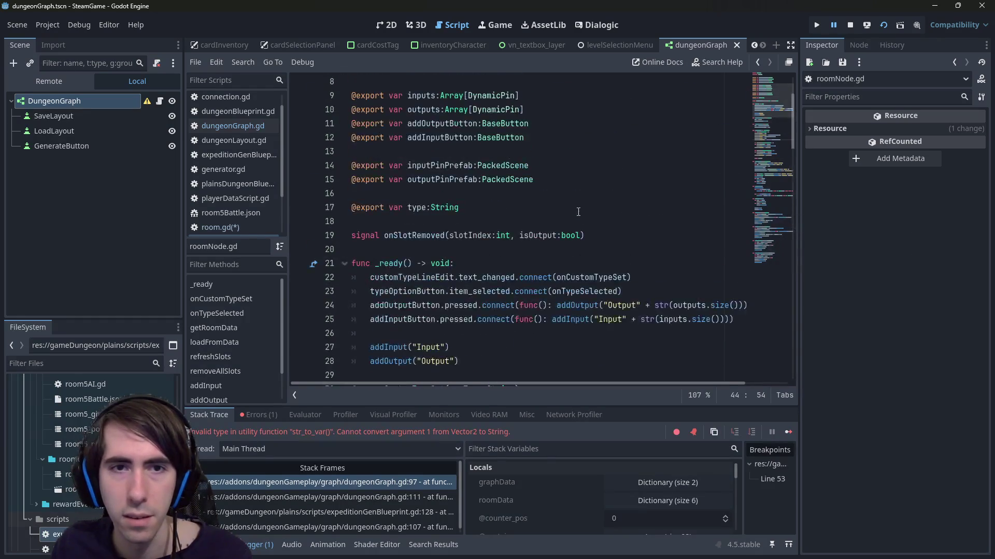
pyautogui.scroll(-10, 578, 213)
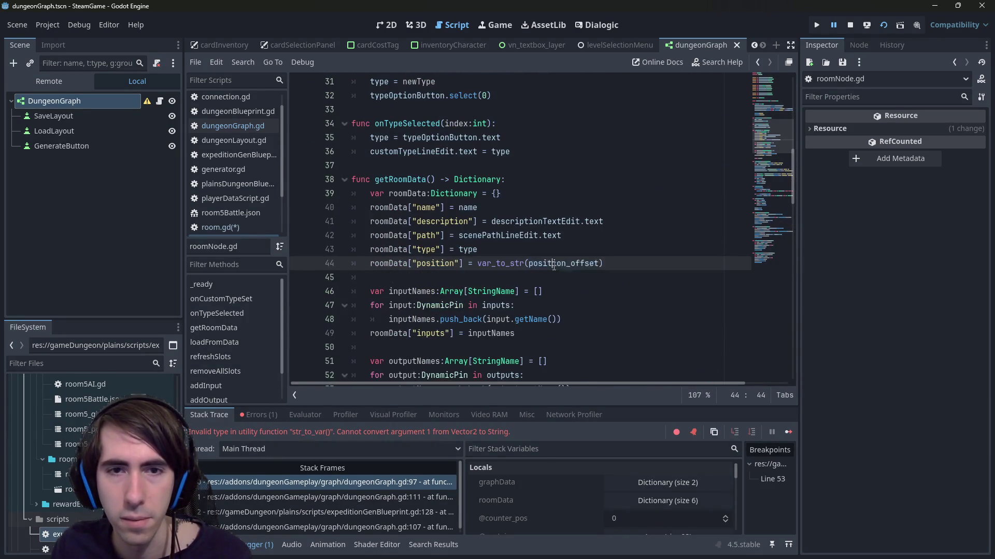
pyautogui.keyDown('ctrl'); pyautogui.click(554, 264); pyautogui.keyUp('ctrl')
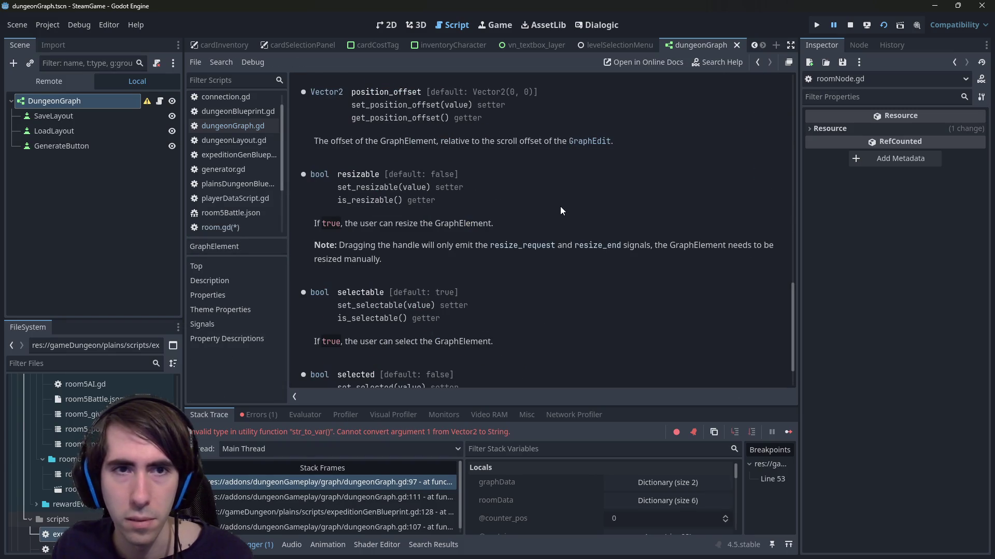
pyautogui.hotkey('alt', 'Left')
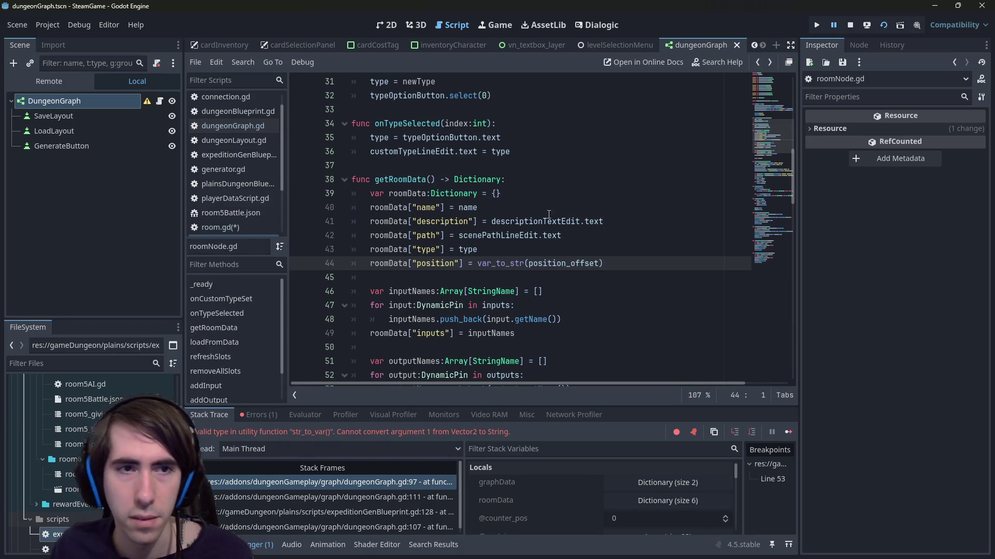
pyautogui.doubleClick(500, 263)
pyautogui.scroll(8, 499, 256)
pyautogui.scroll(-15, 499, 256)
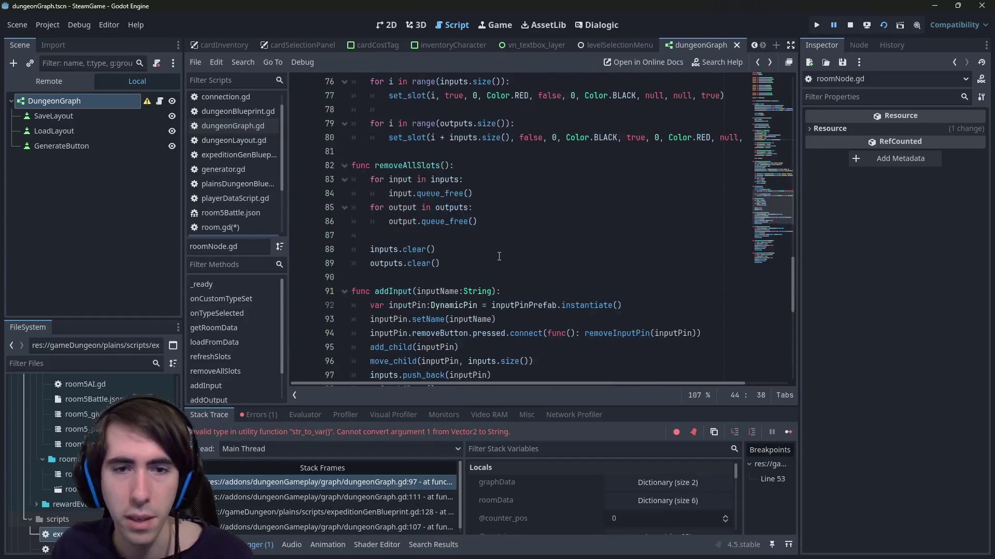
pyautogui.scroll(8, 500, 259)
pyautogui.scroll(3, 502, 265)
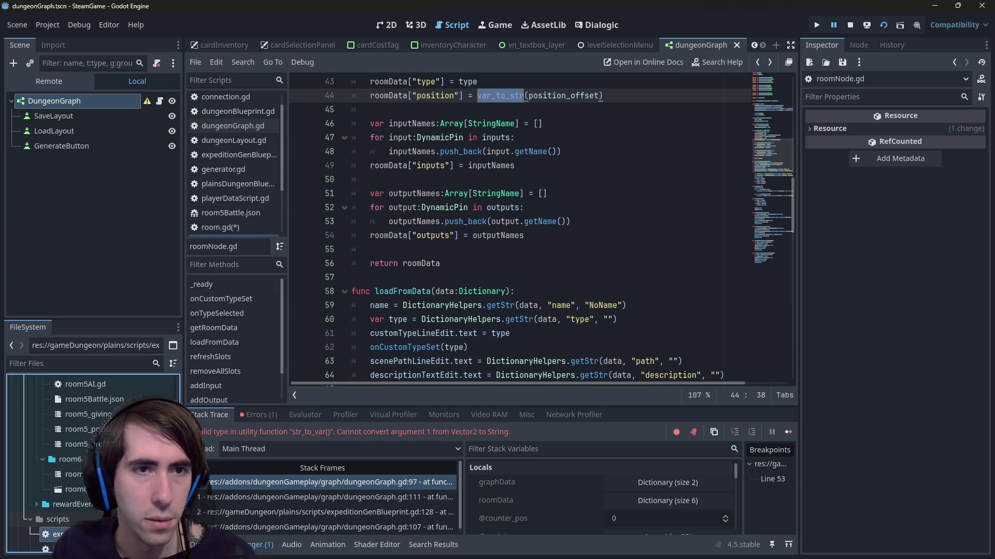
pyautogui.scroll(-2, 248, 201)
pyautogui.click(235, 191)
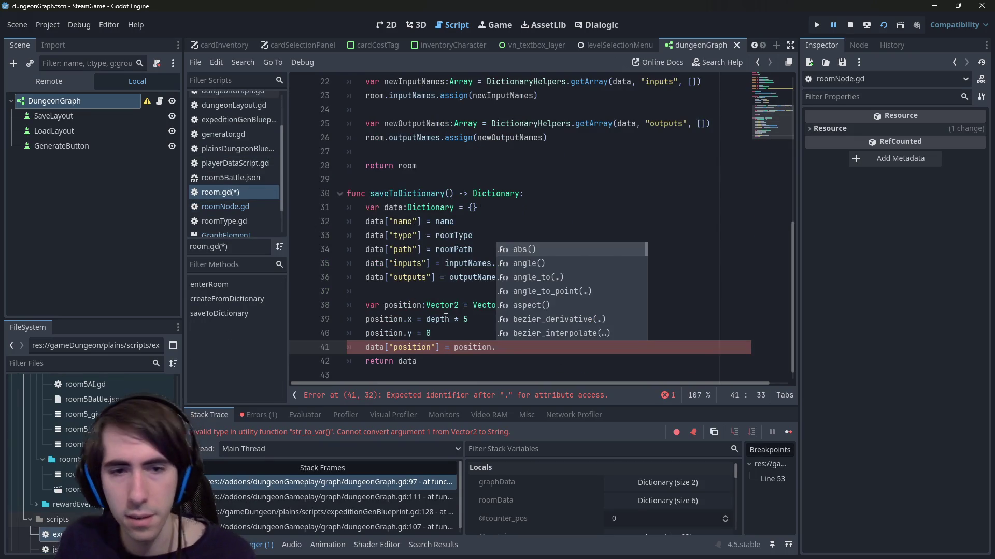
# - Wrap position as var_to_str(position) on room.gd line 41 and save
pyautogui.press('BackSpace')
pyautogui.hotkey('ctrl', 'Left')
pyautogui.write('var_to_str(')
pyautogui.press('End')
pyautogui.write(')')
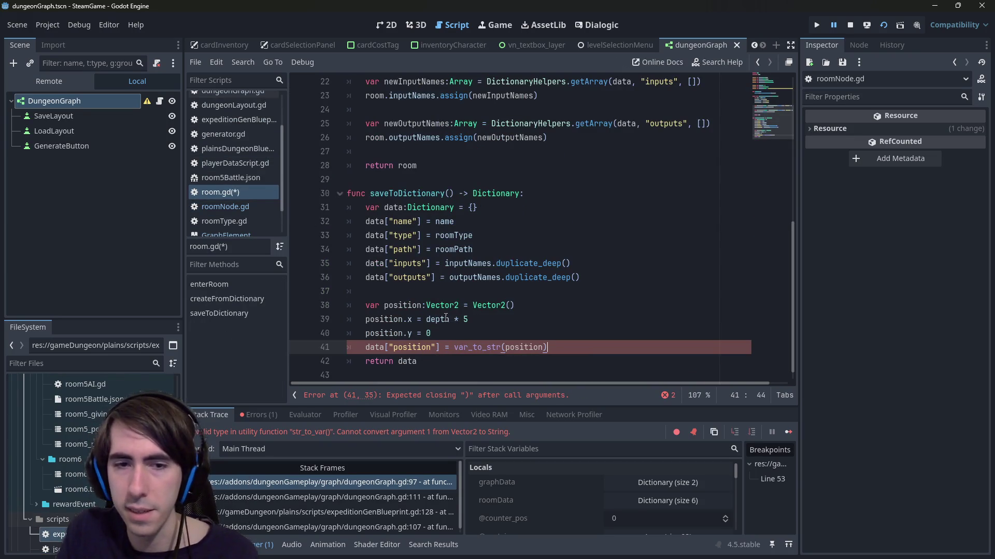
pyautogui.hotkey('ctrl', 's')
# - Delete the position code on lines 38–41 of room.gd and save
pyautogui.moveTo(456, 361); pyautogui.dragTo(290, 311)
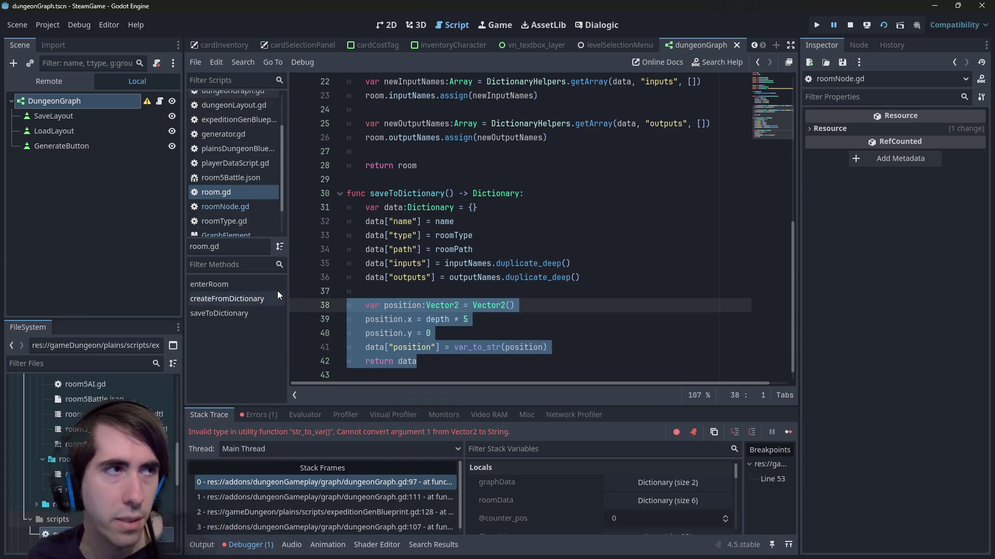
pyautogui.click(590, 347)
pyautogui.moveTo(590, 347); pyautogui.dragTo(311, 306)
pyautogui.press('BackSpace')
pyautogui.press('BackSpace')
pyautogui.press('BackSpace')
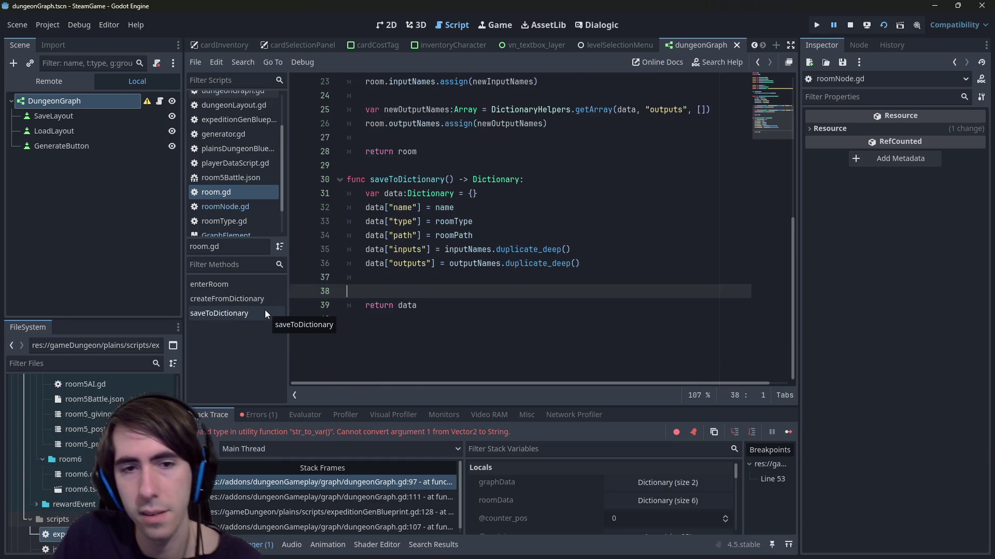
pyautogui.hotkey('ctrl', 's')
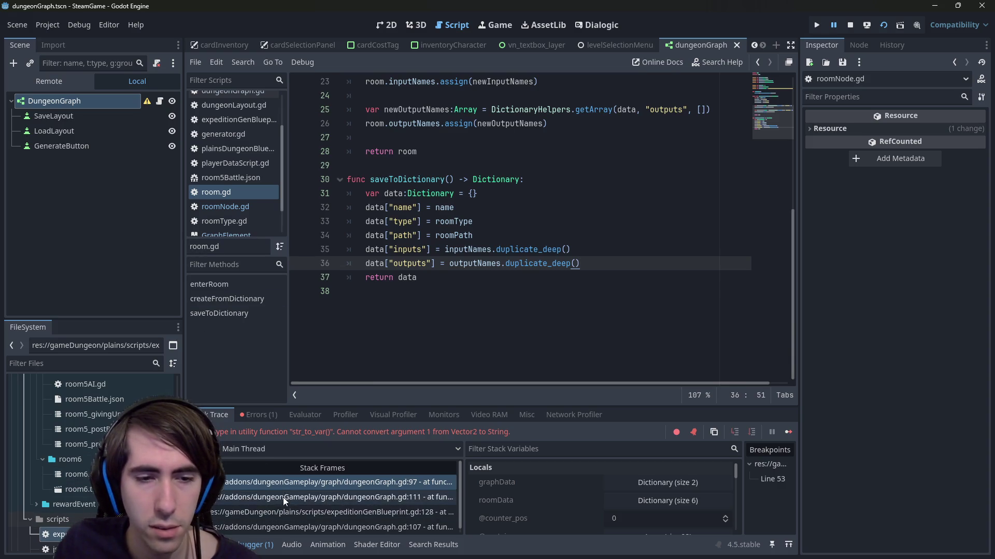
# - Open dungeonLayout.gd's saveToDictionary from dungeonGraph.gd and place the caret on blank line 64
pyautogui.click(311, 483)
pyautogui.scroll(-2, 380, 338)
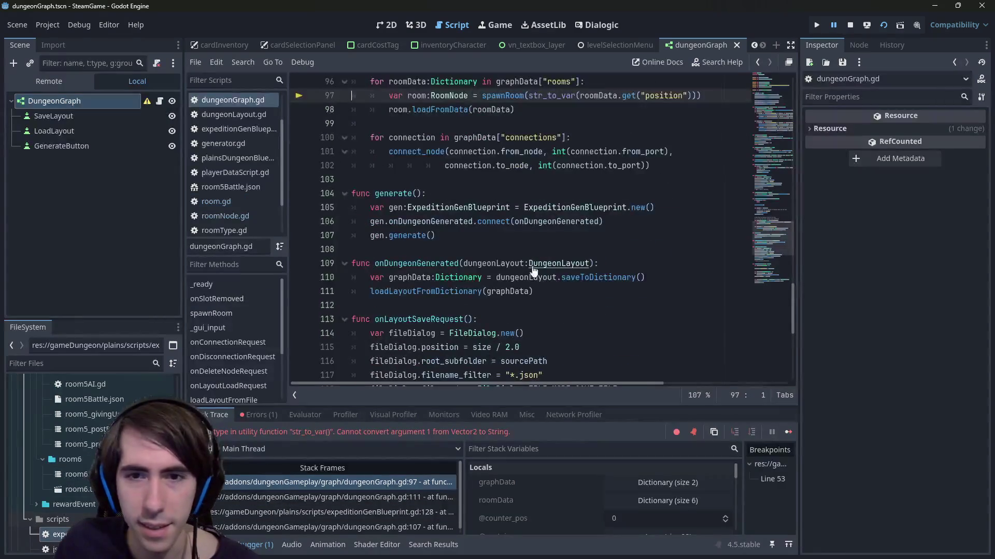
pyautogui.keyDown('ctrl'); pyautogui.click(580, 278); pyautogui.keyUp('ctrl')
pyautogui.scroll(-3, 580, 280)
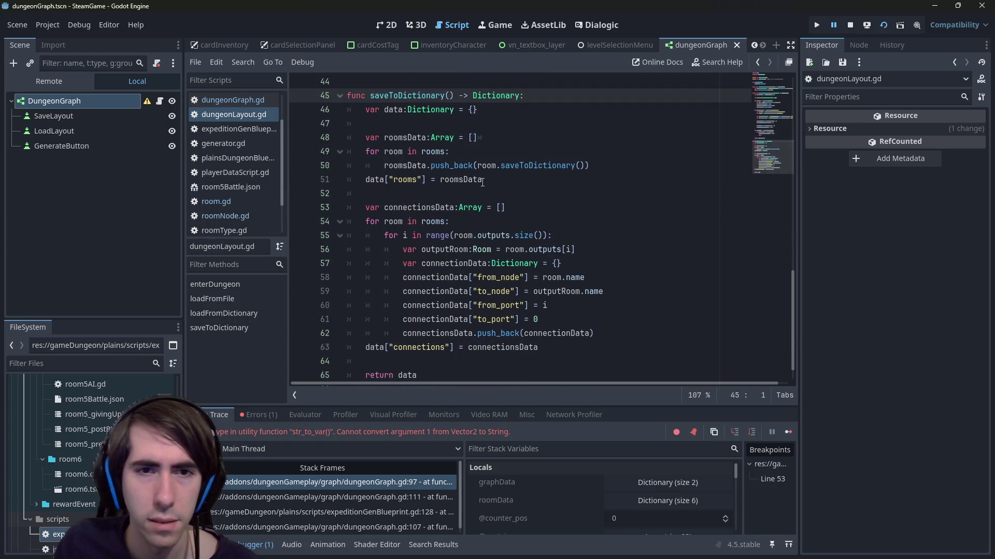
pyautogui.scroll(-1, 495, 361)
pyautogui.scroll(1, 496, 335)
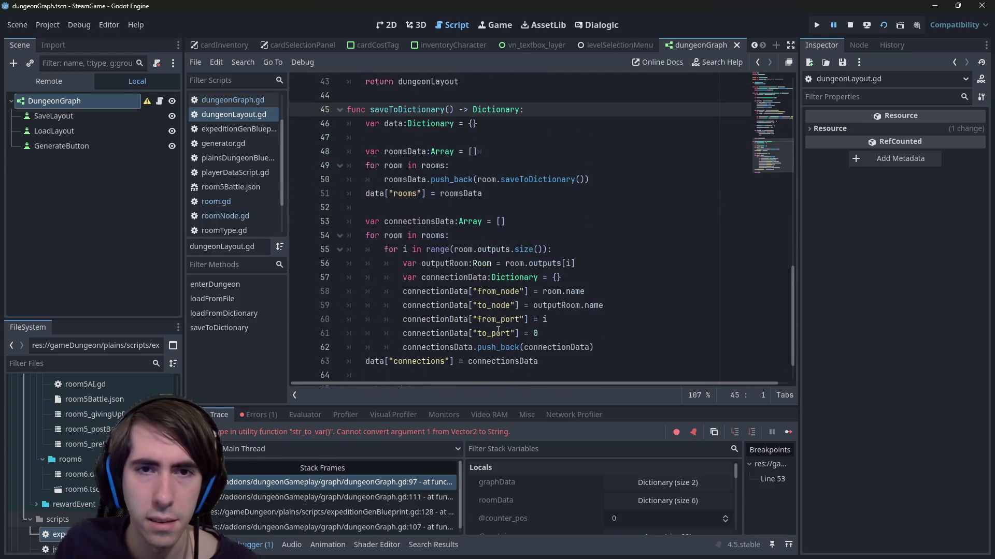
pyautogui.scroll(-1, 498, 330)
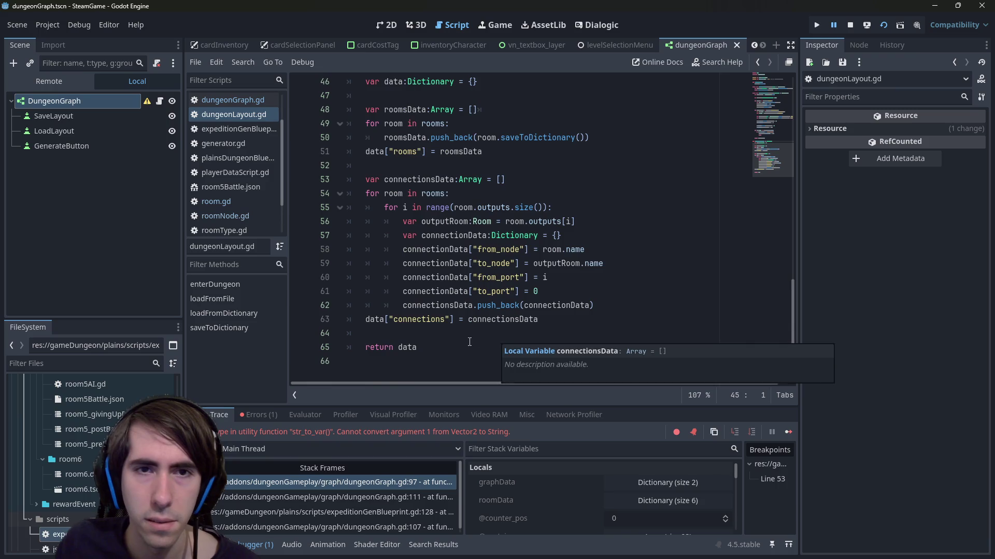
pyautogui.click(453, 332)
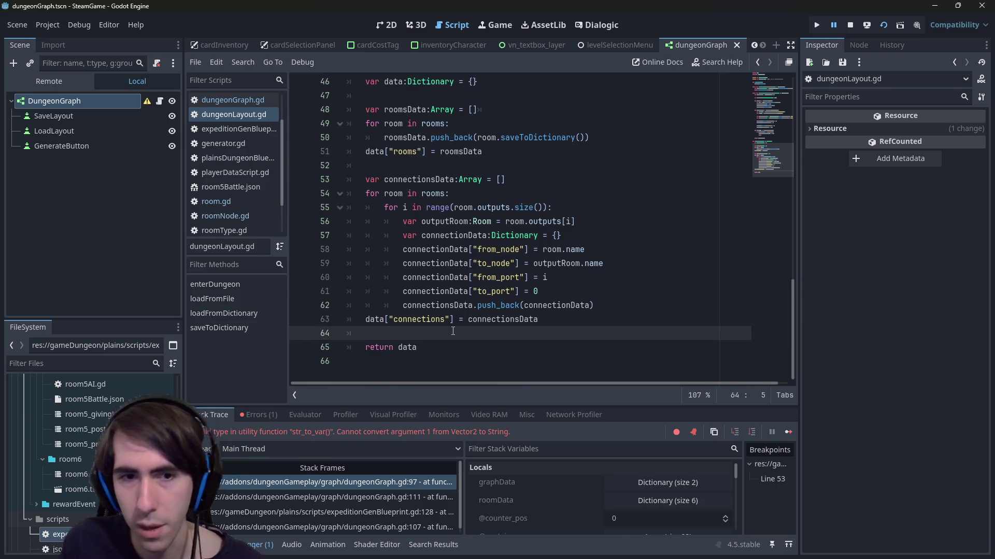
# - Paste the cut position code into saveToDictionary and remove the extra indent on line 65
pyautogui.scroll(2, 453, 331)
pyautogui.scroll(-2, 453, 332)
pyautogui.hotkey('ctrl', 'v')
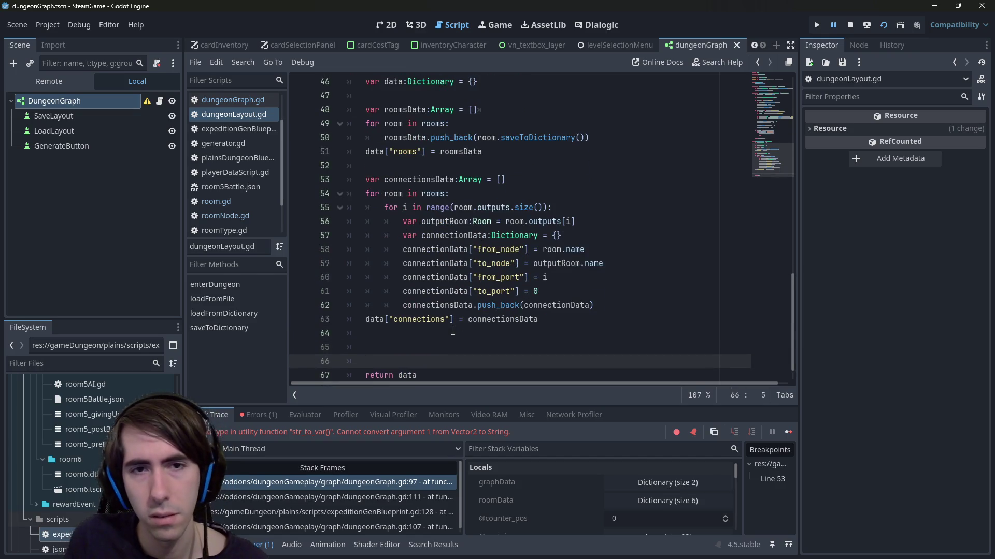
pyautogui.click(402, 340)
pyautogui.press('Home')
pyautogui.press('BackSpace')
pyautogui.scroll(-1, 473, 338)
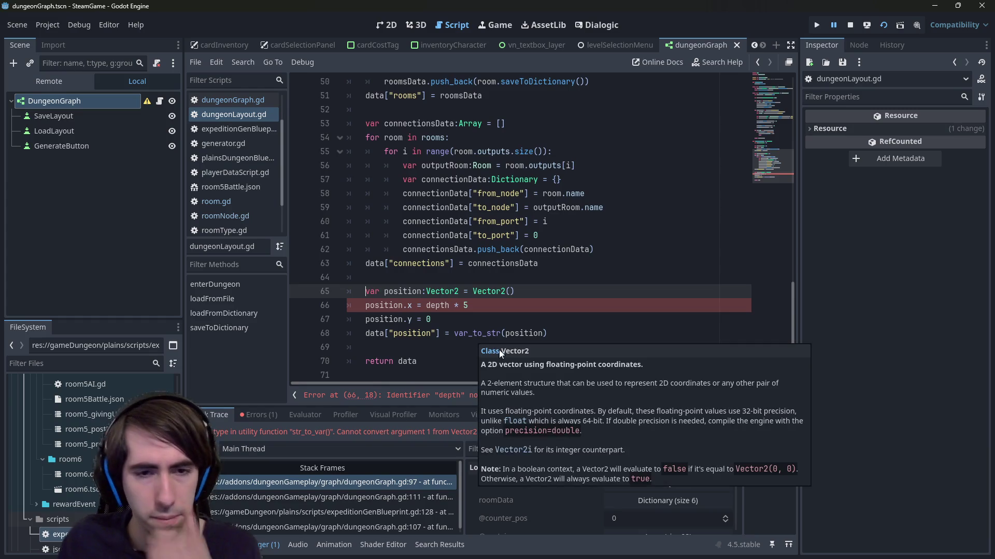
# - Inspect the undeclared depth error and insert blank lines above the position code at line 64
pyautogui.click(474, 395)
pyautogui.doubleClick(439, 292)
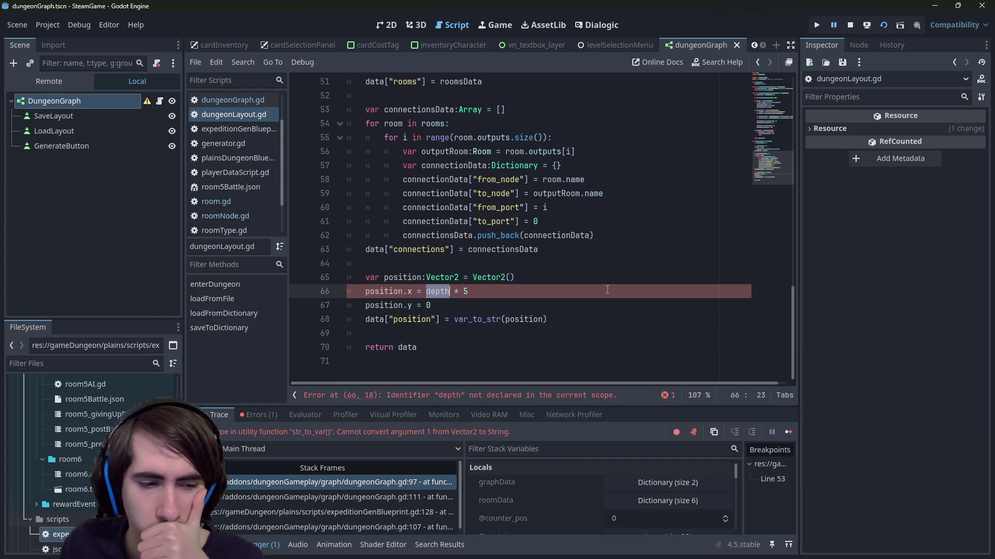
pyautogui.scroll(2, 607, 289)
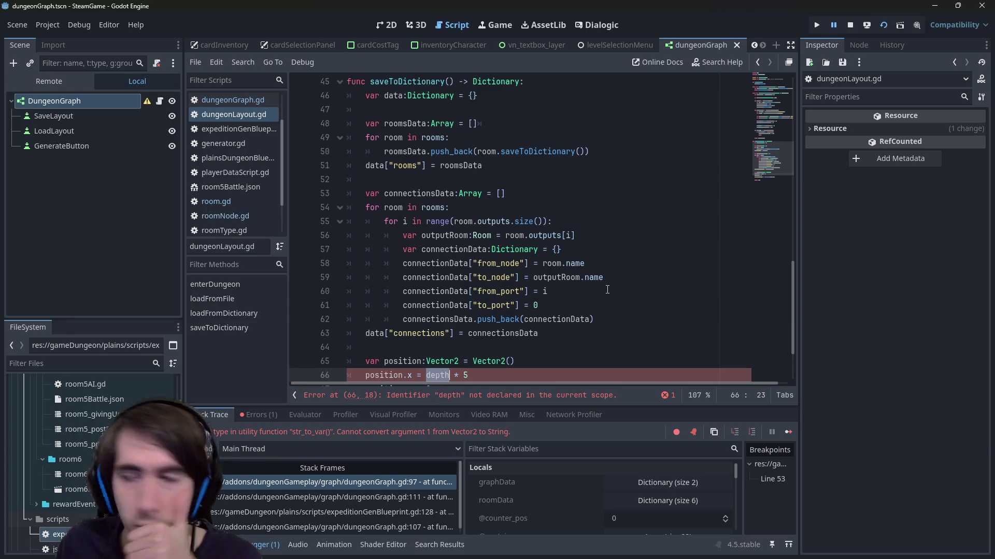
pyautogui.scroll(-2, 608, 290)
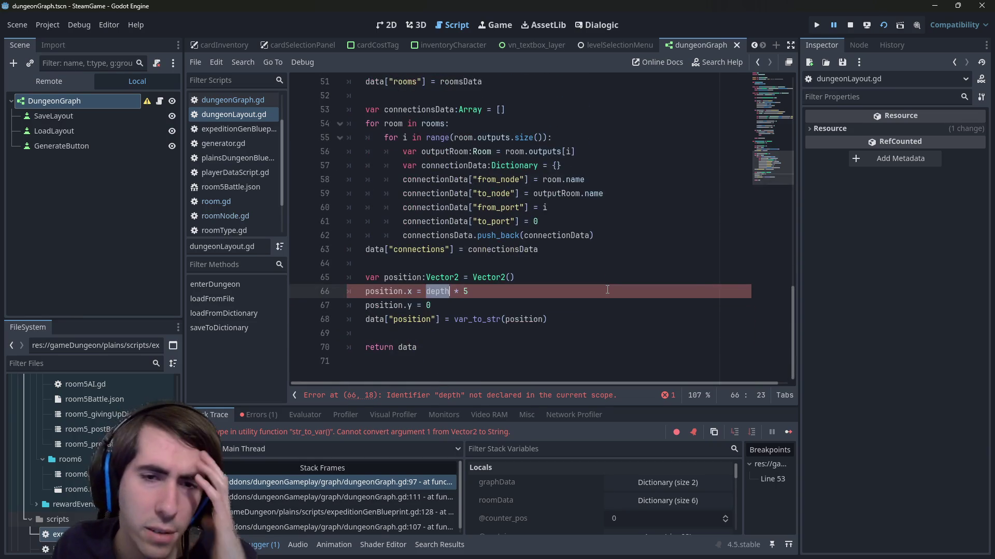
pyautogui.click(563, 260)
pyautogui.click(469, 292)
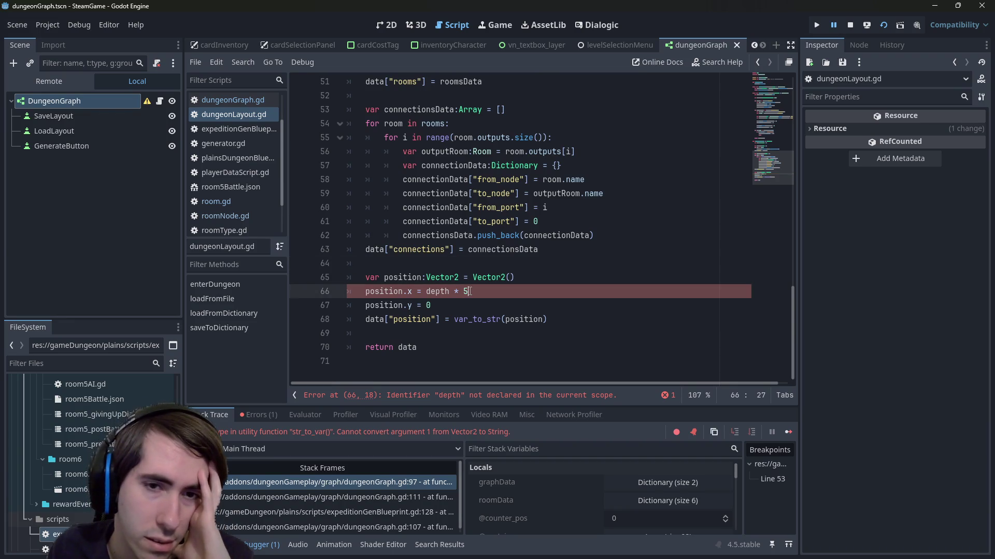
pyautogui.click(488, 263)
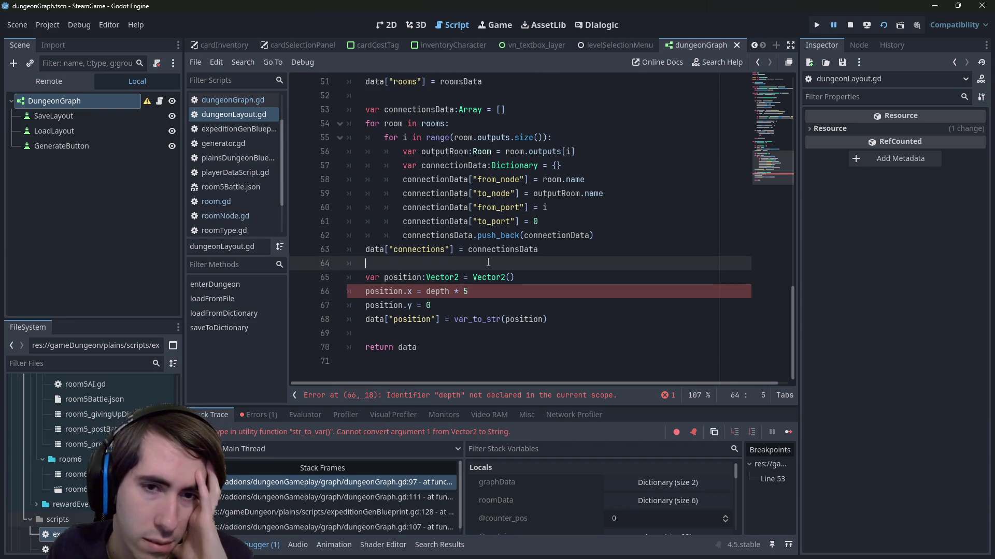
pyautogui.press('Return')
pyautogui.press('Return')
pyautogui.press('Up')
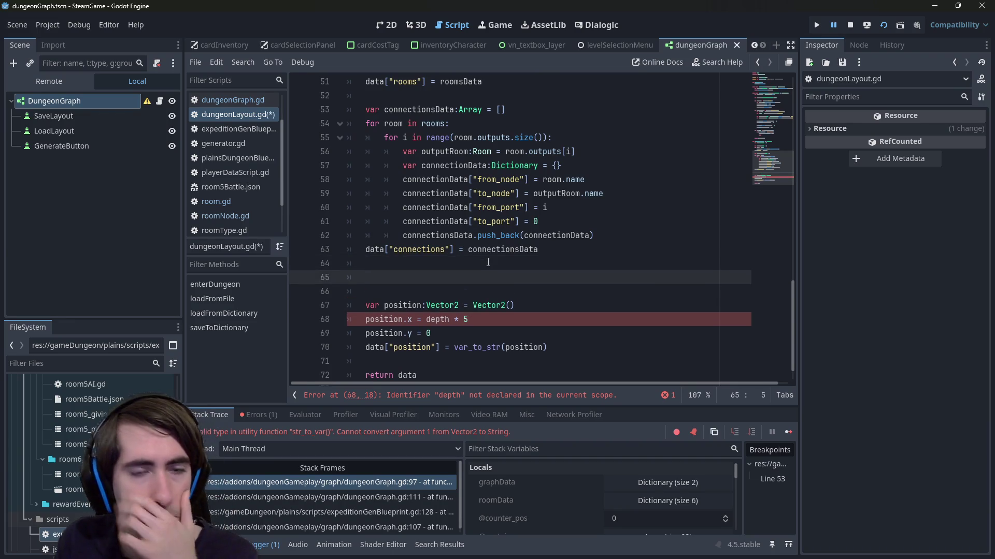
# - Start a 'var startRoom:' declaration on line 65 above the position code
pyautogui.write('vart')
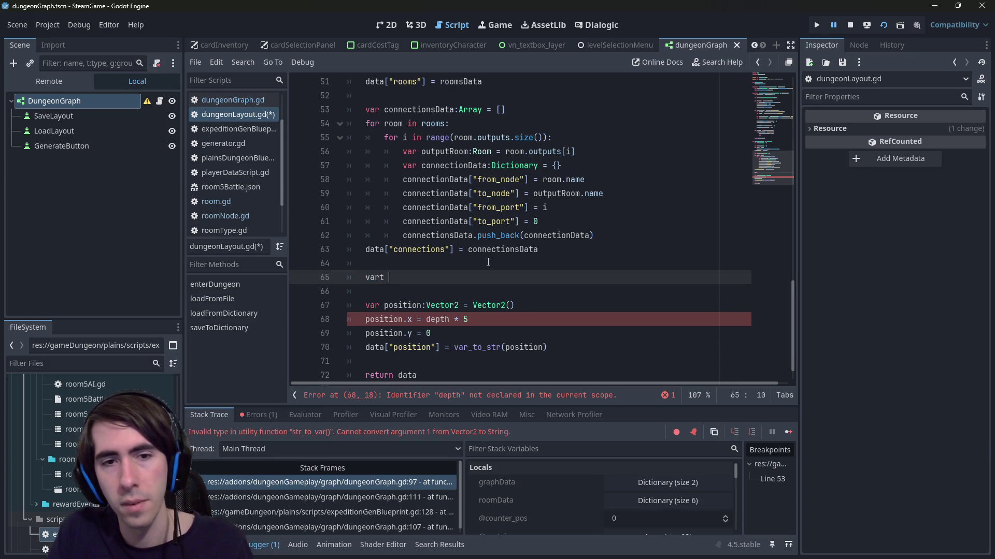
pyautogui.press('BackSpace')
pyautogui.write('startRoom:')
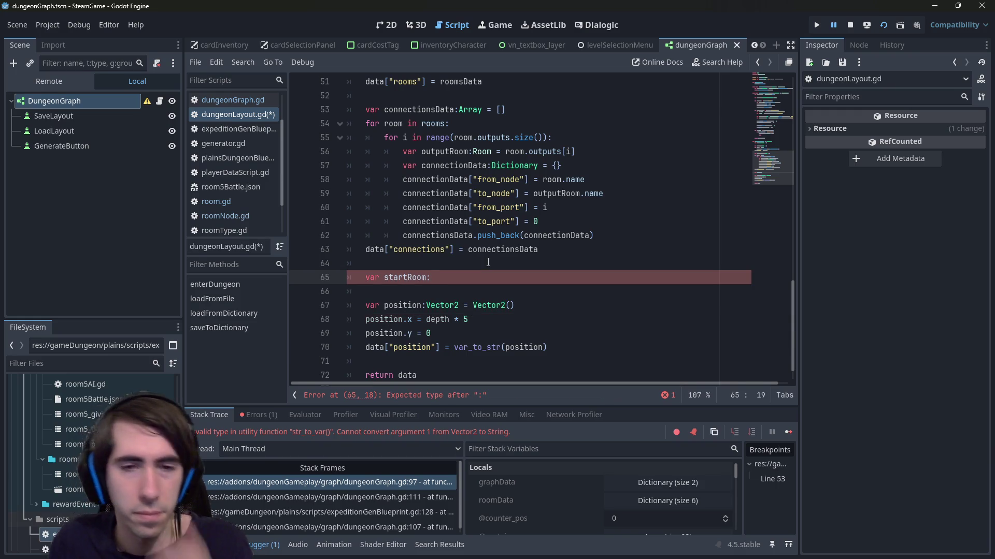
pyautogui.scroll(3, 488, 262)
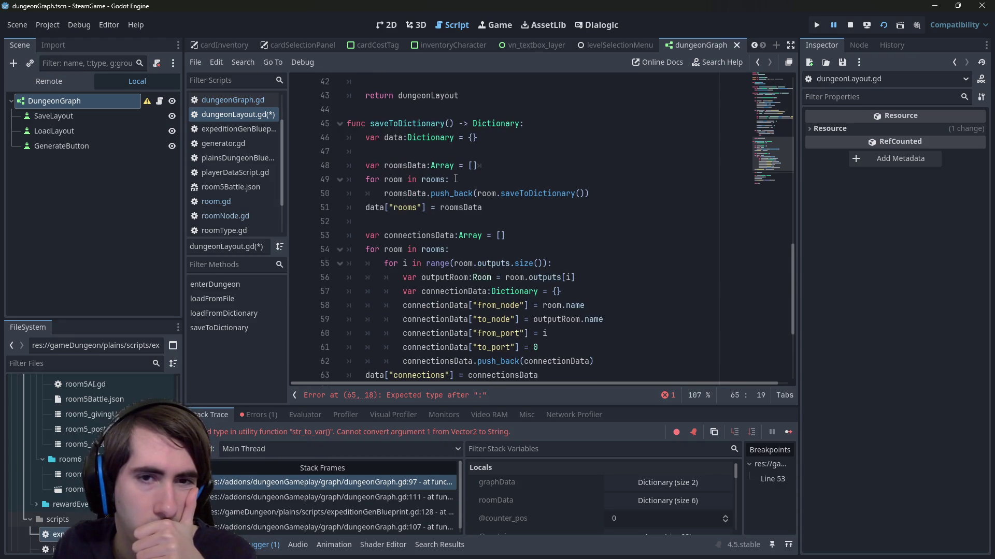
pyautogui.moveTo(455, 188)
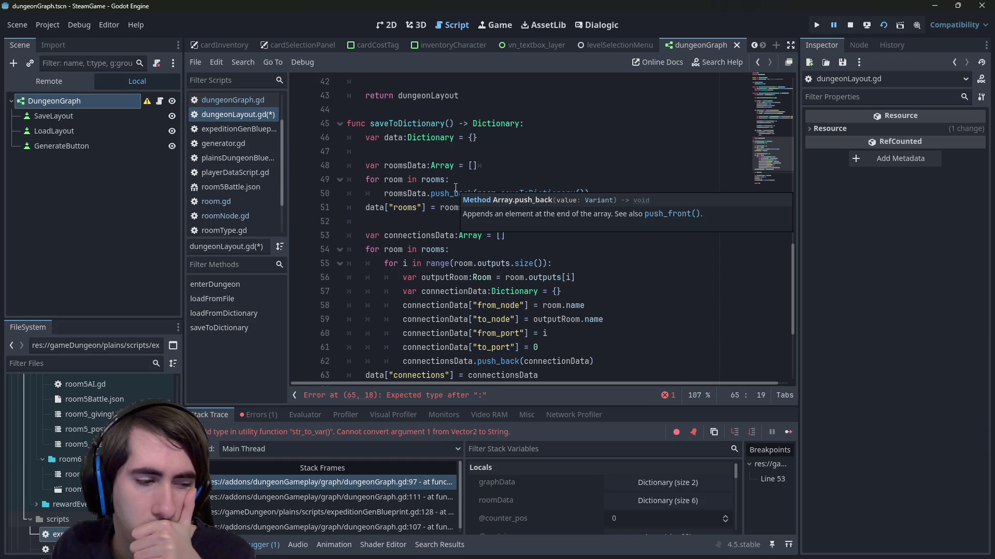
pyautogui.scroll(-3, 455, 187)
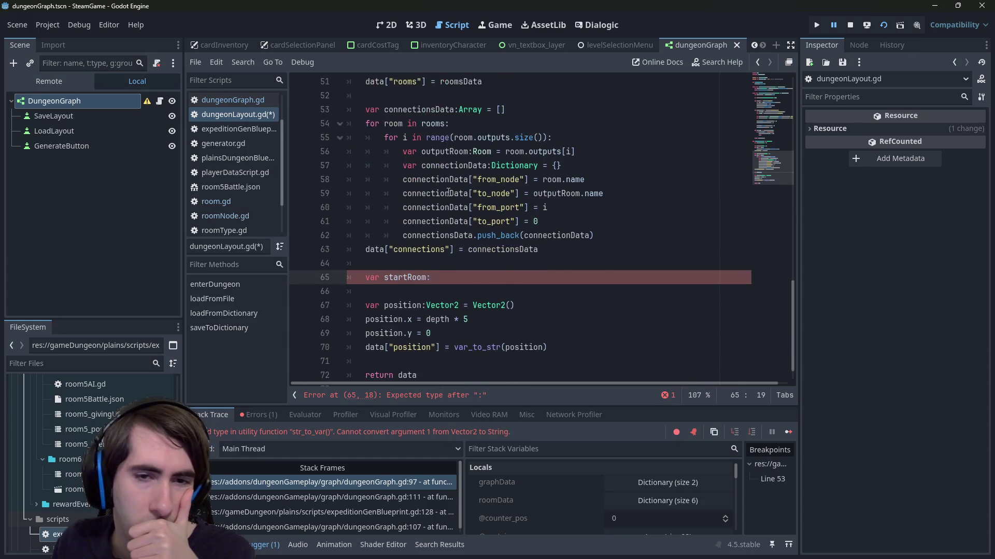
pyautogui.scroll(3, 449, 191)
# - Select and cut the startRoom and position lines 65–71 out of the rooms loop
pyautogui.click(444, 180)
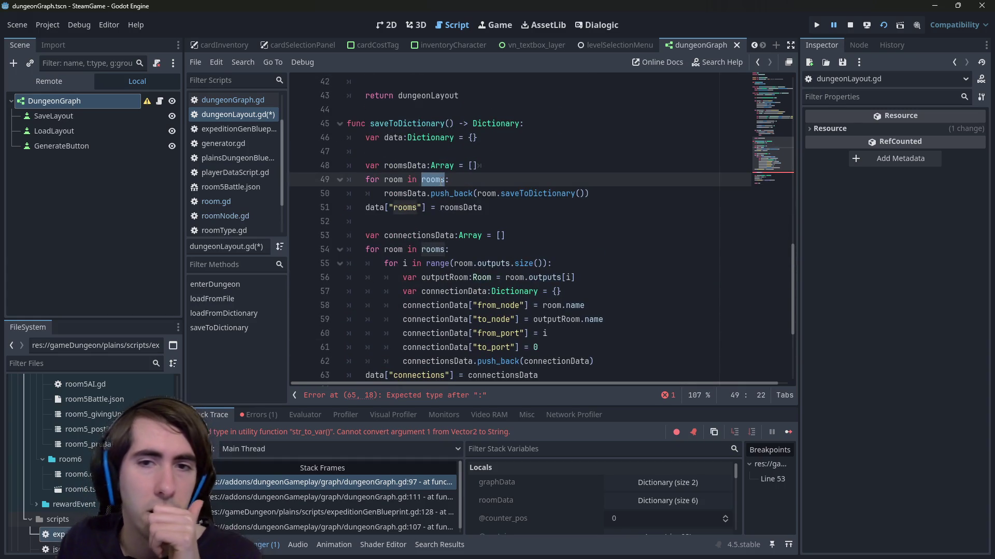
pyautogui.scroll(-4, 440, 182)
pyautogui.scroll(4, 441, 182)
pyautogui.scroll(-4, 440, 181)
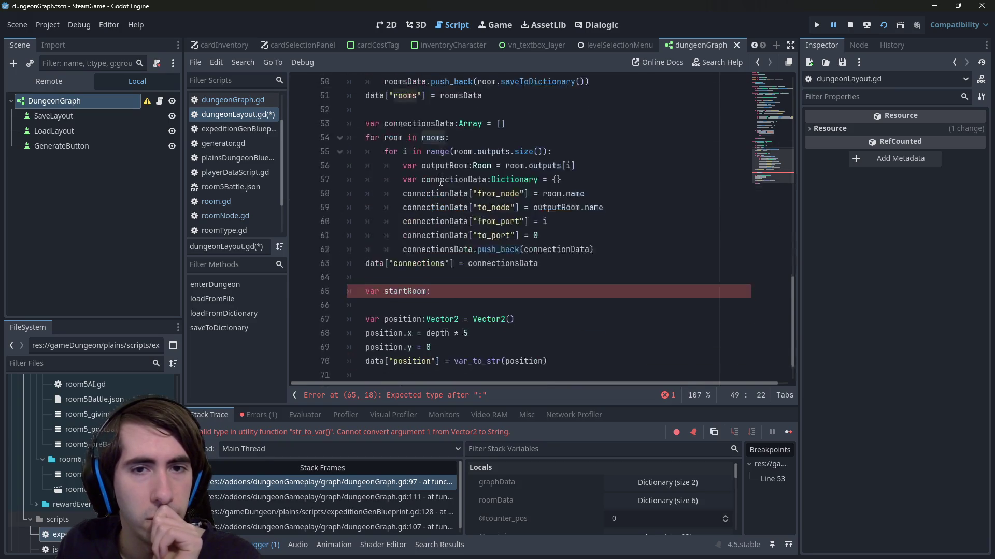
pyautogui.moveTo(583, 334)
pyautogui.mouseDown()
pyautogui.moveTo(582, 320)
pyautogui.moveTo(317, 264)
pyautogui.moveTo(326, 251)
pyautogui.mouseUp()
pyautogui.hotkey('ctrl', 'c')
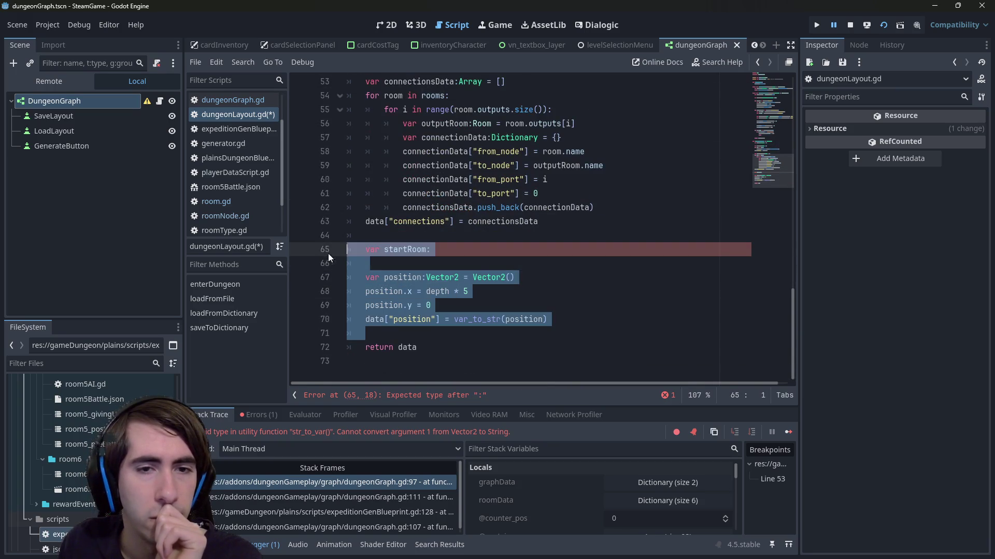
pyautogui.scroll(5, 480, 271)
pyautogui.scroll(-2, 481, 272)
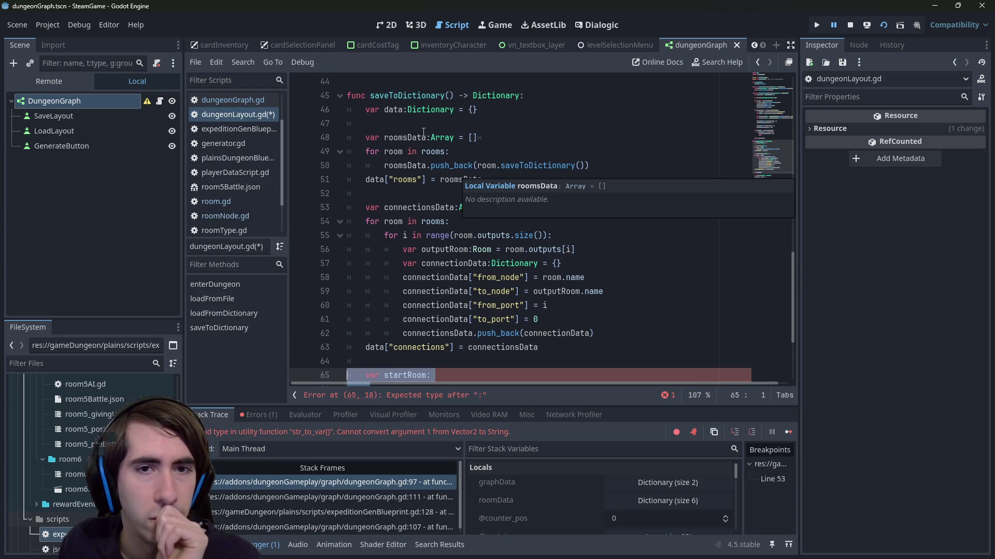
pyautogui.scroll(-3, 458, 175)
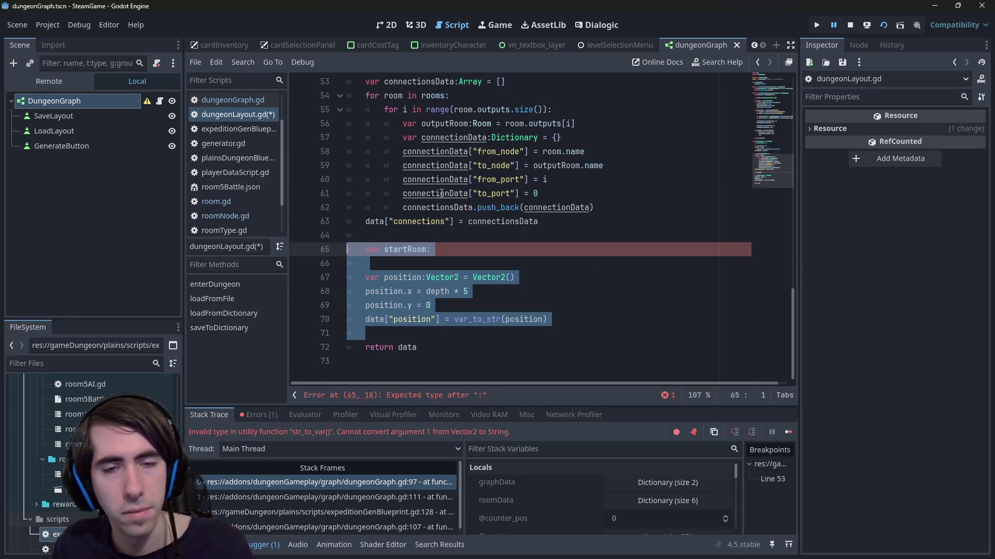
pyautogui.press('BackSpace')
pyautogui.press('BackSpace')
# - Paste the startRoom and position block at line 48, below the data dictionary declaration
pyautogui.scroll(3, 441, 192)
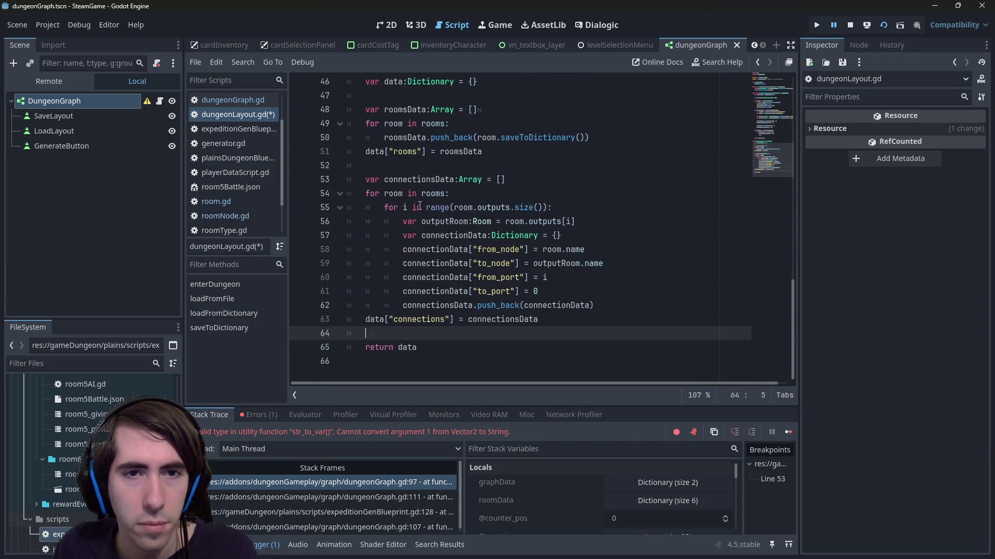
pyautogui.click(404, 137)
pyautogui.press('Return')
pyautogui.press('Return')
pyautogui.moveTo(404, 160); pyautogui.dragTo(310, 151)
pyautogui.hotkey('ctrl', 'v')
pyautogui.click(442, 154)
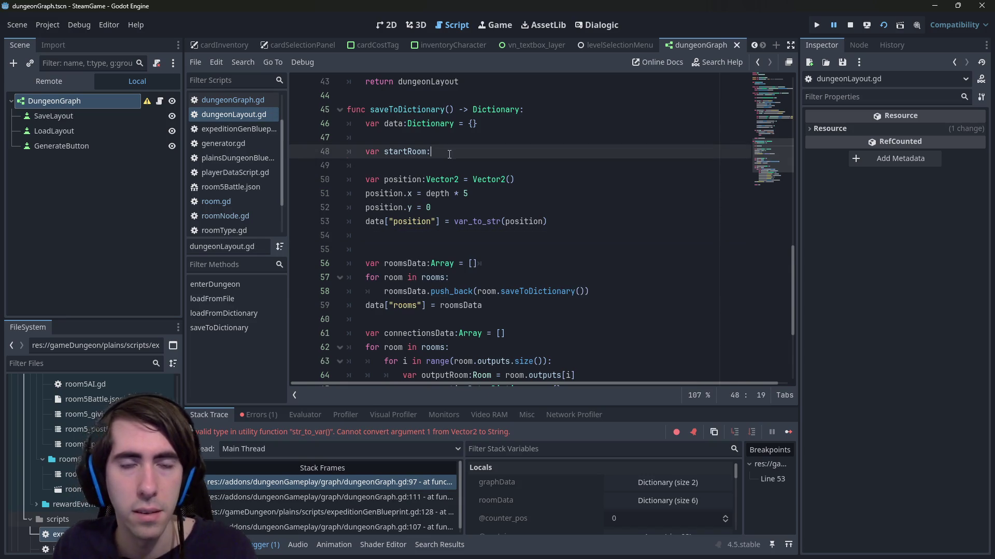
pyautogui.scroll(10, 452, 154)
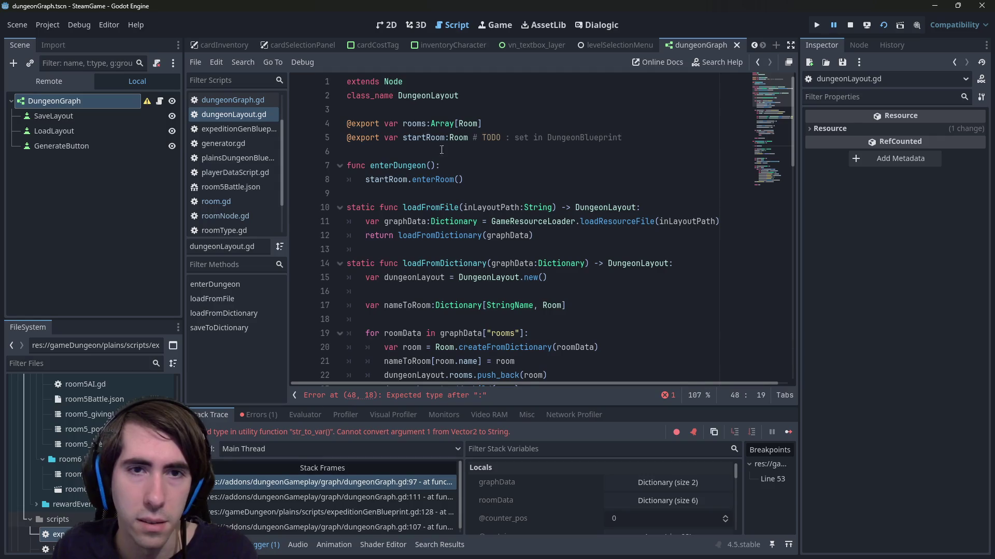
# - Strip var and the trailing colon from line 48 so it references the member startRoom
pyautogui.doubleClick(425, 137)
pyautogui.scroll(-10, 462, 204)
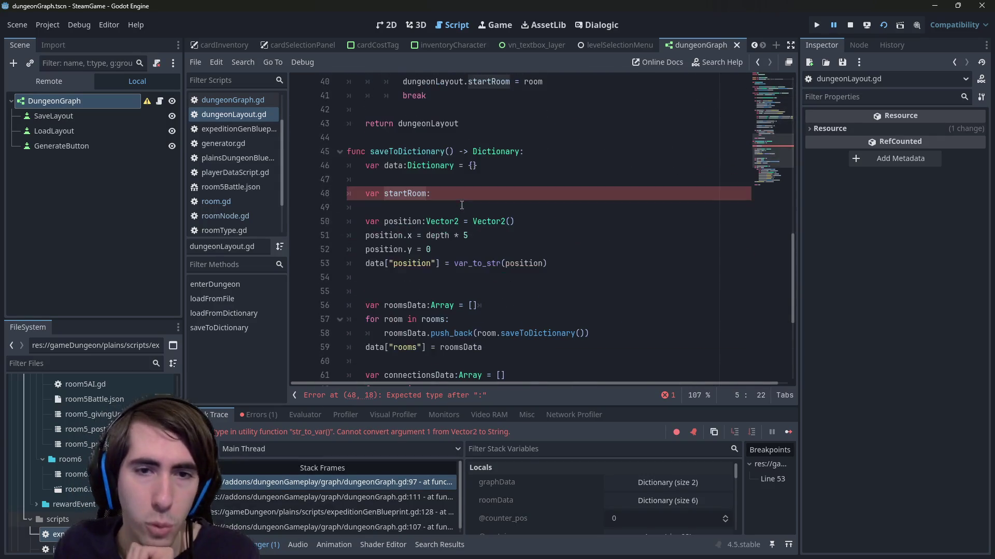
pyautogui.click(446, 192)
pyautogui.press('Home')
pyautogui.press('Delete')
pyautogui.press('Delete')
pyautogui.press('Delete')
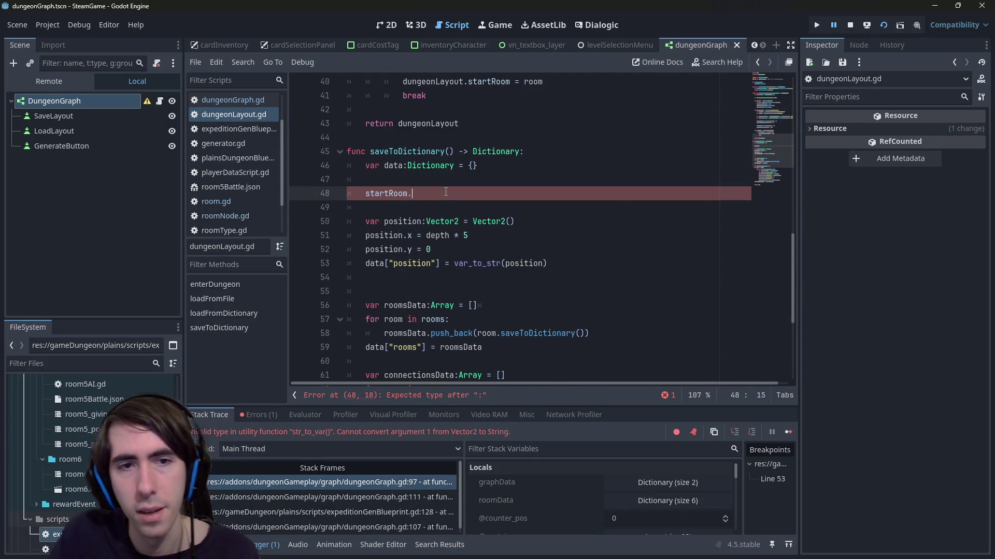
pyautogui.press('End')
pyautogui.press('BackSpace')
pyautogui.write('.')
pyautogui.press('Escape')
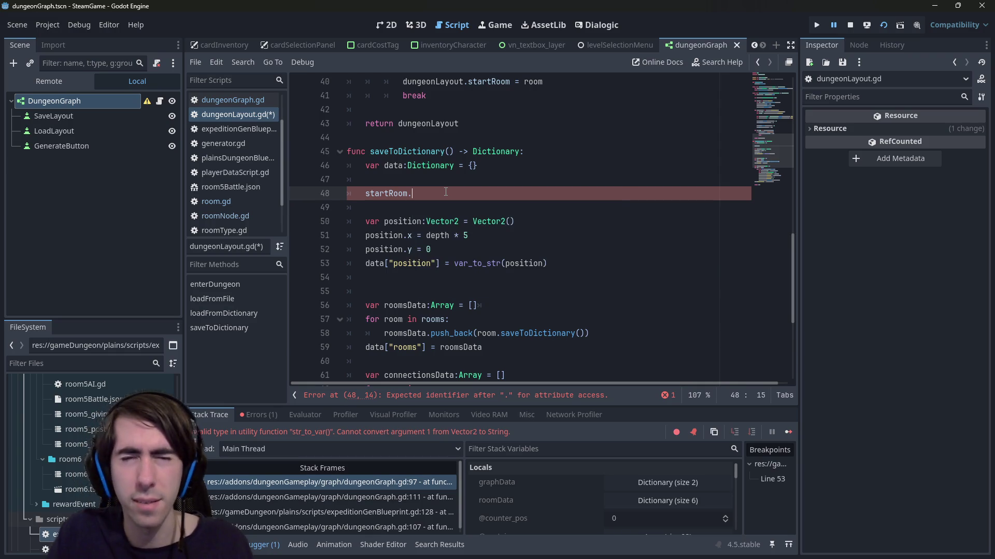
# - Declare 'var roomStack:Array[Room] = []' on a new line above startRoom
pyautogui.press('Up')
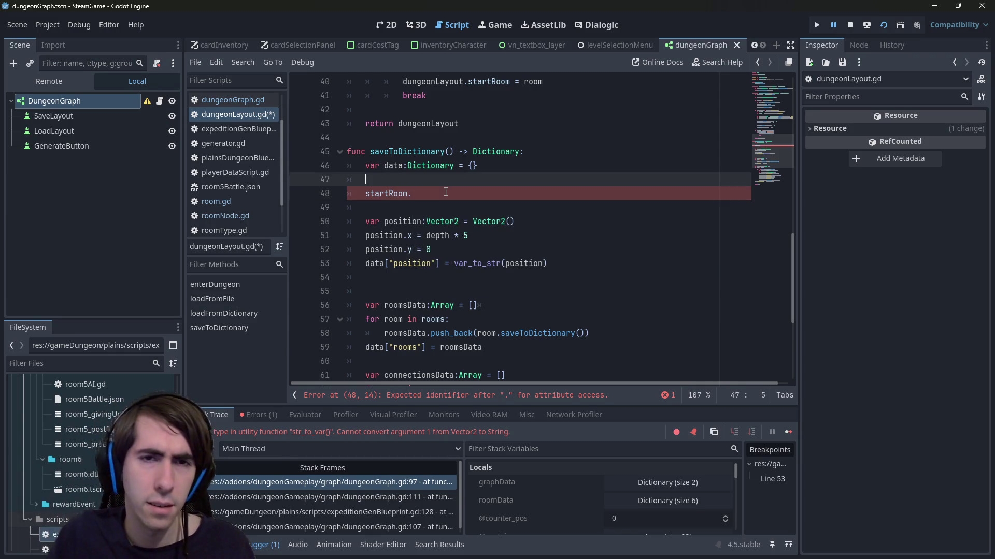
pyautogui.press('Return')
pyautogui.write('var stac')
pyautogui.press('BackSpace')
pyautogui.press('BackSpace')
pyautogui.press('BackSpace')
pyautogui.write('r')
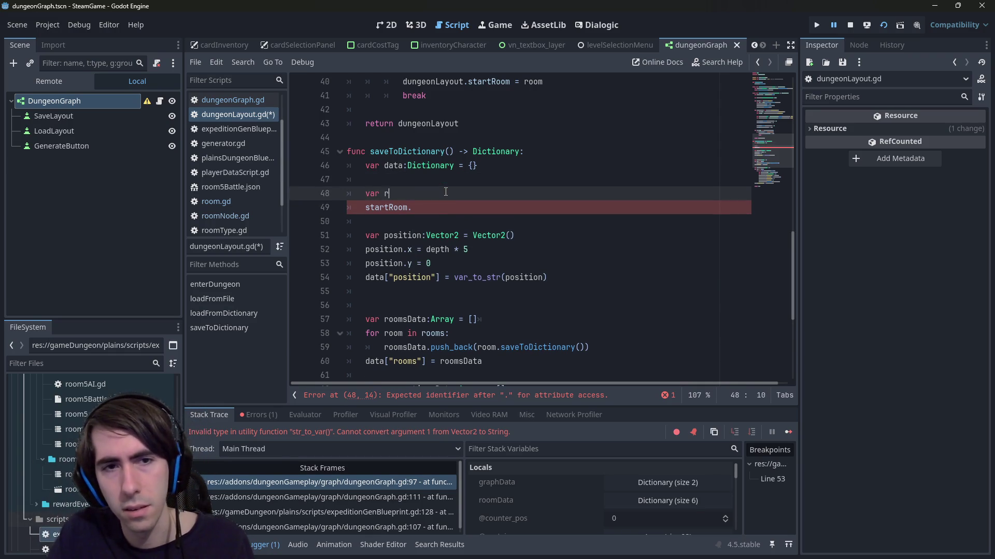
pyautogui.write('oomStac')
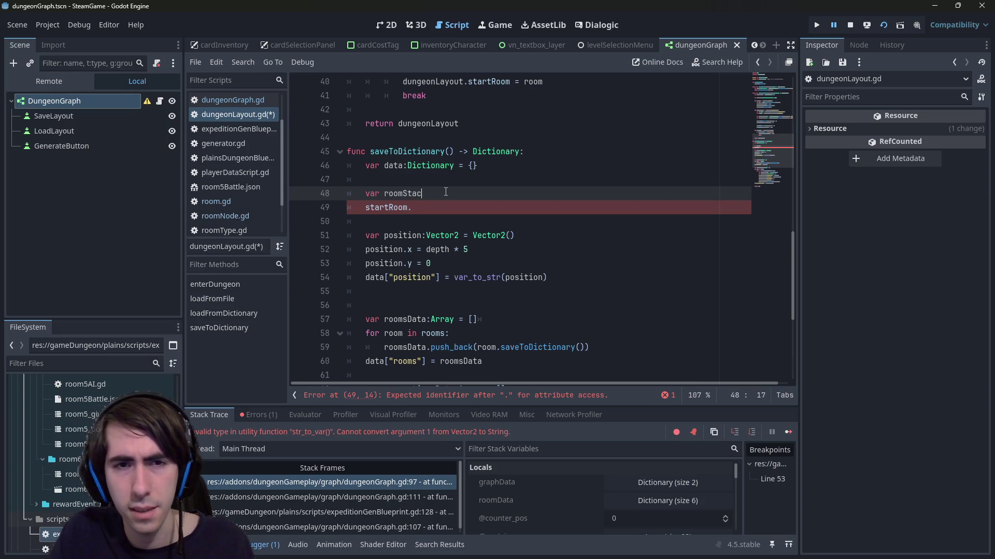
pyautogui.write('k:Array')
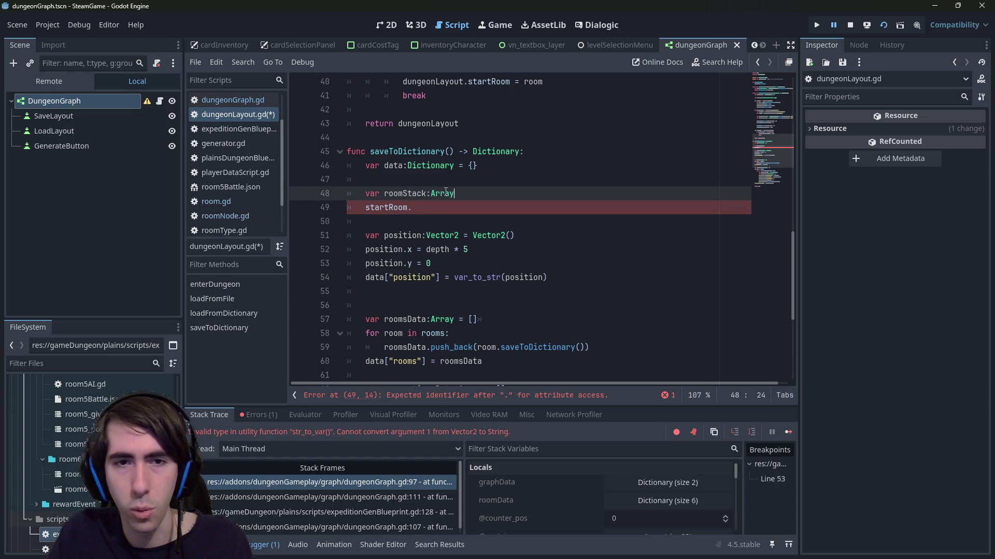
pyautogui.write(' = []')
pyautogui.press('Left')
pyautogui.press('Left')
pyautogui.press('Left')
pyautogui.write('[Room')
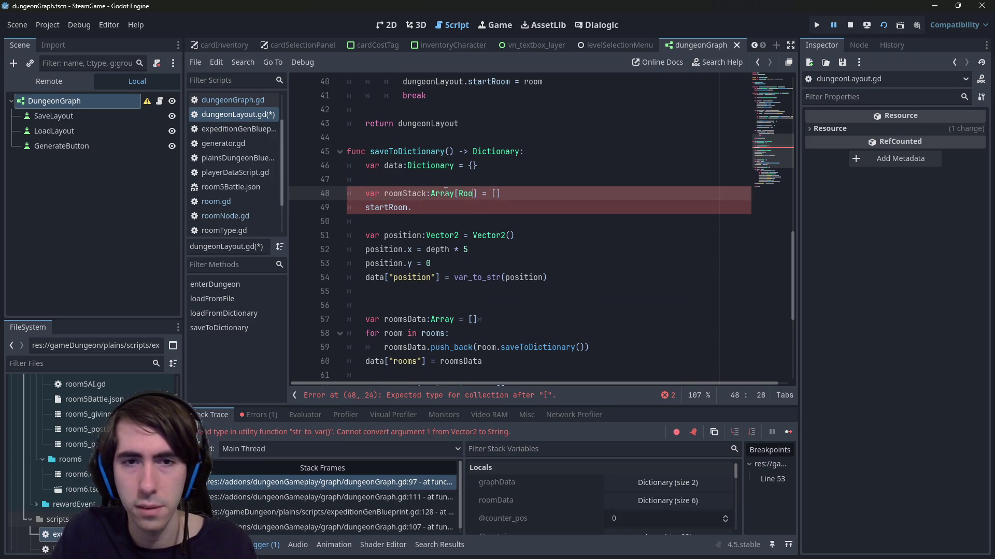
pyautogui.click(417, 201)
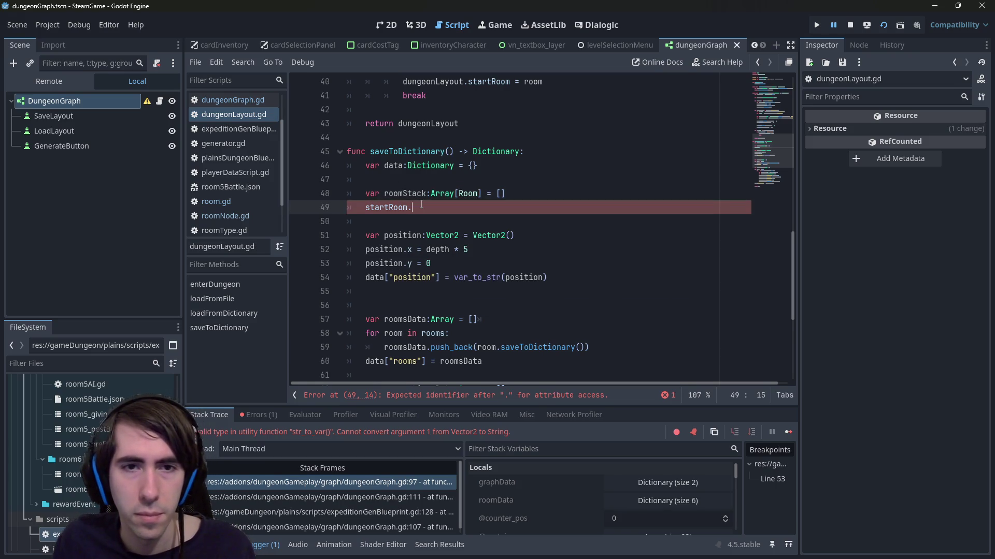
pyautogui.click(523, 195)
# - Add 'roomStack.push_back(startRoom)' below the roomStack declaration
pyautogui.press('Return')
pyautogui.write('roomStack.push')
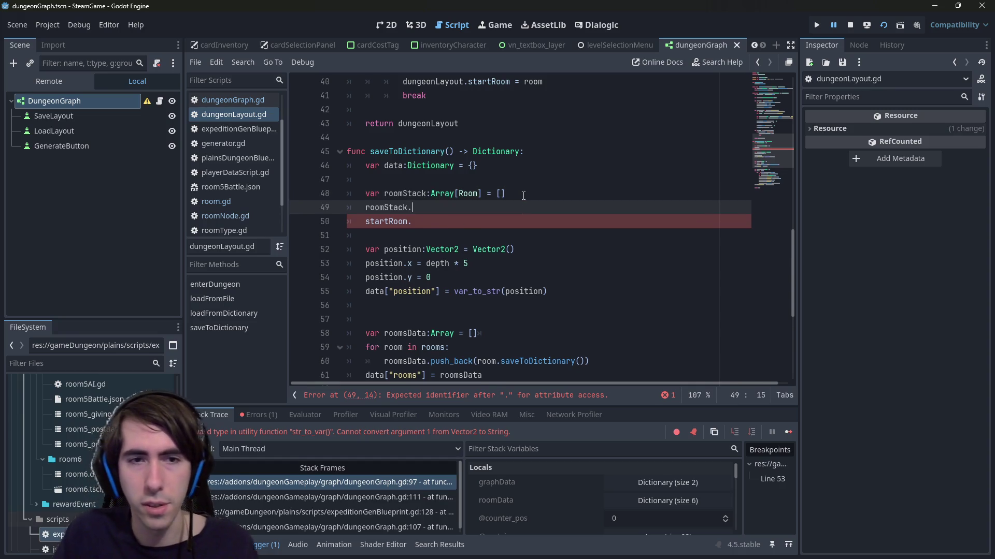
pyautogui.press('Return')
pyautogui.write('startRoom')
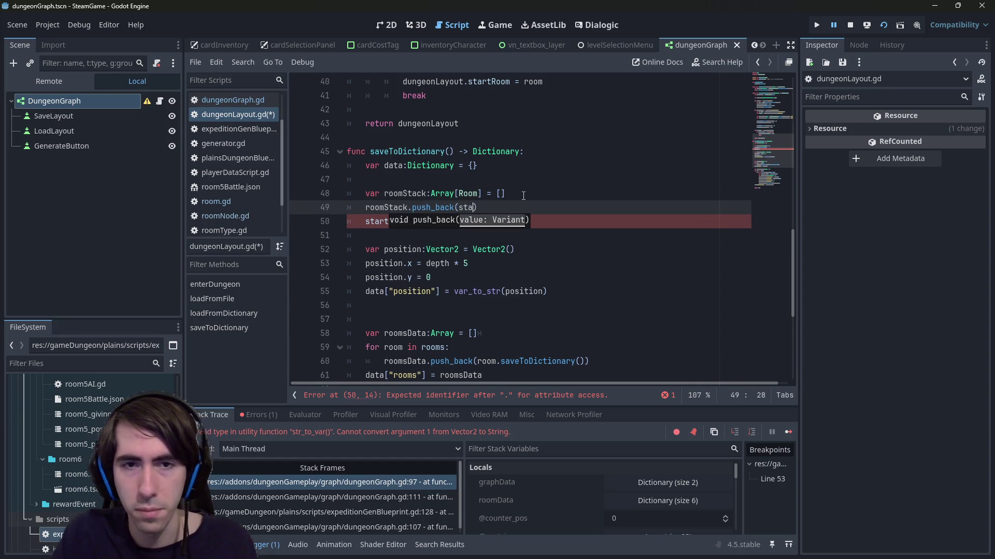
# - Replace the leftover startRoom line with 'while (!roomStack.is_empty()):' and begin its indented body
pyautogui.press('Down')
pyautogui.hotkey('shift', 'Home')
pyautogui.write('while ()')
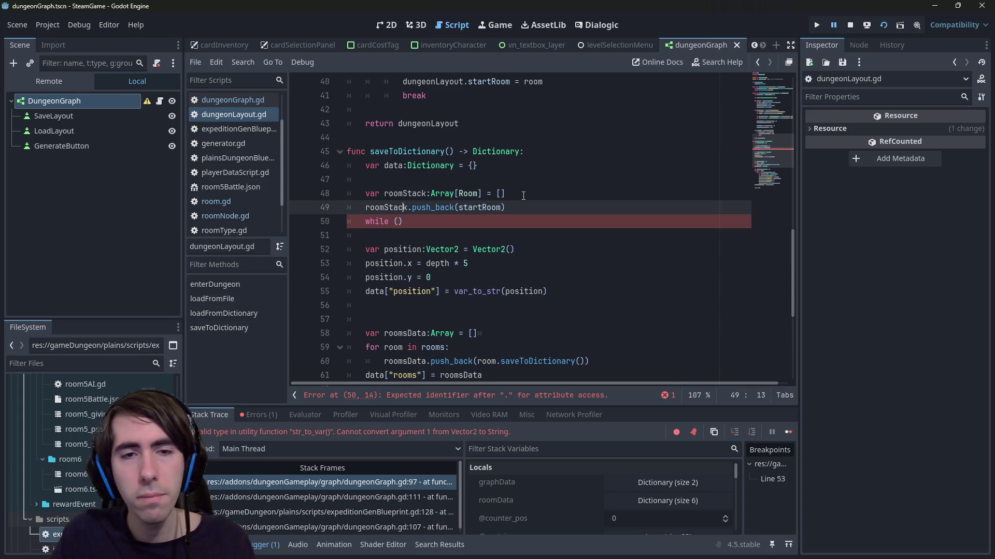
pyautogui.press('Left')
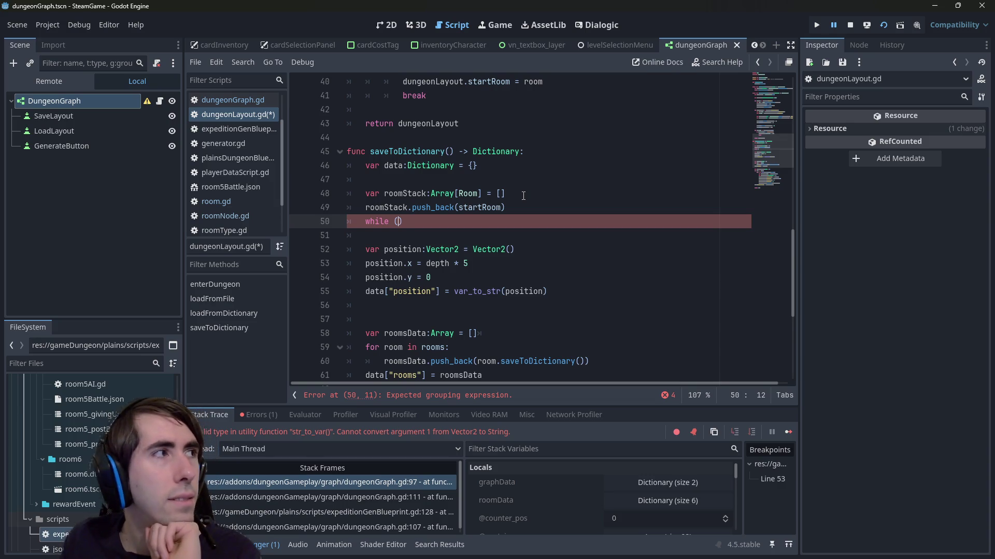
pyautogui.write('roomStack.empt')
pyautogui.press('Return')
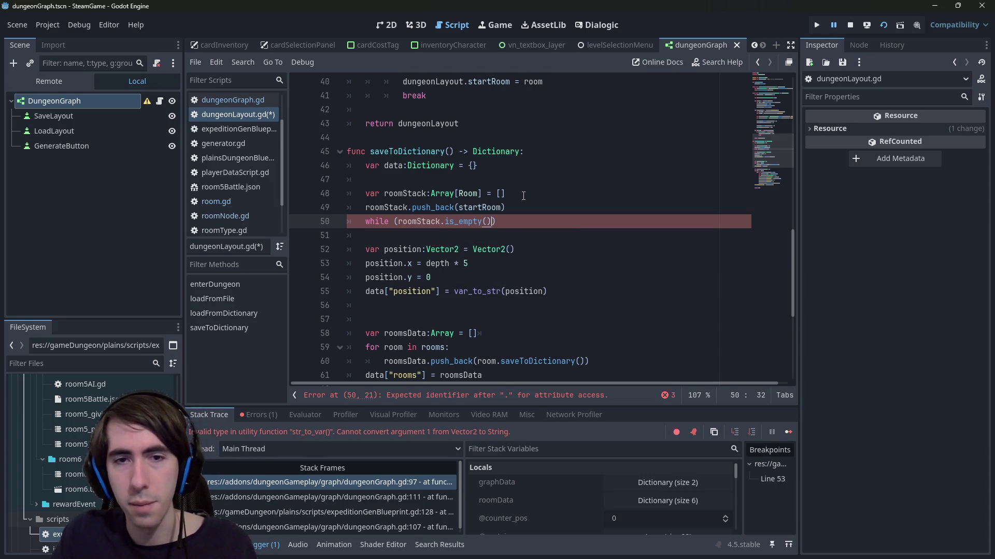
pyautogui.write('):')
pyautogui.hotkey('ctrl', 'Left')
pyautogui.hotkey('ctrl', 'Left')
pyautogui.hotkey('ctrl', 'Left')
pyautogui.write('!')
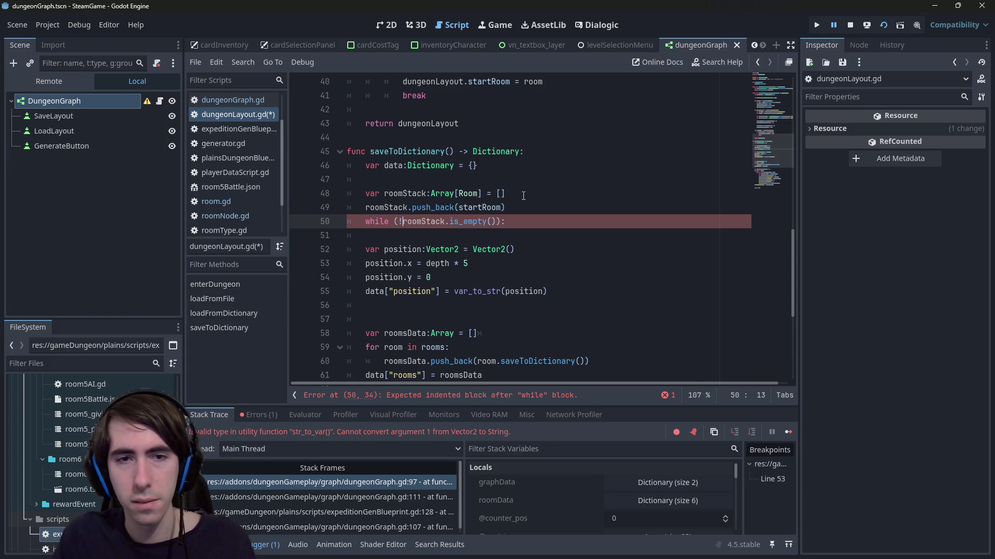
pyautogui.press('End')
pyautogui.press('Return')
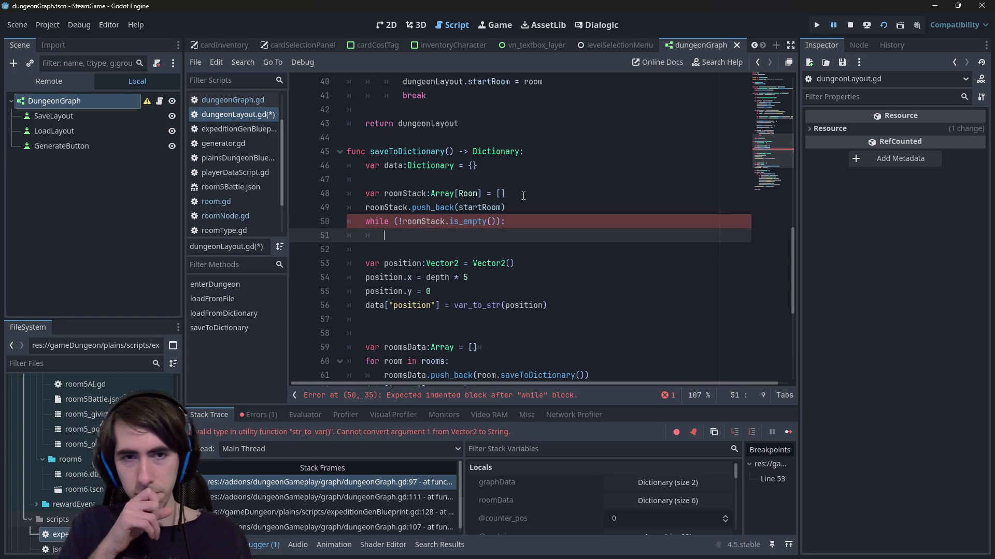
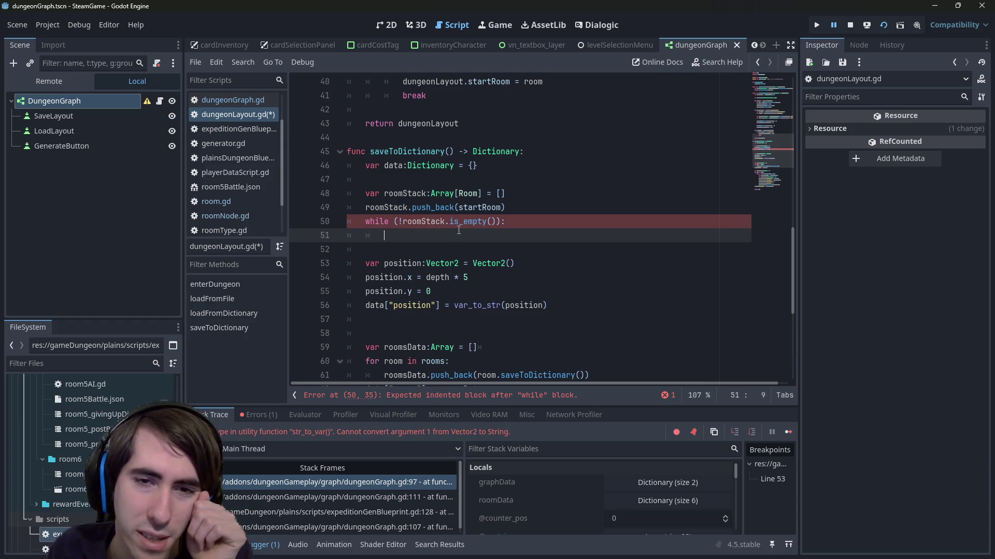
# - Delete the unfinished while loop, then undo to restore it
pyautogui.moveTo(477, 240)
pyautogui.mouseDown()
pyautogui.moveTo(373, 207)
pyautogui.moveTo(316, 222)
pyautogui.mouseUp()
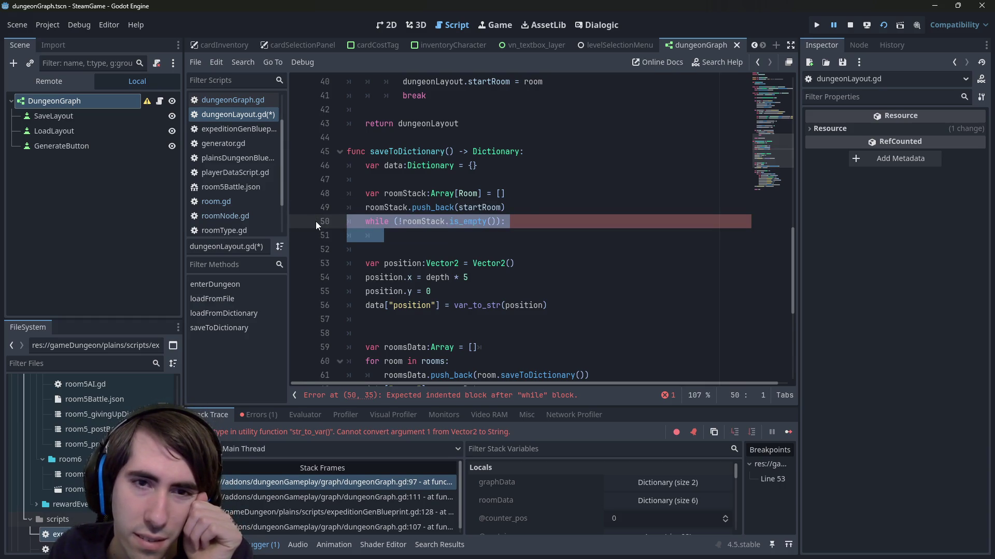
pyautogui.press('BackSpace')
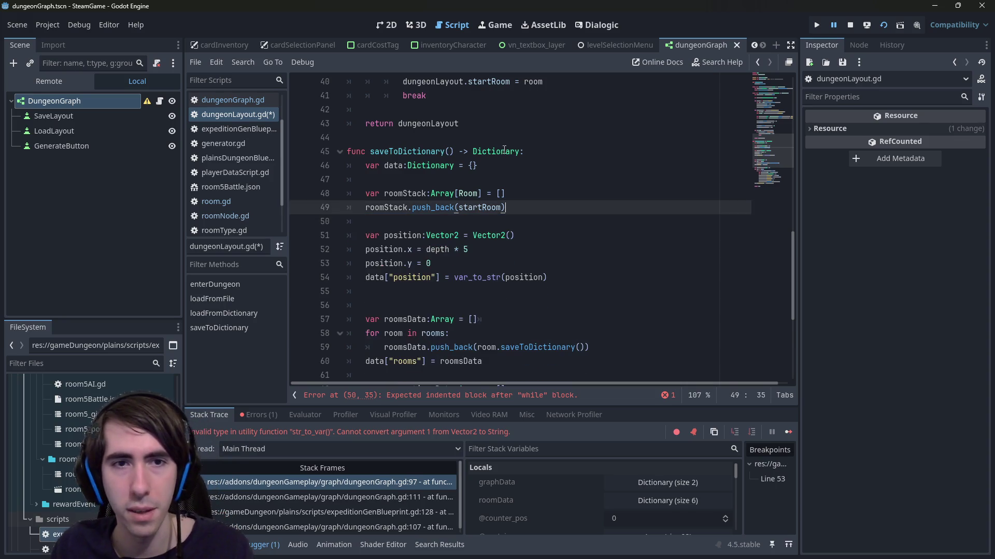
pyautogui.press('Up')
pyautogui.press('Up')
pyautogui.press('Up')
pyautogui.press('Return')
pyautogui.press('Return')
pyautogui.press('Up')
pyautogui.press('Up')
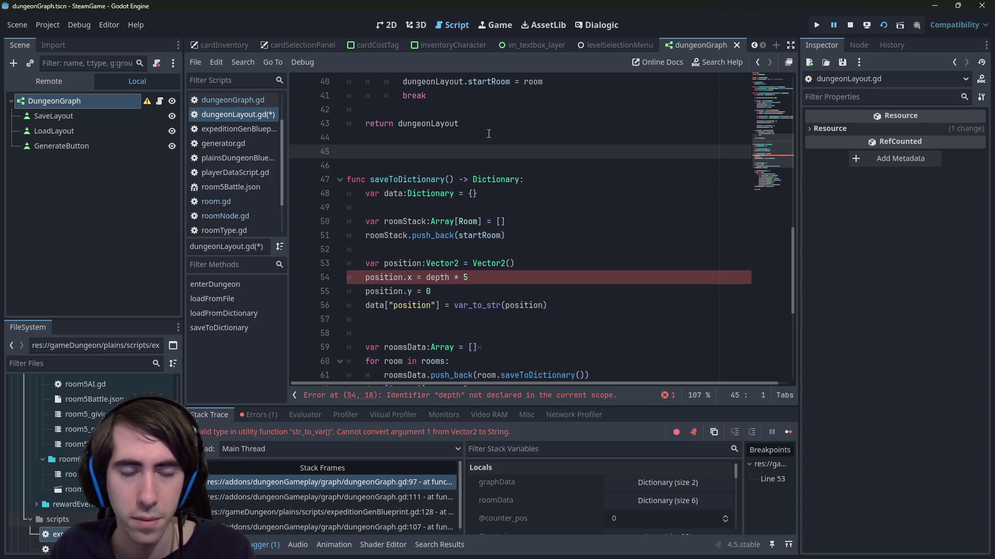
pyautogui.hotkey('ctrl', 'z')
pyautogui.hotkey('ctrl', 'z')
pyautogui.hotkey('ctrl', 'z')
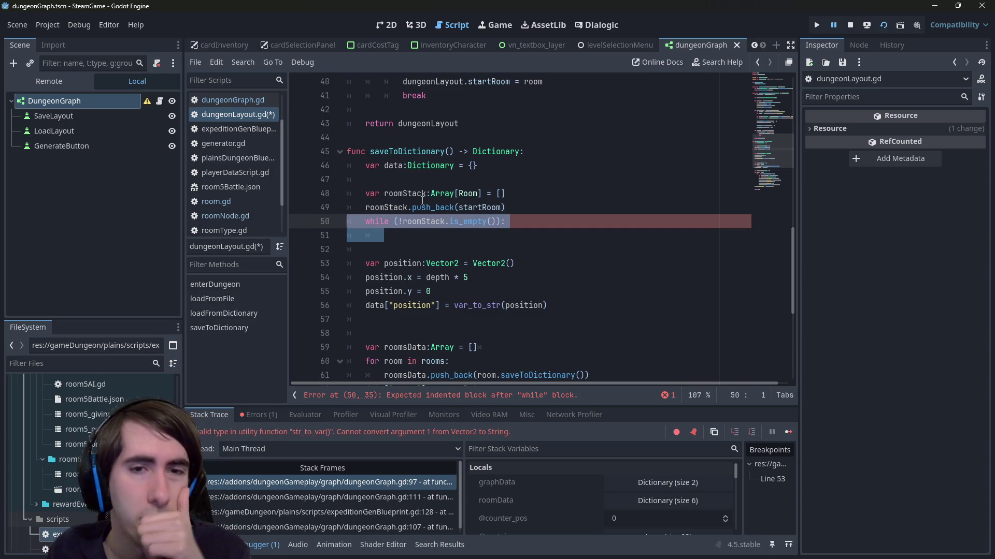
pyautogui.click(490, 236)
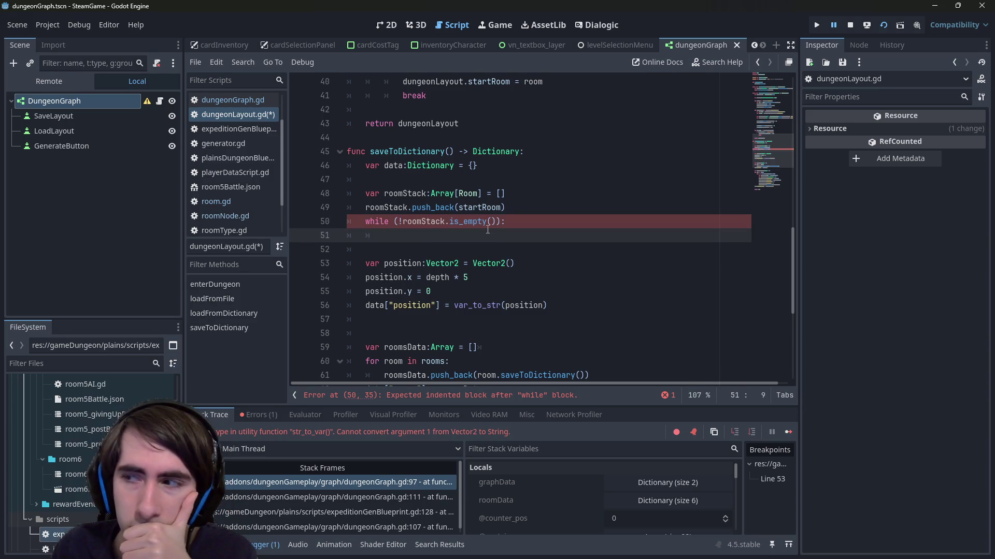
pyautogui.moveTo(486, 226)
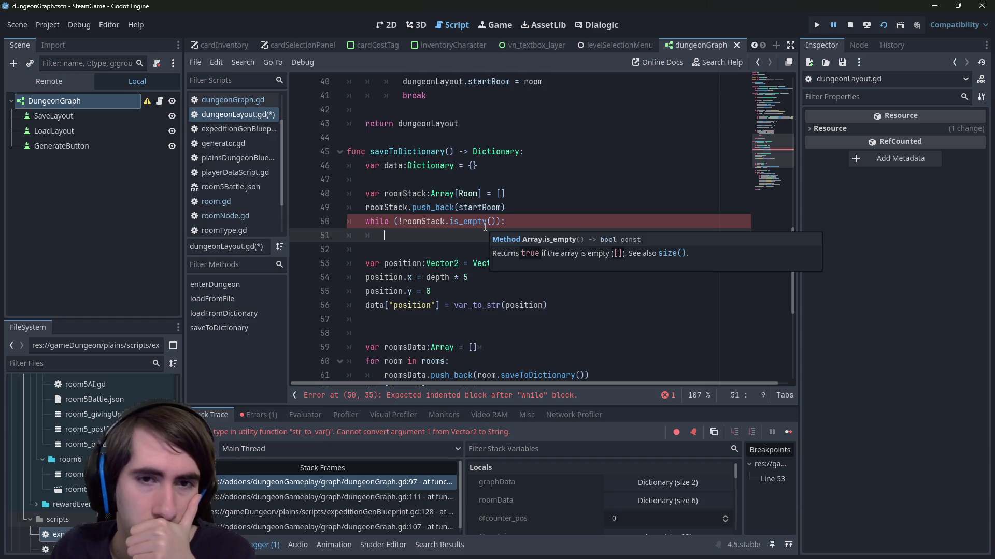
pyautogui.scroll(1, 534, 220)
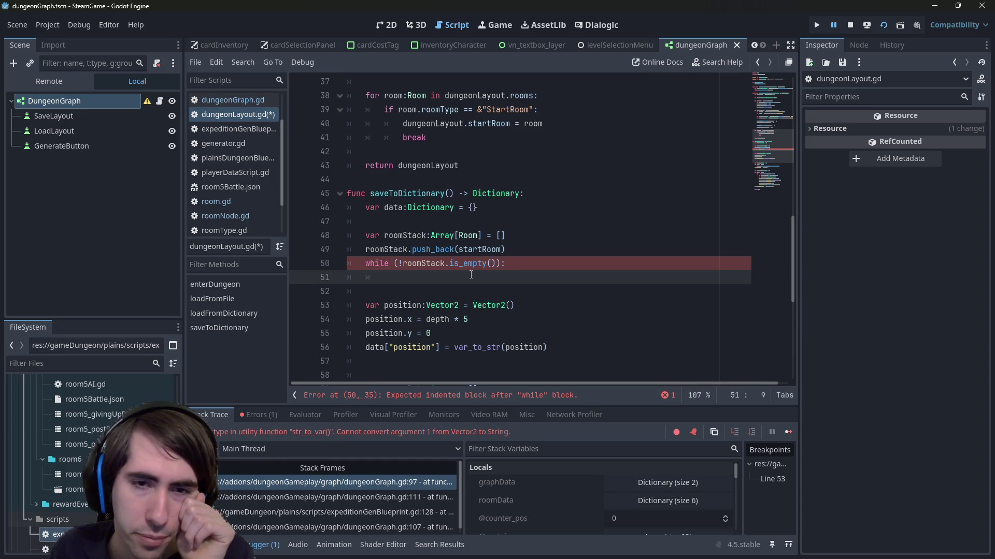
# - Copy the roomStack name and paste it, indented, into the empty loop body
pyautogui.doubleClick(439, 263)
pyautogui.hotkey('ctrl', 'c')
pyautogui.click(463, 277)
pyautogui.press('Tab')
pyautogui.hotkey('ctrl', 'v')
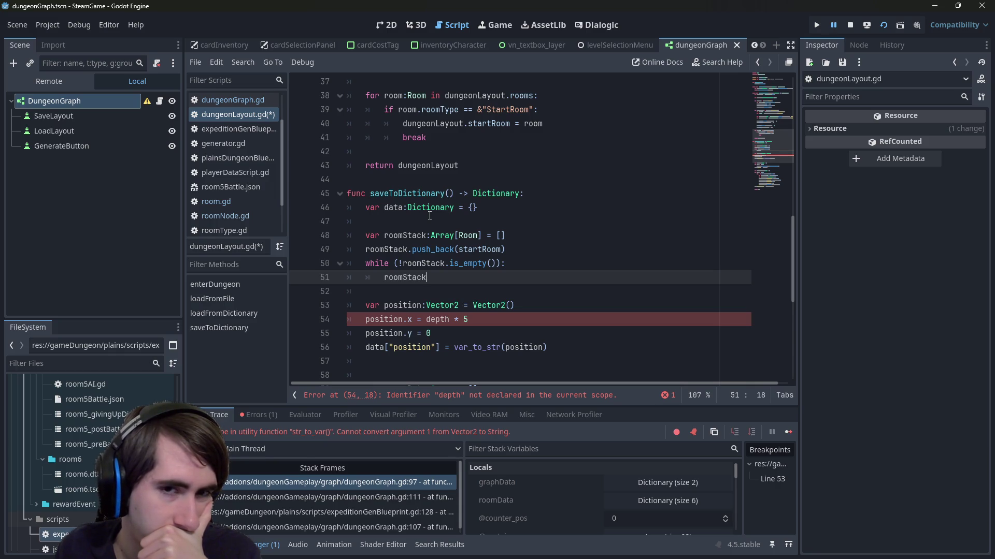
# - Return to the roomStack line in the loop and start a method call with '.pu'
pyautogui.click(464, 224)
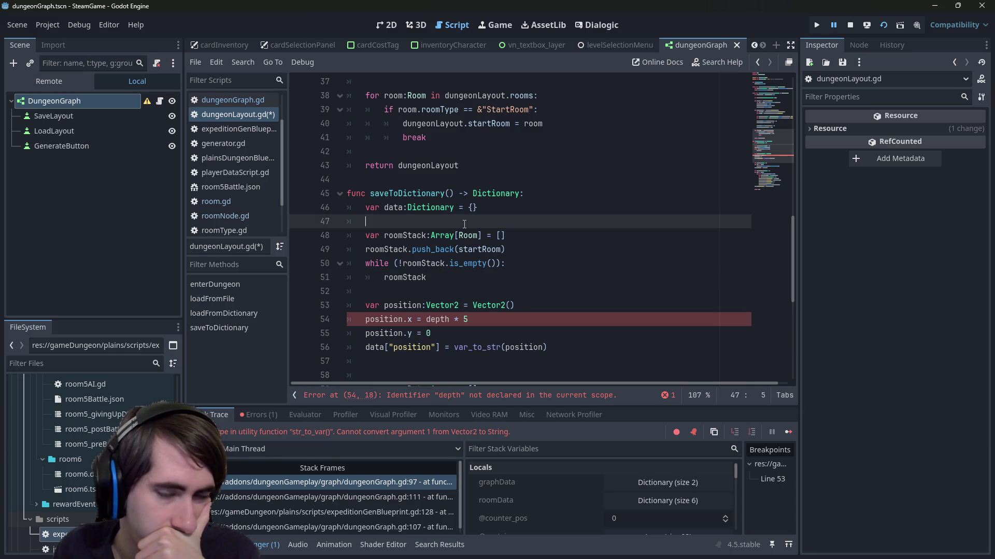
pyautogui.doubleClick(397, 279)
pyautogui.moveTo(396, 280)
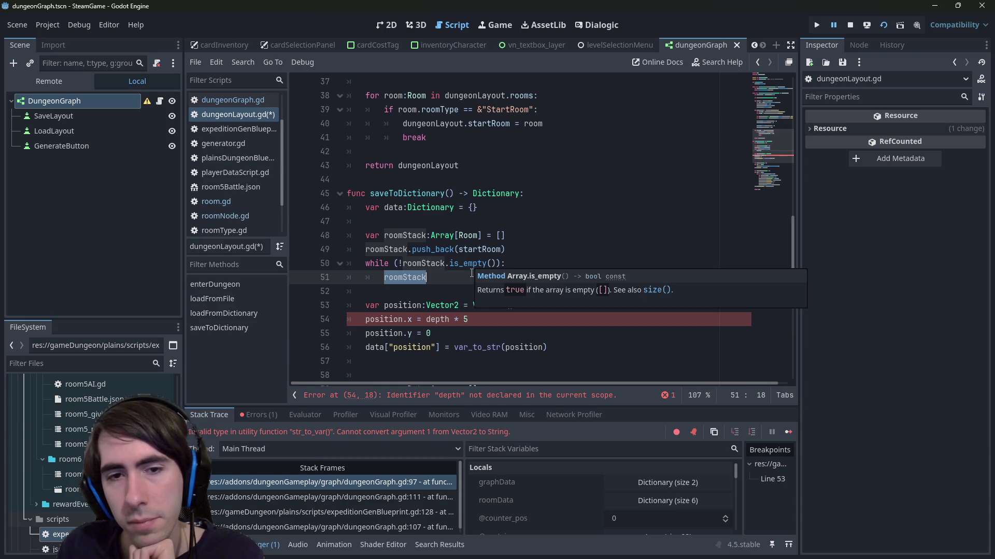
pyautogui.click(469, 278)
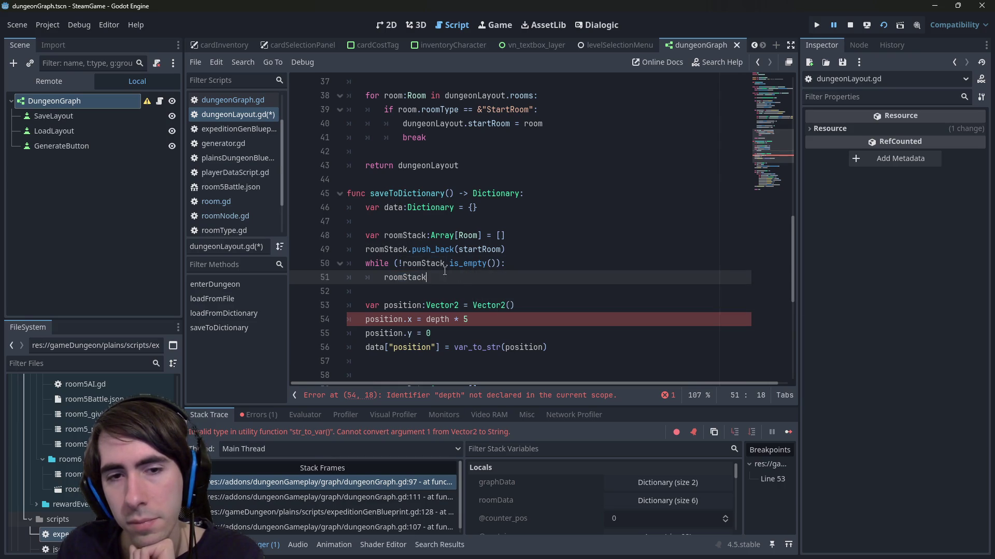
pyautogui.click(459, 400)
pyautogui.scroll(1, 487, 228)
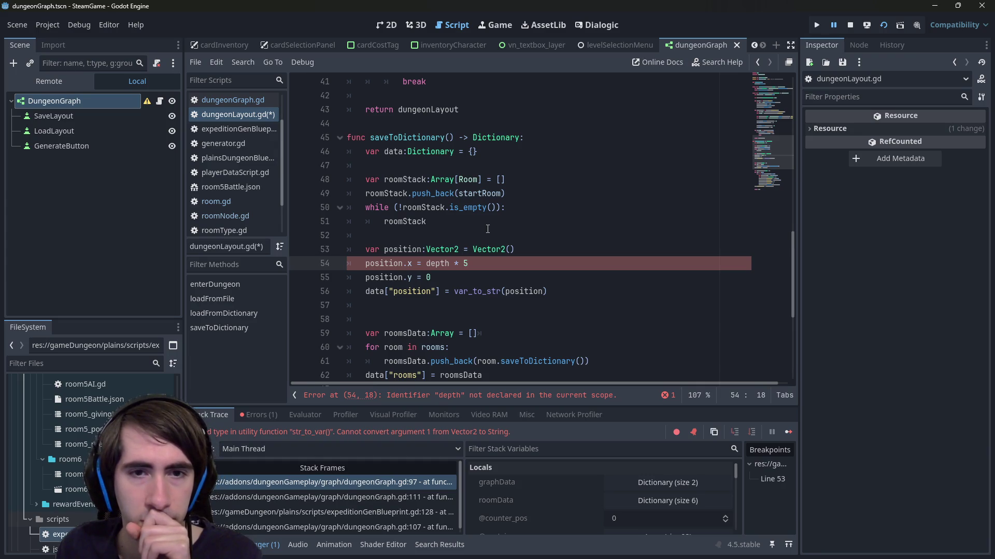
pyautogui.click(479, 221)
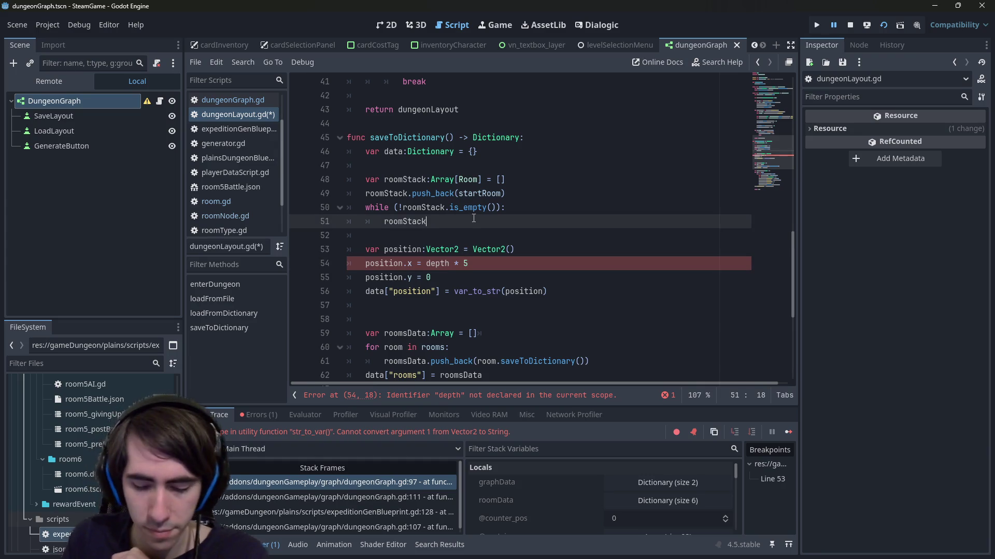
pyautogui.write('.pu')
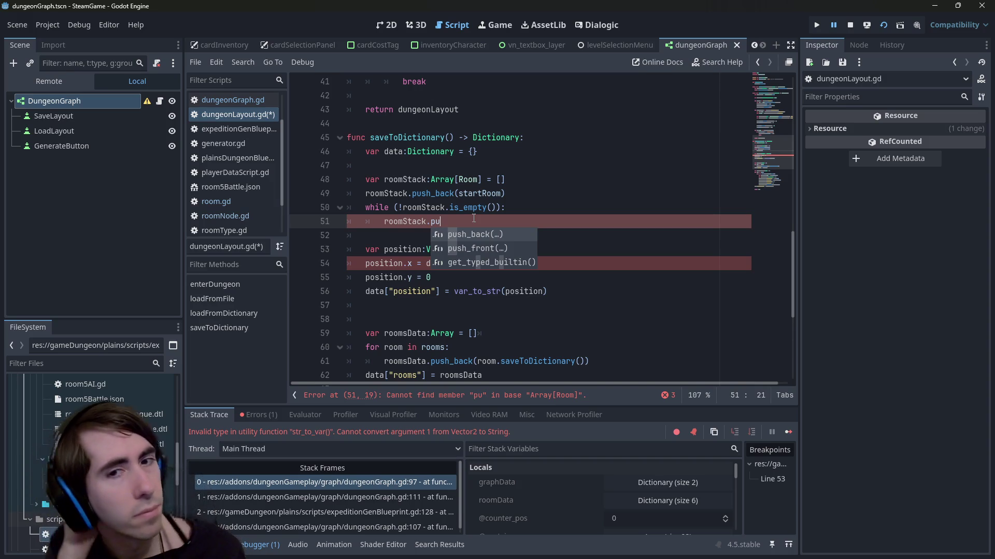
# - Make the call roomStack.push_back() instead of push_front, and save
pyautogui.press('Down')
pyautogui.press('Return')
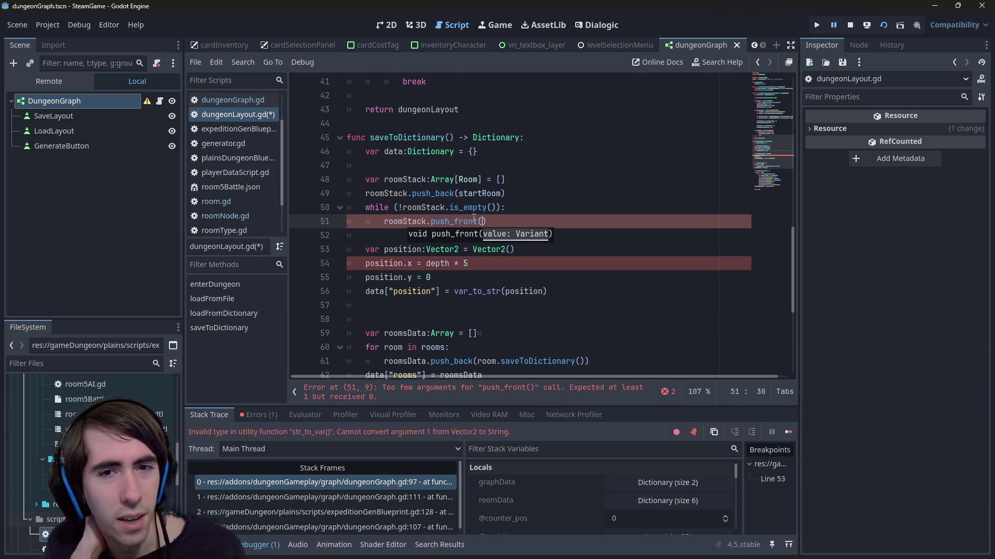
pyautogui.press('BackSpace')
pyautogui.press('BackSpace')
pyautogui.press('BackSpace')
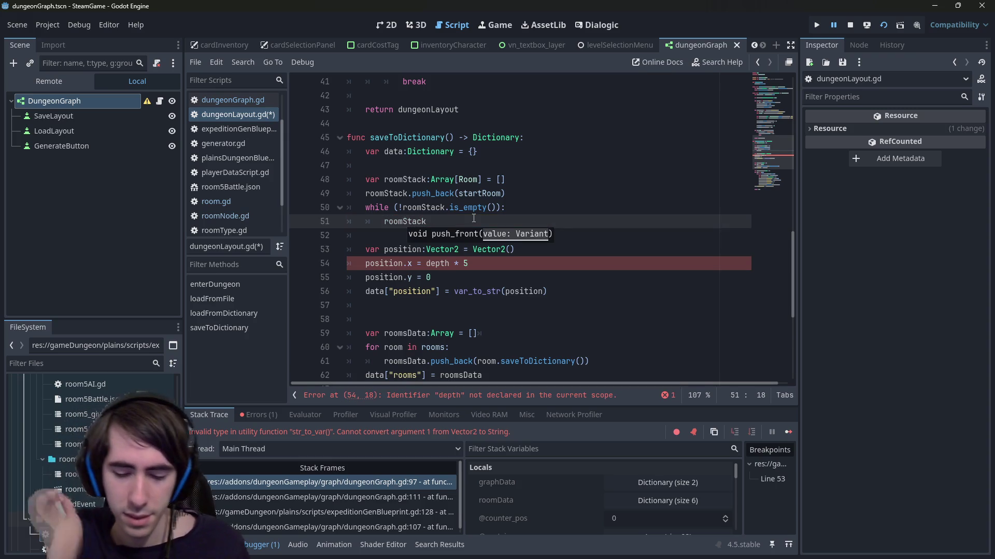
pyautogui.write('.')
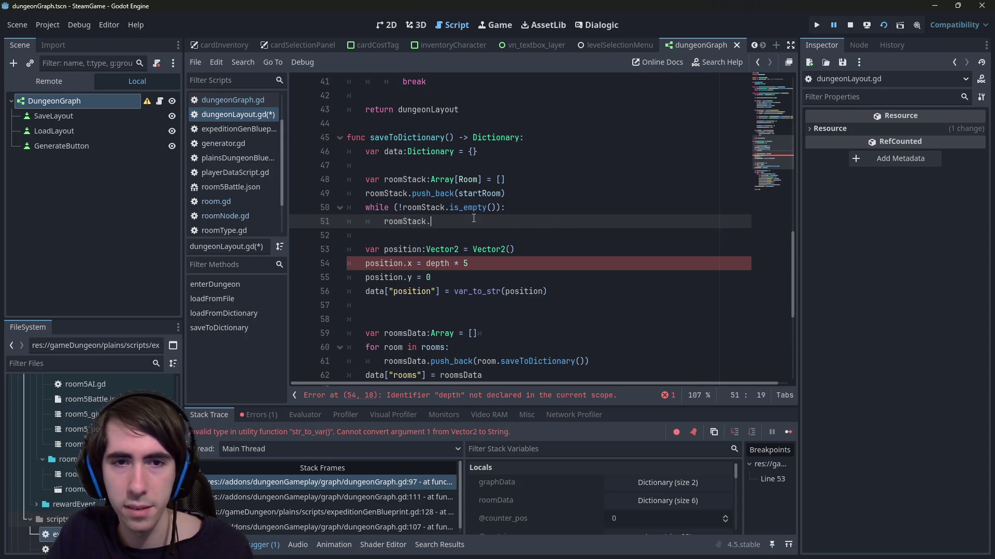
pyautogui.write('push')
pyautogui.press('Return')
pyautogui.hotkey('ctrl', 's')
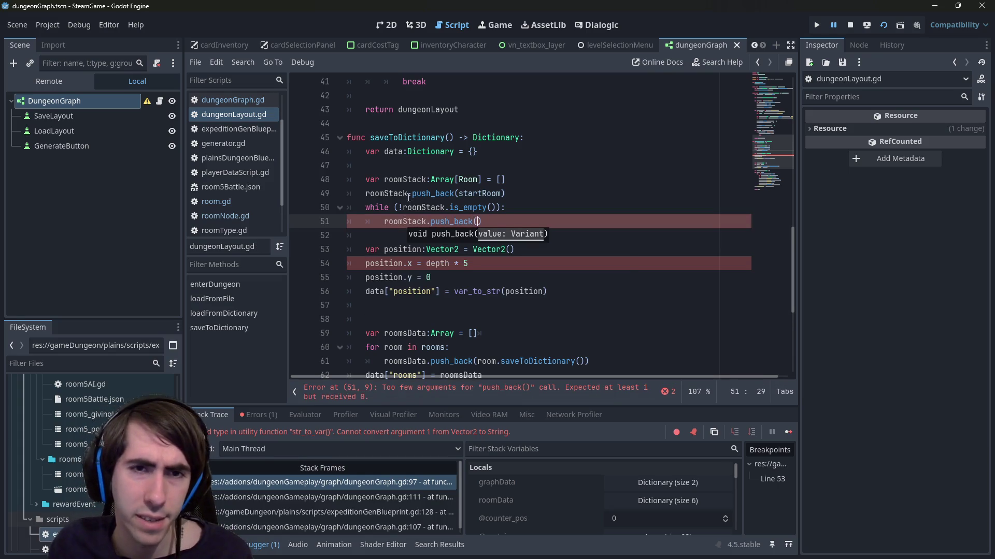
# - Add 'var lastestRoom:Room = roomStack.back()' as the loop's first line and save
pyautogui.doubleClick(405, 182)
pyautogui.click(548, 208)
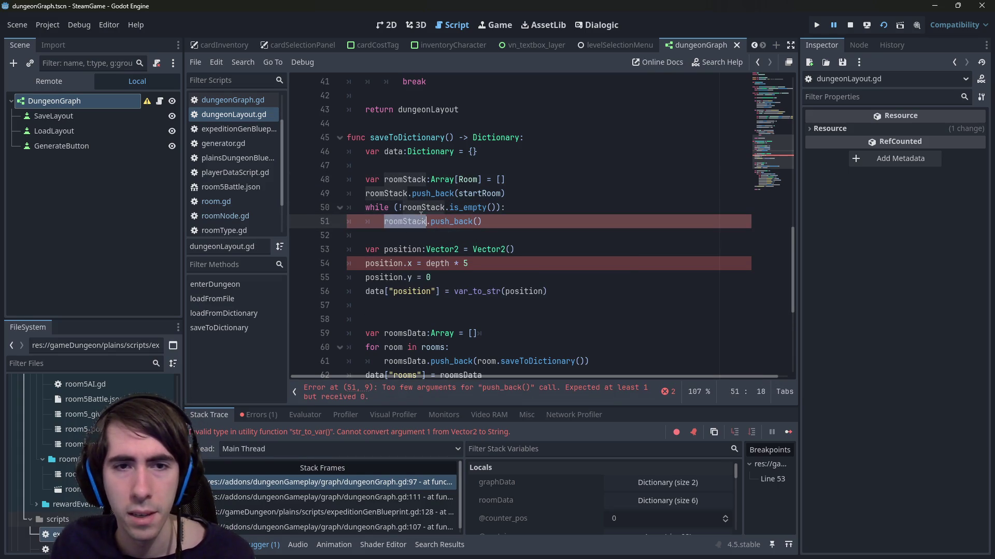
pyautogui.press('Return')
pyautogui.write('var latestRoom')
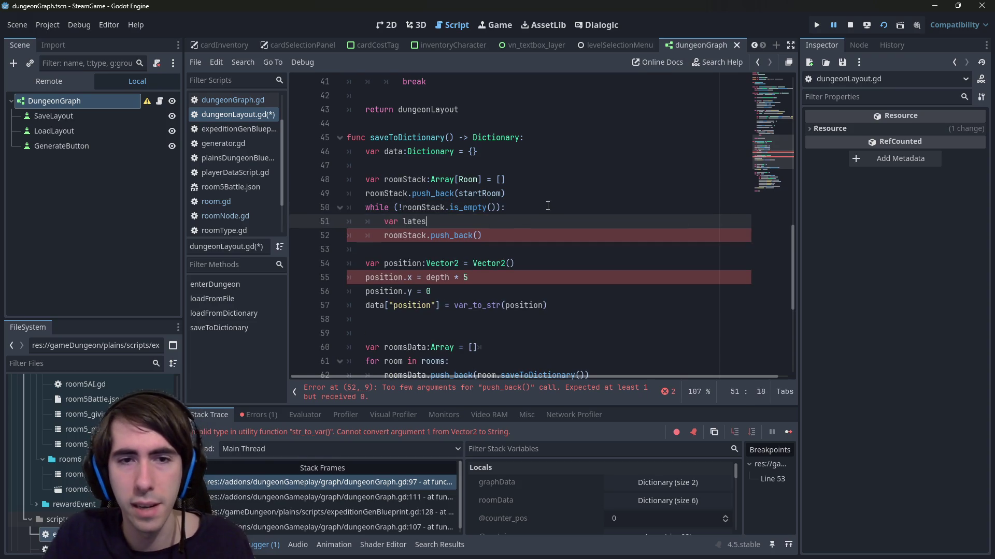
pyautogui.press('Right')
pyautogui.press('Right')
pyautogui.write('s')
pyautogui.press('End')
pyautogui.write(':Room = roomStack.')
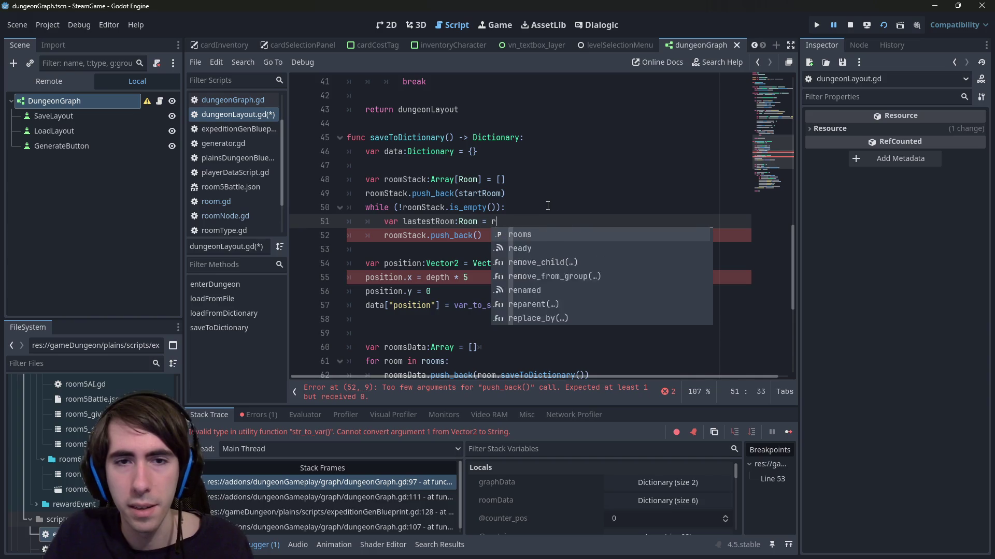
pyautogui.write('back')
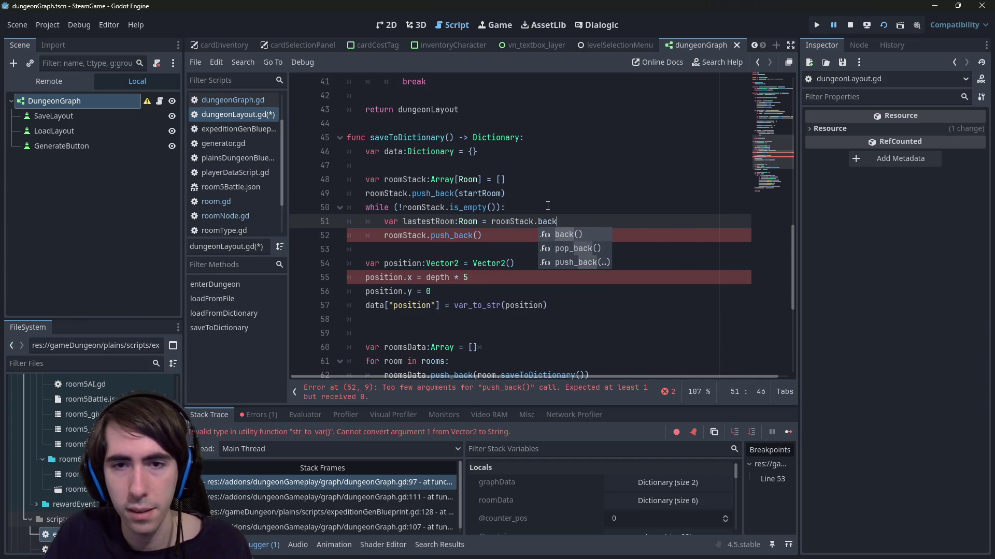
pyautogui.press('Return')
pyautogui.hotkey('ctrl', 's')
# - Pass lastestRoom.outputs as the argument to roomStack.push_back()
pyautogui.hotkey('ctrl', 'Left')
pyautogui.hotkey('ctrl', 'Left')
pyautogui.hotkey('ctrl', 'Left')
pyautogui.hotkey('ctrl', 'shift', 'Right')
pyautogui.hotkey('ctrl', 'c')
pyautogui.press('Down')
pyautogui.press('End')
pyautogui.press('Left')
pyautogui.hotkey('ctrl', 'v')
pyautogui.write('.')
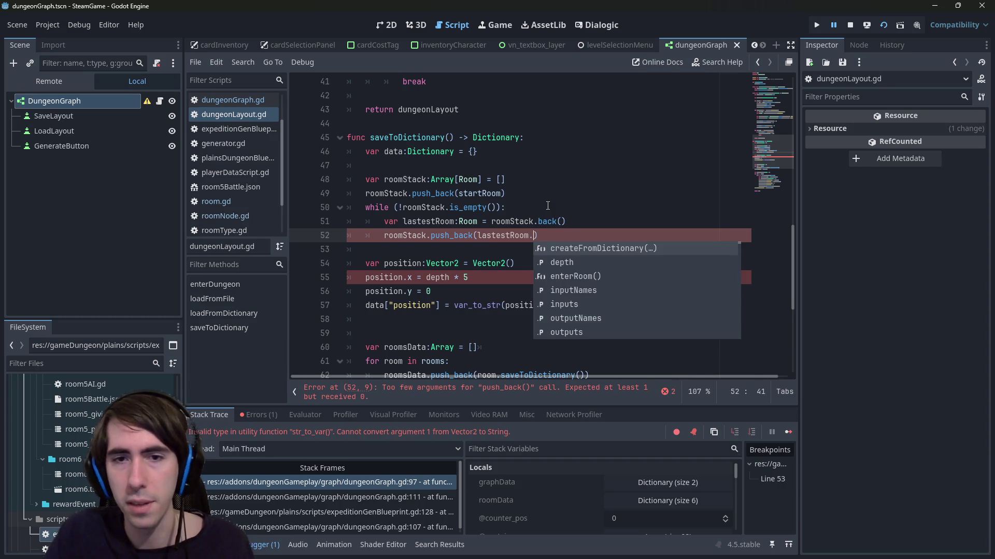
pyautogui.write('outpu')
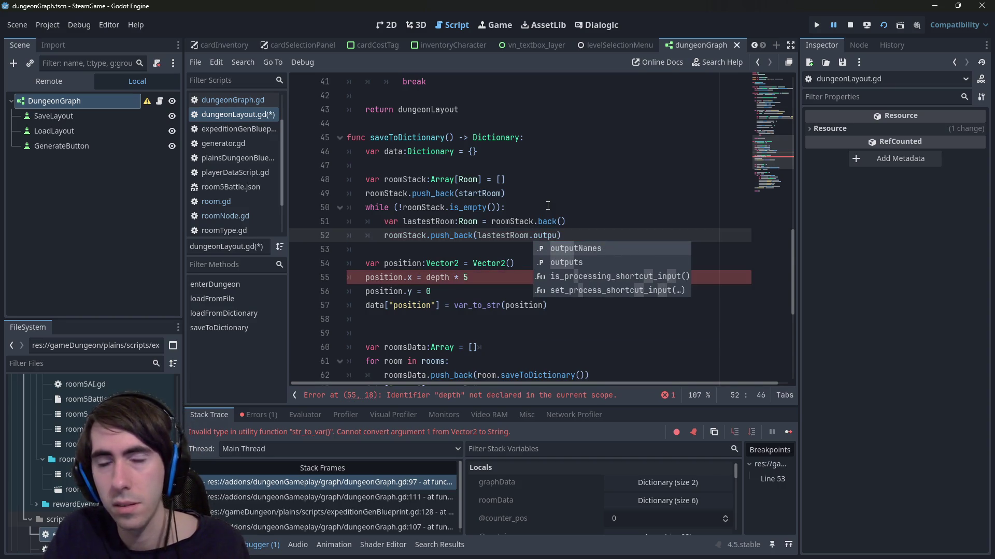
pyautogui.press('Down')
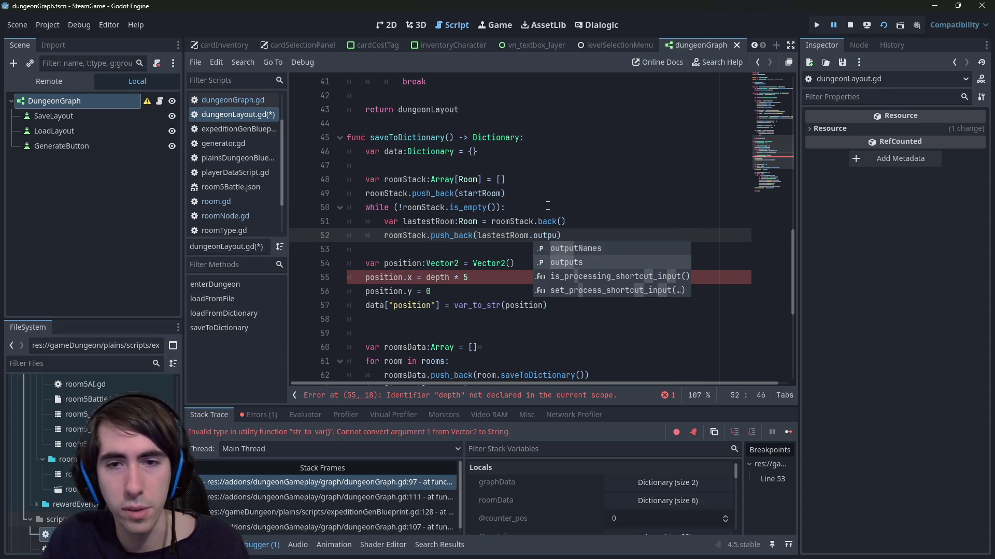
pyautogui.press('Return')
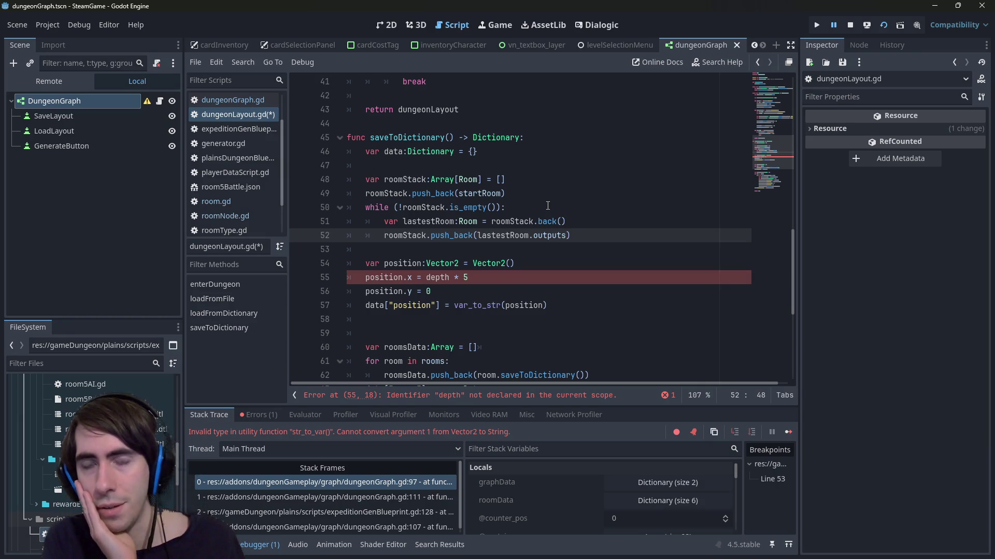
pyautogui.press('Up')
pyautogui.press('Up')
pyautogui.press('Up')
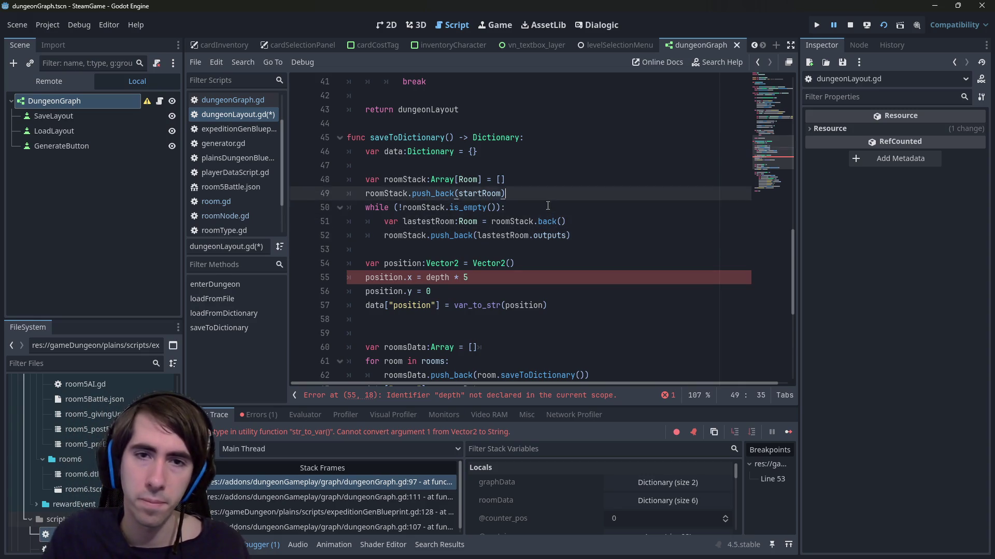
# - Declare 'var roomToOutput:Dictionary[Room, int] = {}' below data and save
pyautogui.press('Return')
pyautogui.write('var r')
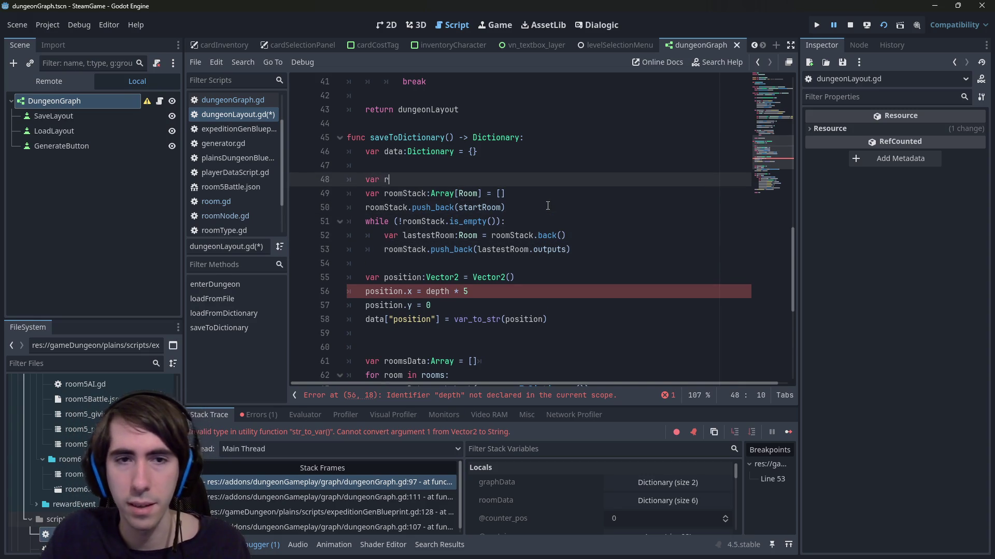
pyautogui.write('oomToOutput')
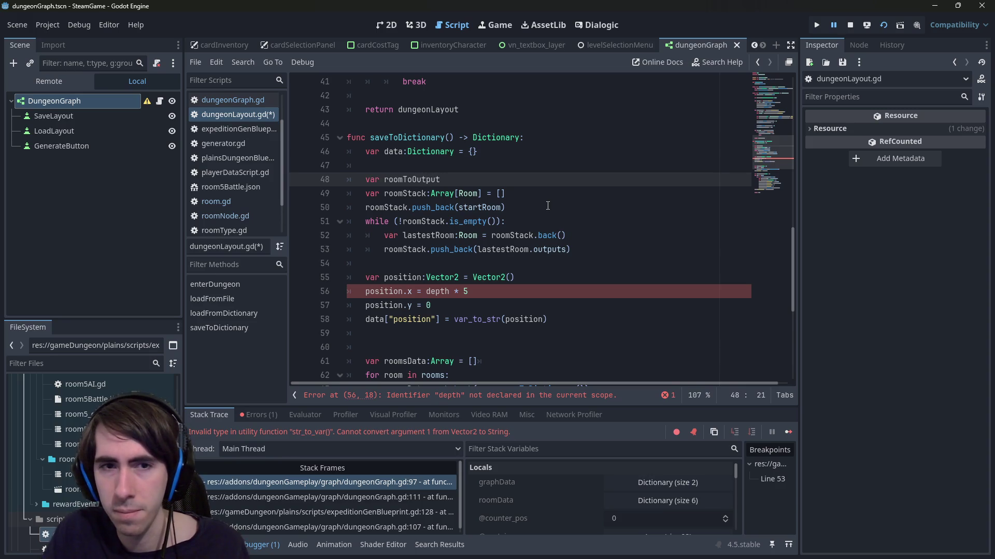
pyautogui.write(':Array')
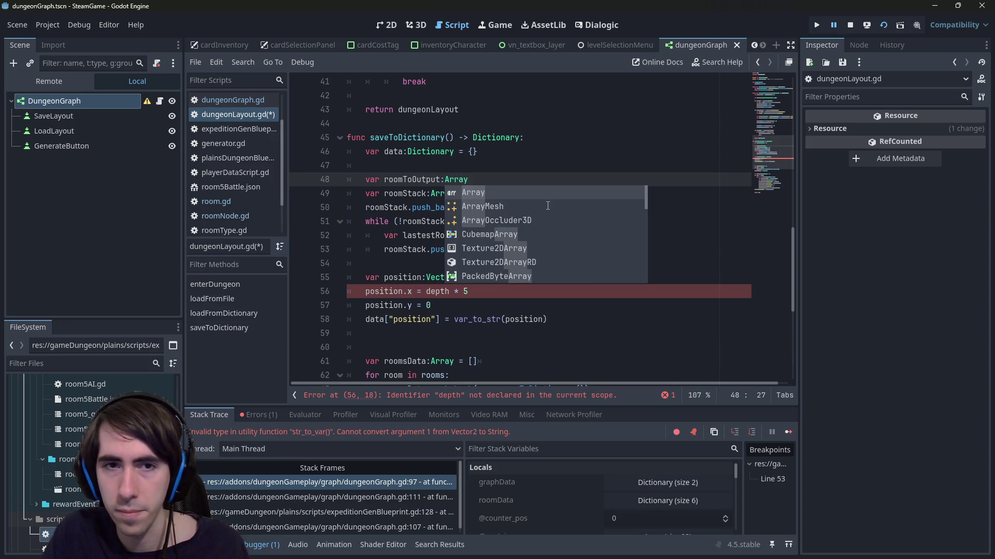
pyautogui.write('[]')
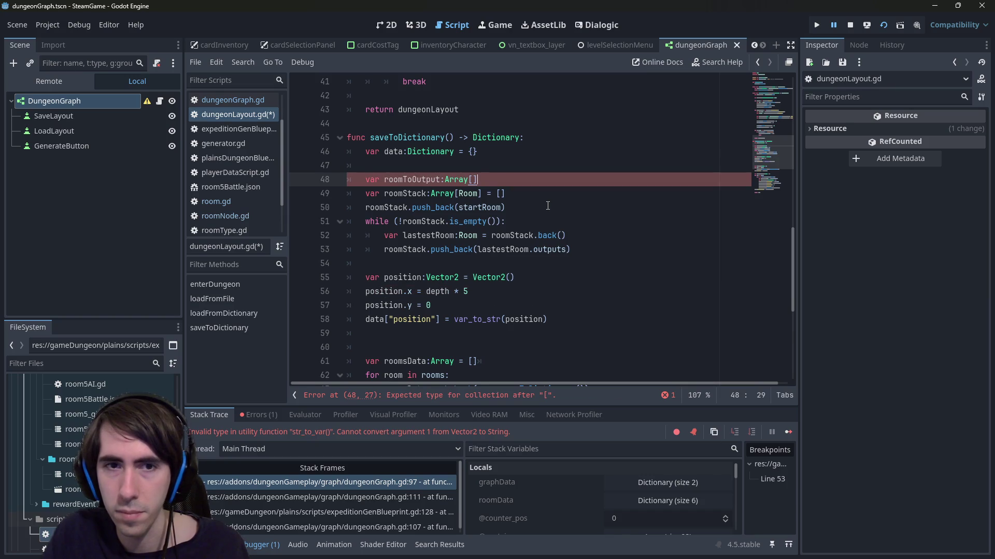
pyautogui.press('BackSpace')
pyautogui.press('BackSpace')
pyautogui.press('BackSpace')
pyautogui.press('BackSpace')
pyautogui.press('BackSpace')
pyautogui.press('BackSpace')
pyautogui.press('BackSpace')
pyautogui.write('Diction')
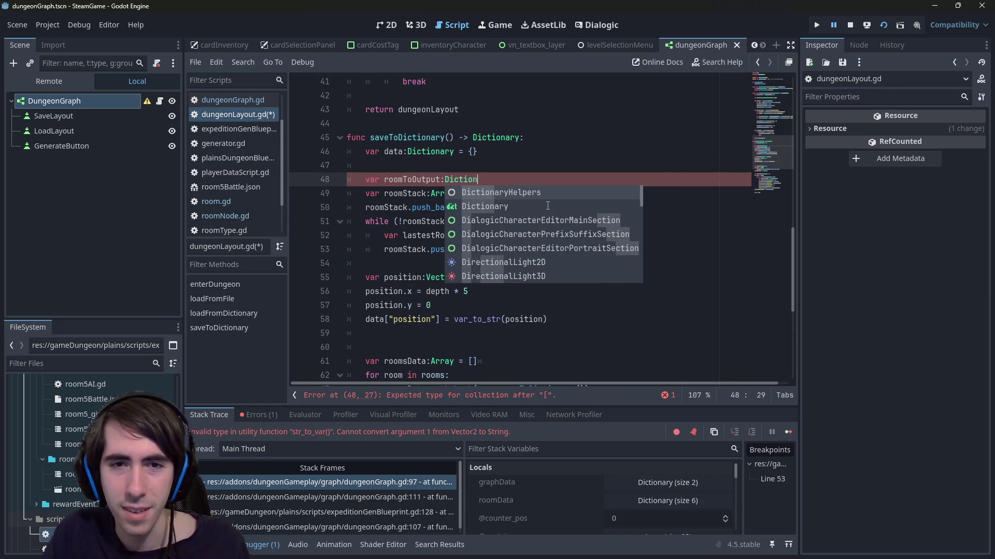
pyautogui.write('ary[Room, ')
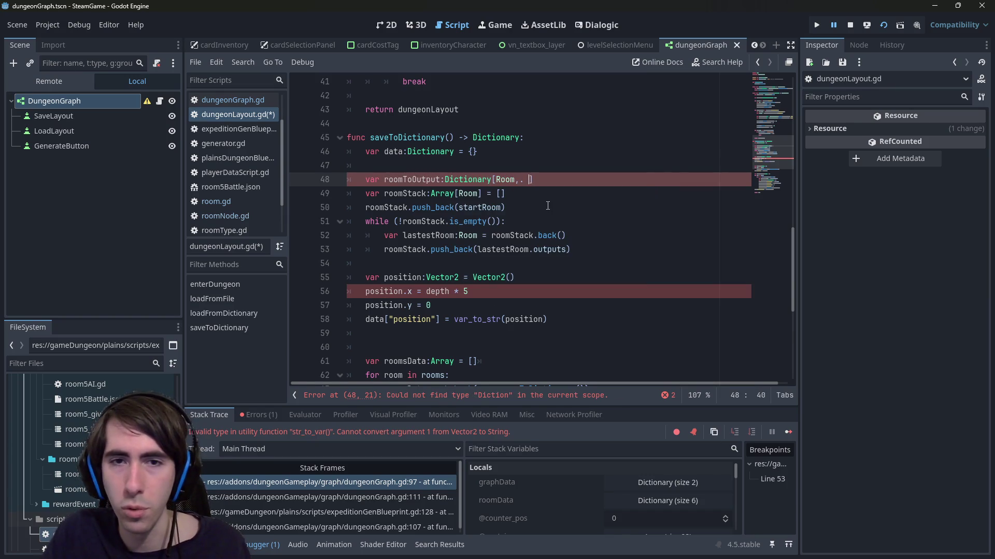
pyautogui.write('int]')
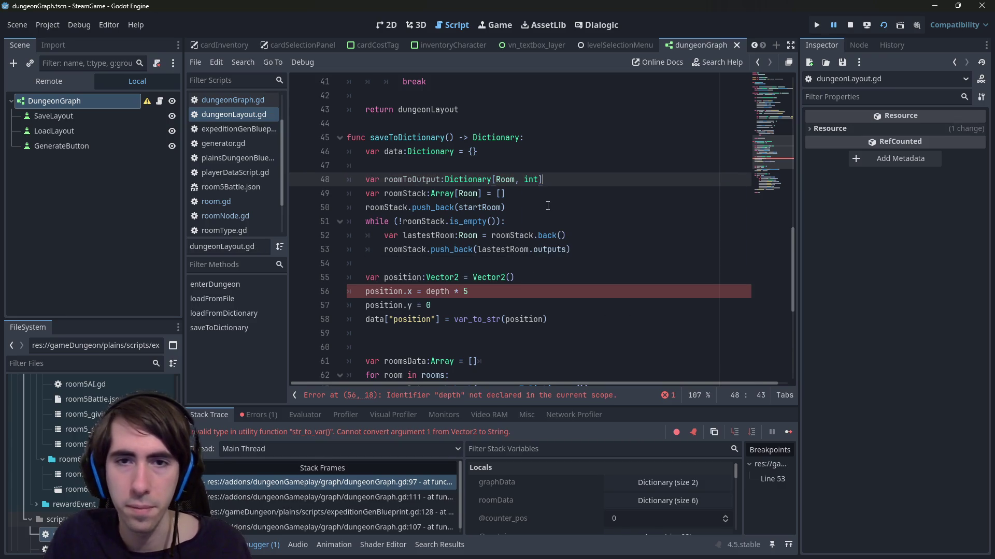
pyautogui.write(' = {}')
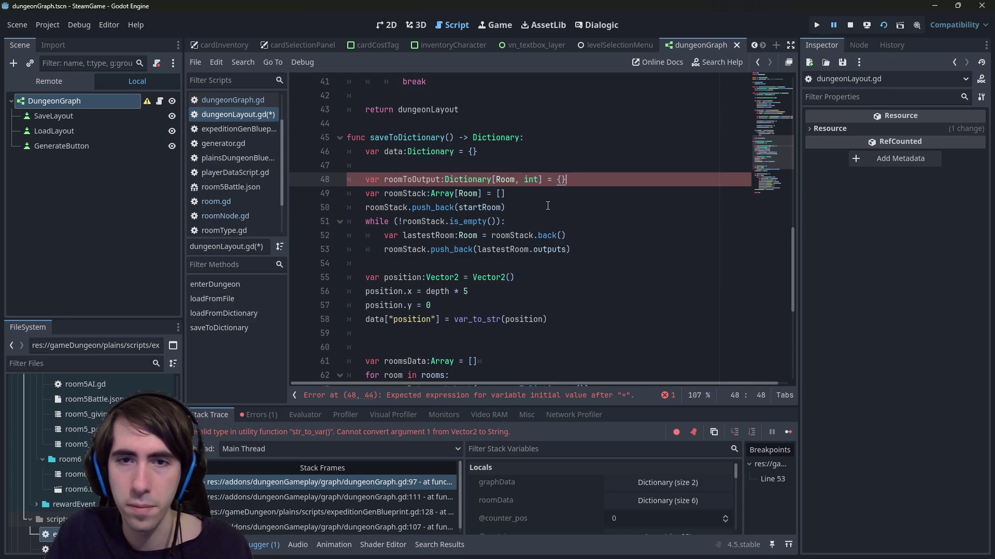
pyautogui.hotkey('ctrl', 's')
# - Add a roomToOutput.get(latestRoom, 0) line inside the while loop
pyautogui.doubleClick(414, 178)
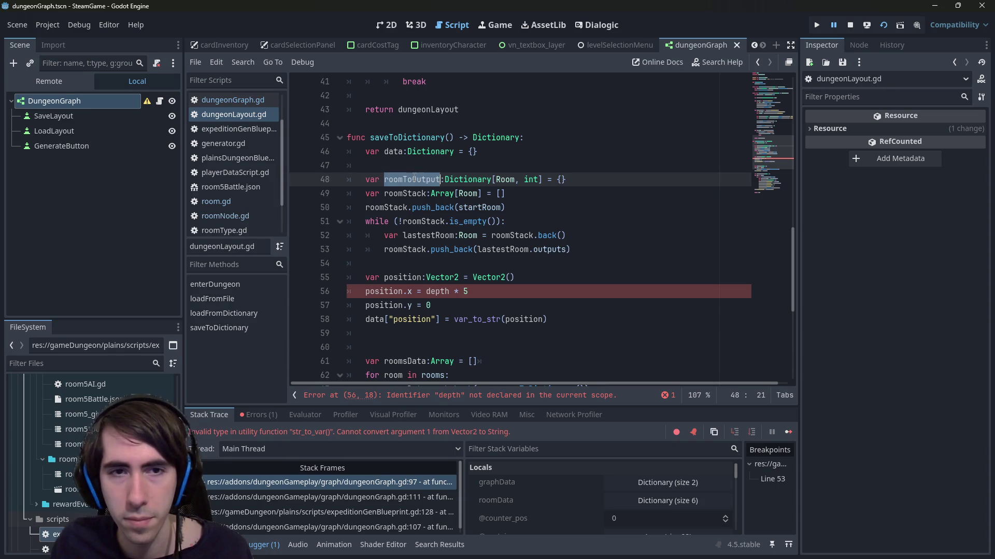
pyautogui.click(603, 236)
pyautogui.click(604, 244)
pyautogui.click(601, 236)
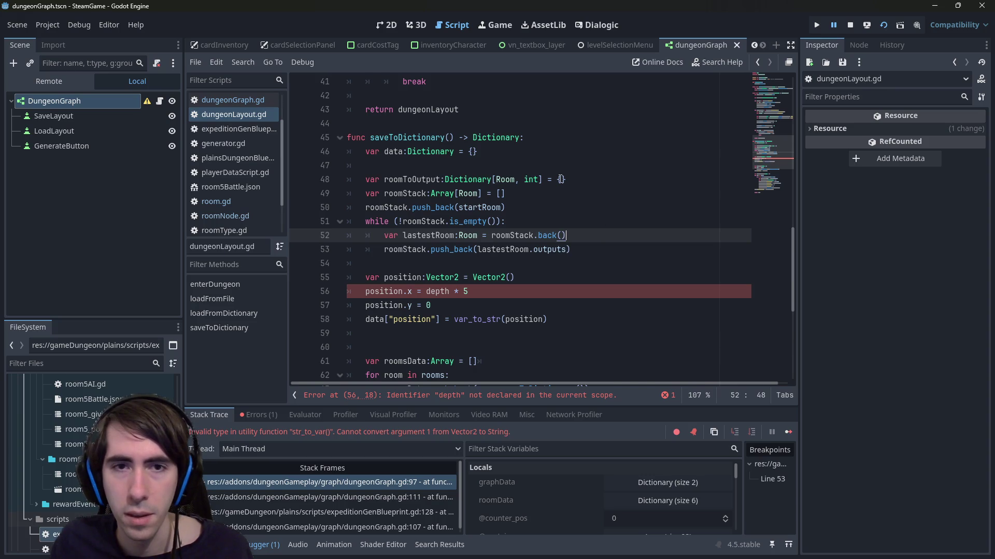
pyautogui.press('Return')
pyautogui.write('roomToOutput.')
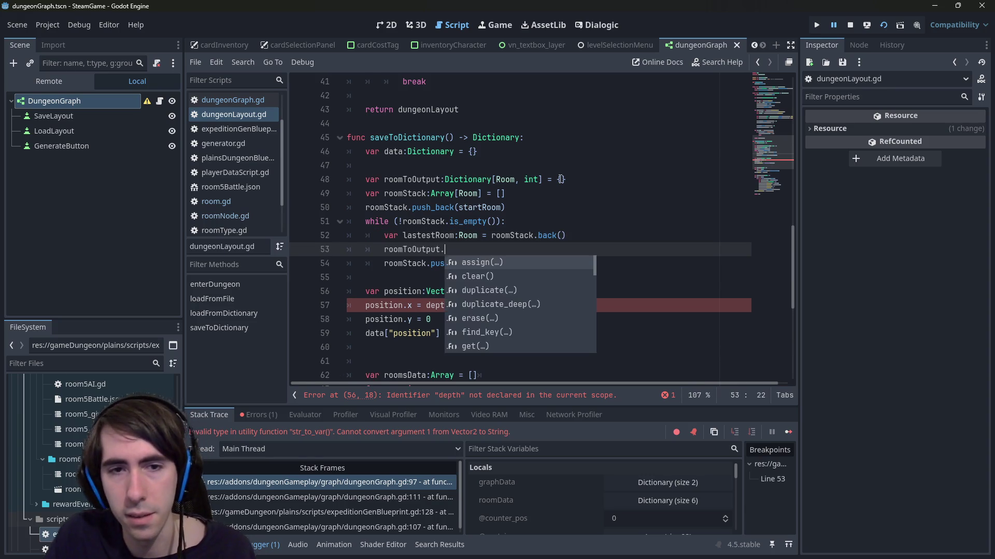
pyautogui.write('try')
pyautogui.press('BackSpace')
pyautogui.press('BackSpace')
pyautogui.press('BackSpace')
pyautogui.write('get')
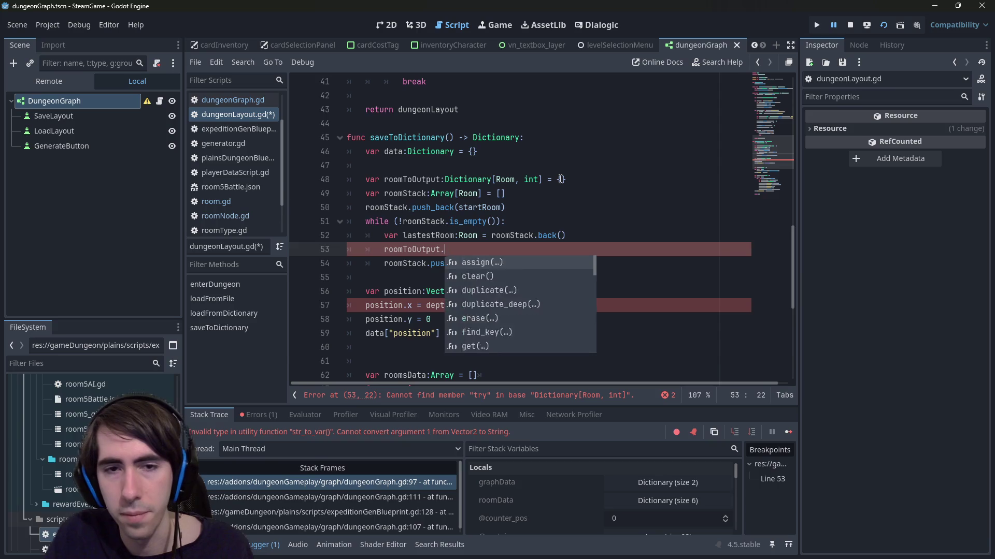
pyautogui.write('_o')
pyautogui.press('Return')
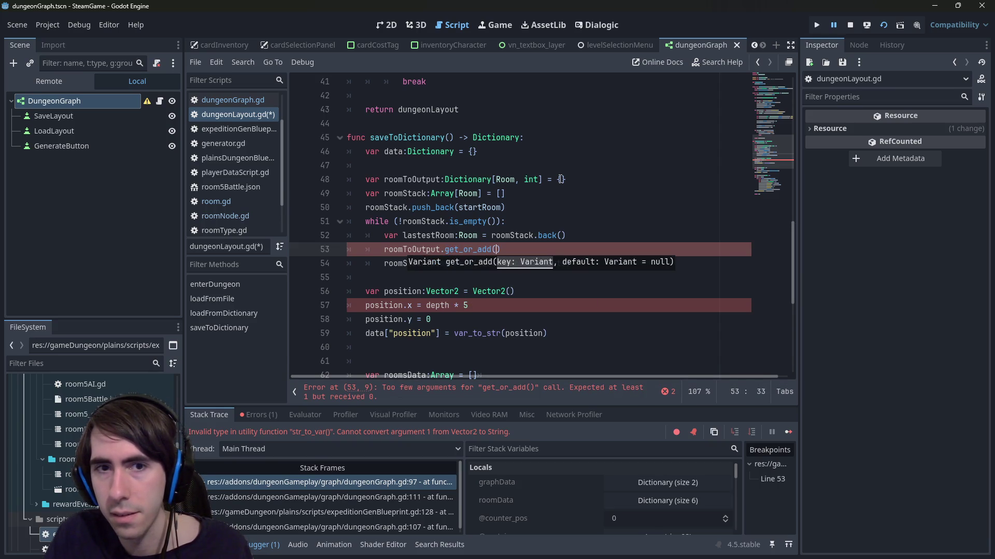
pyautogui.press('BackSpace')
pyautogui.press('BackSpace')
pyautogui.press('BackSpace')
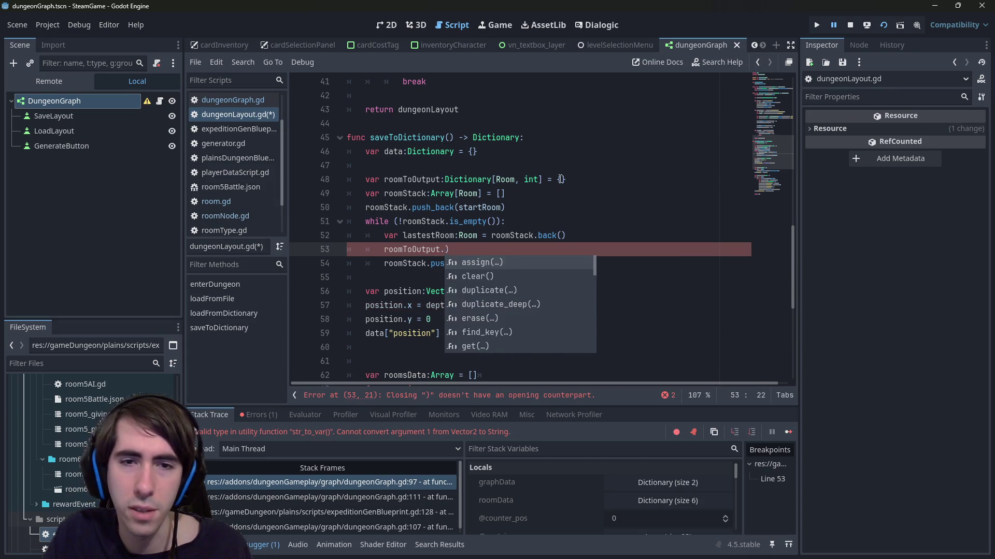
pyautogui.write('get(l')
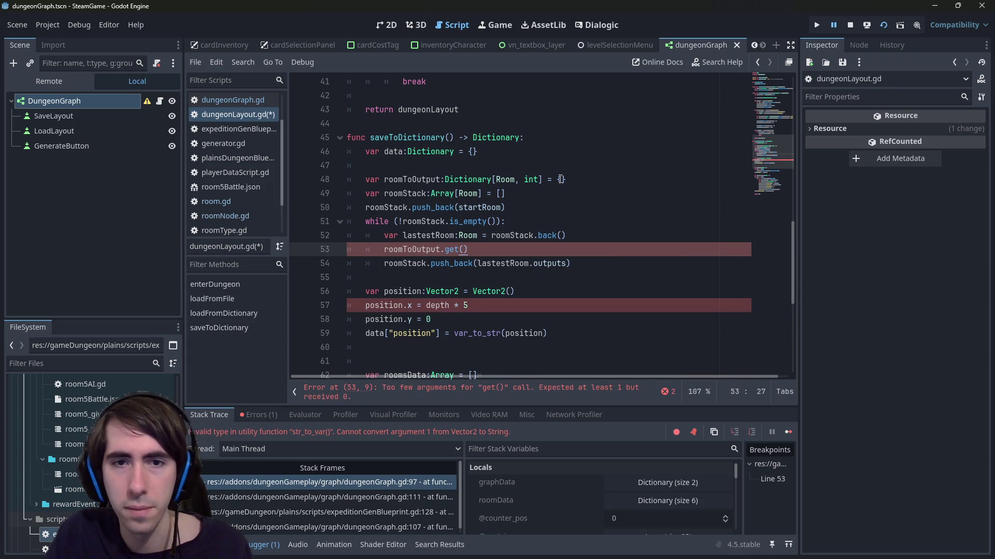
pyautogui.write('atestRoom, ')
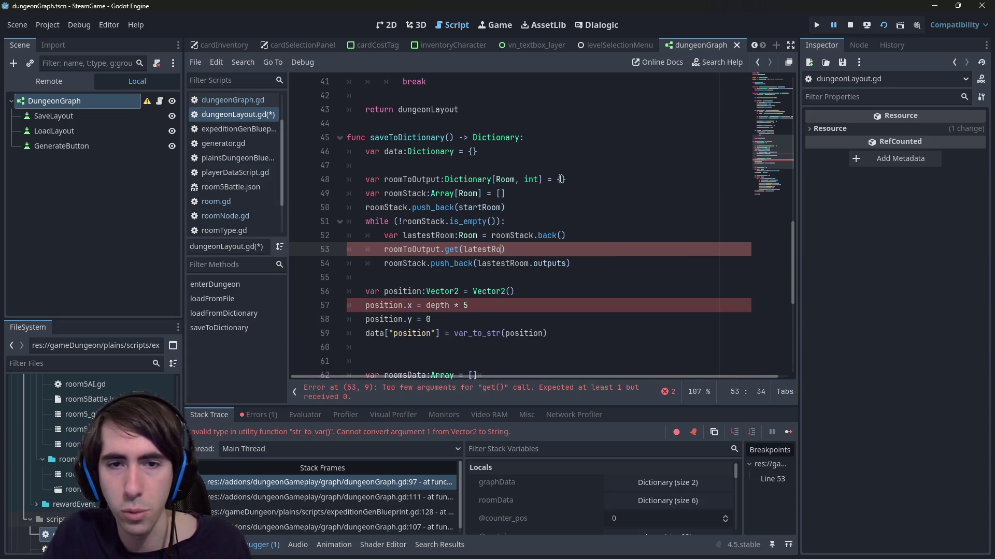
pyautogui.write('0')
# - Store the get result in 'var outputIndex:int'
pyautogui.hotkey('ctrl', 's')
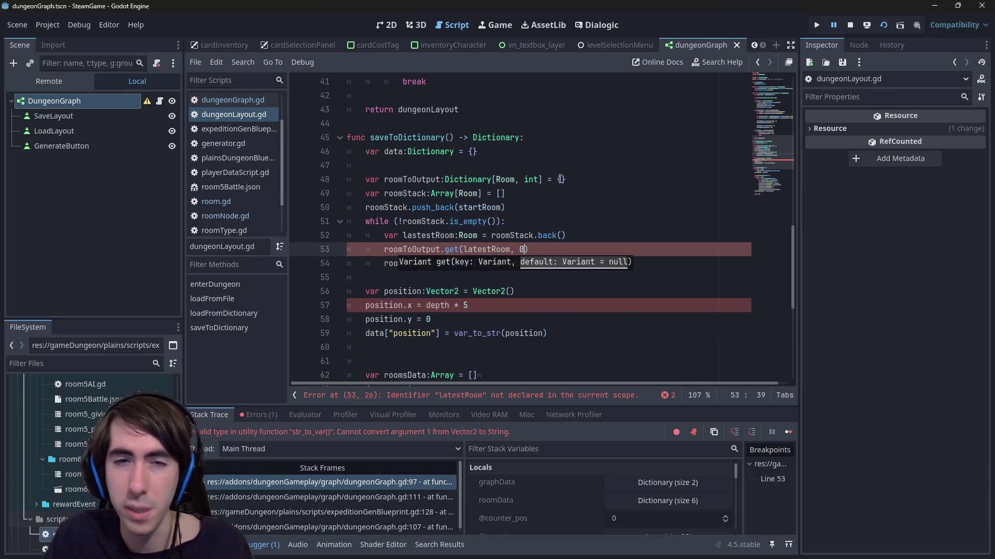
pyautogui.write('var outputIndex:int =')
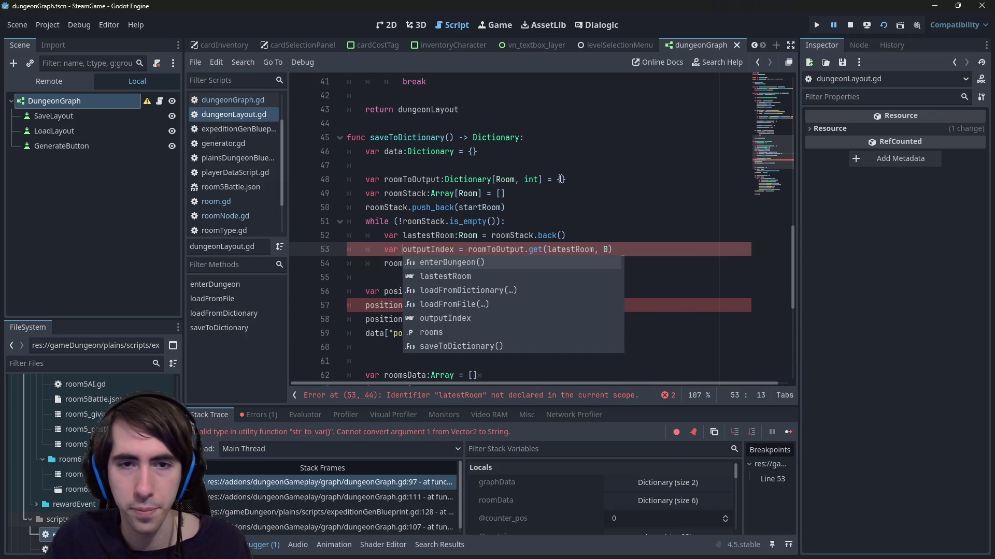
pyautogui.press('Left')
pyautogui.press('Left')
pyautogui.press('Left')
pyautogui.write(':int')
# - Add 'if outputIndex > lastestRoom.outputs.size():' with roomStack.pop_back() in its body, and save
pyautogui.press('Escape')
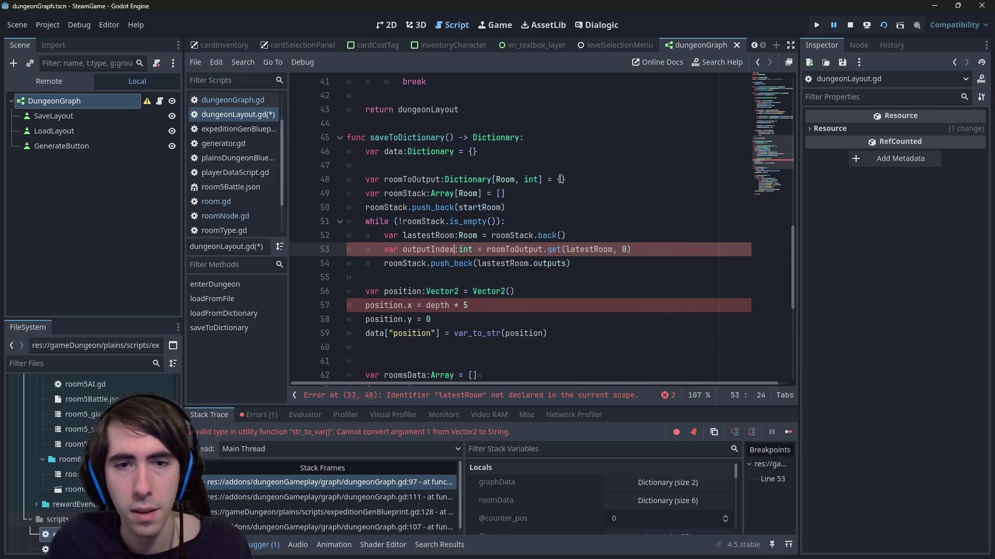
pyautogui.press('Down')
pyautogui.press('Home')
pyautogui.press('Return')
pyautogui.press('Up')
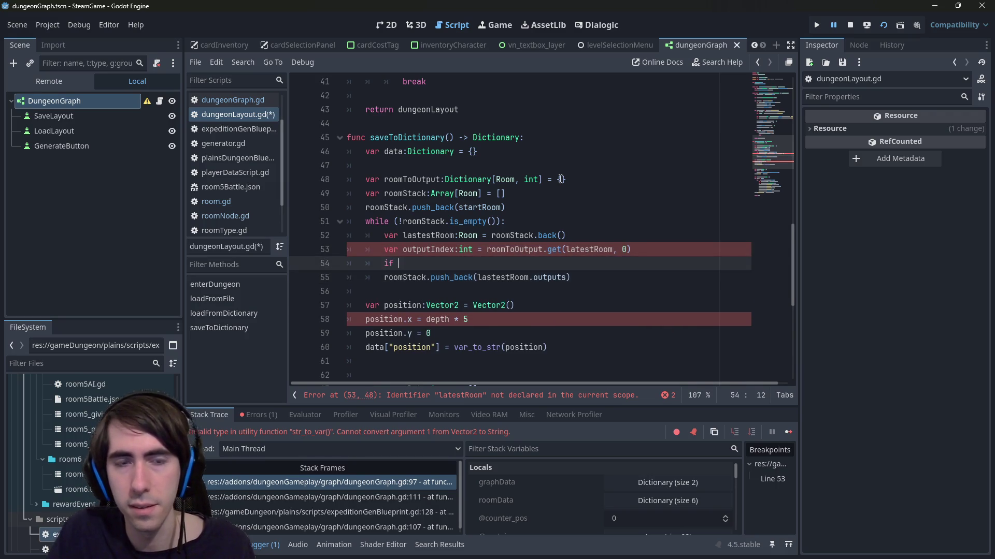
pyautogui.write('if outputIndex > lastestRoom.outputs.')
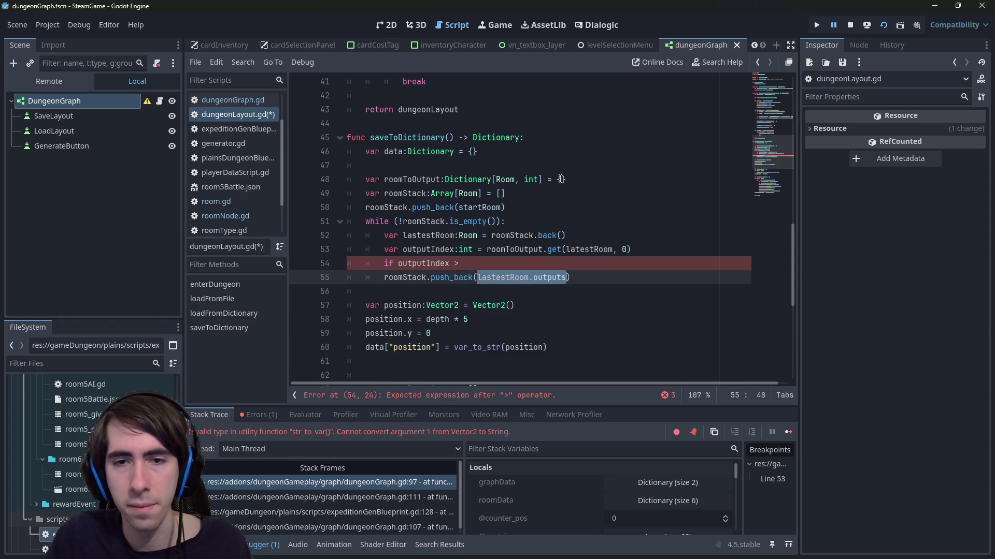
pyautogui.write('size():')
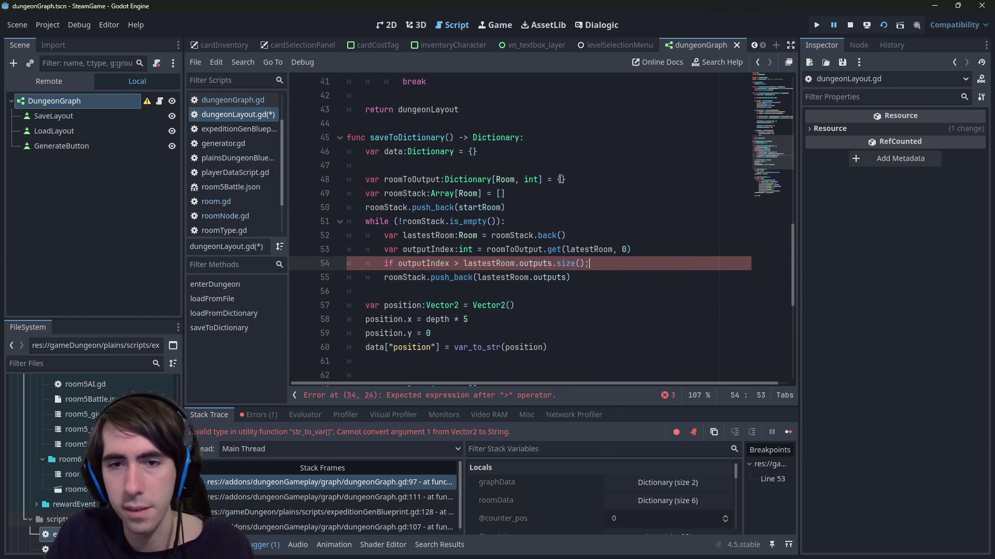
pyautogui.press('Return')
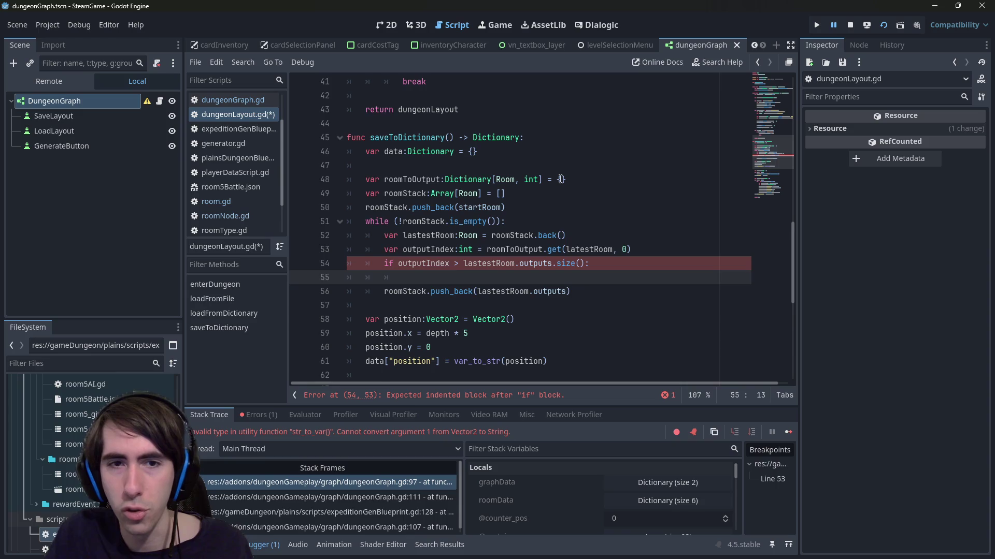
pyautogui.press('Up')
pyautogui.press('Up')
pyautogui.press('Up')
pyautogui.press('Down')
pyautogui.press('Down')
pyautogui.press('Down')
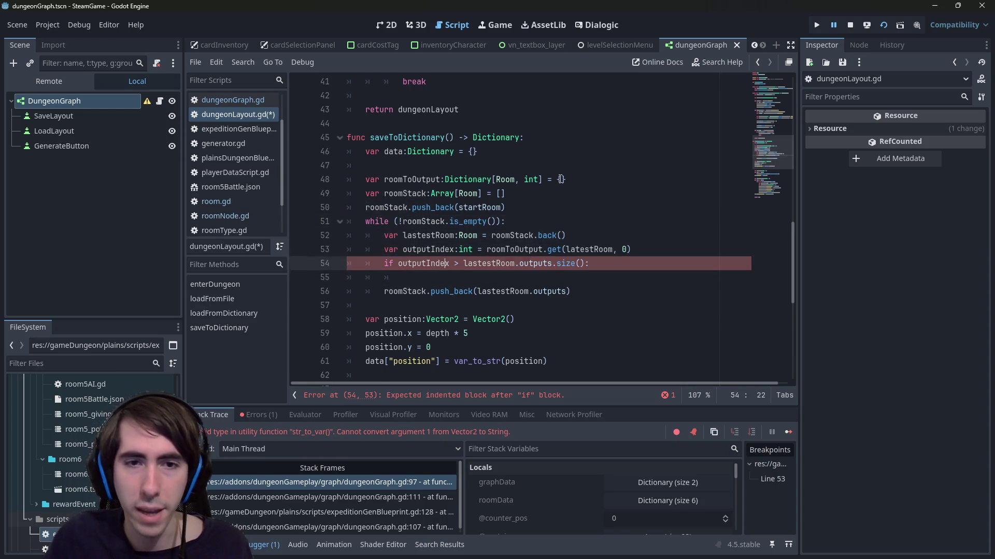
pyautogui.press('Down')
pyautogui.write('roomStack.pop_back()')
pyautogui.hotkey('ctrl', 's')
# - Put push_back under an else branch, pushing lastestRoom.outputs[outputIndex]
pyautogui.press('Return')
pyautogui.press('BackSpace')
pyautogui.write('else:')
pyautogui.press('Down')
pyautogui.press('Home')
pyautogui.press('Tab')
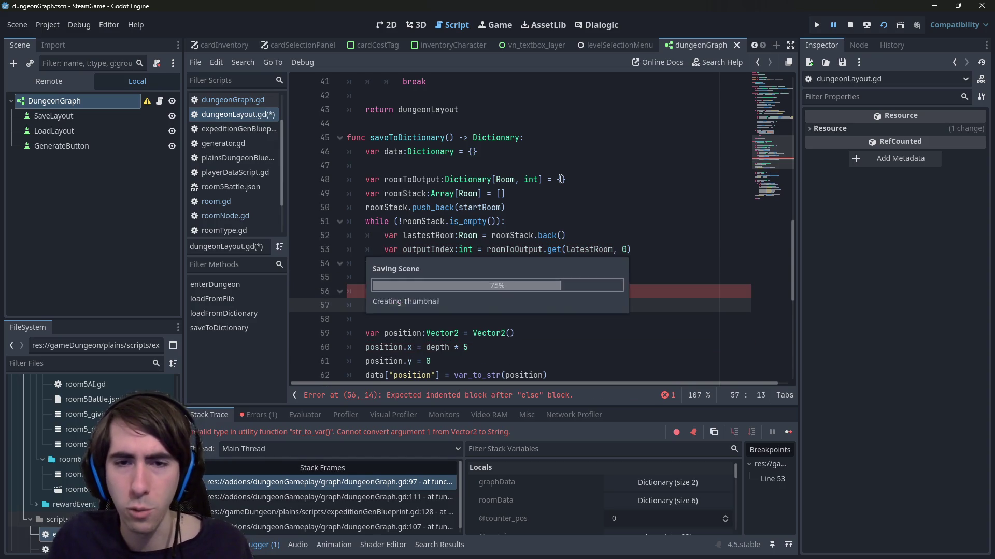
pyautogui.hotkey('ctrl', 's')
pyautogui.write('[output])')
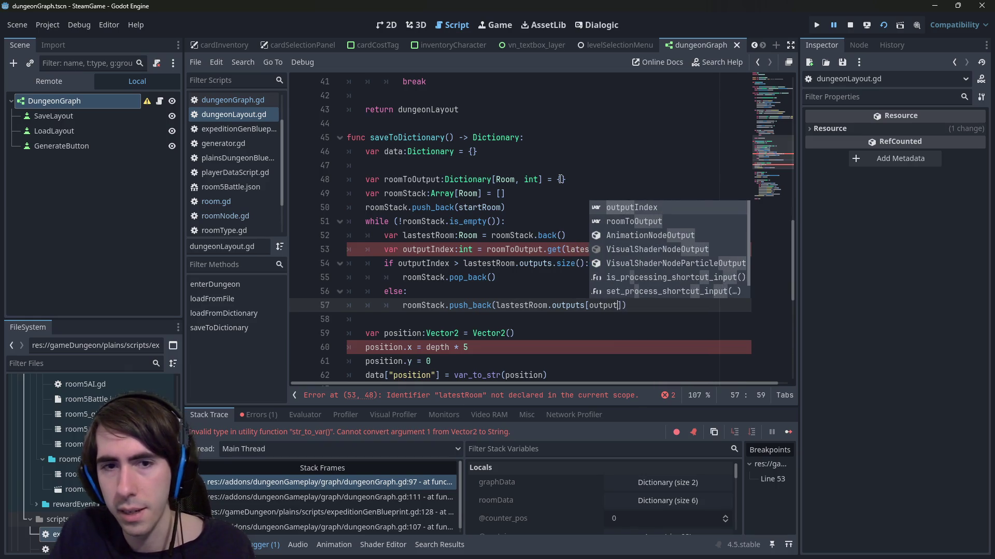
pyautogui.press('Return')
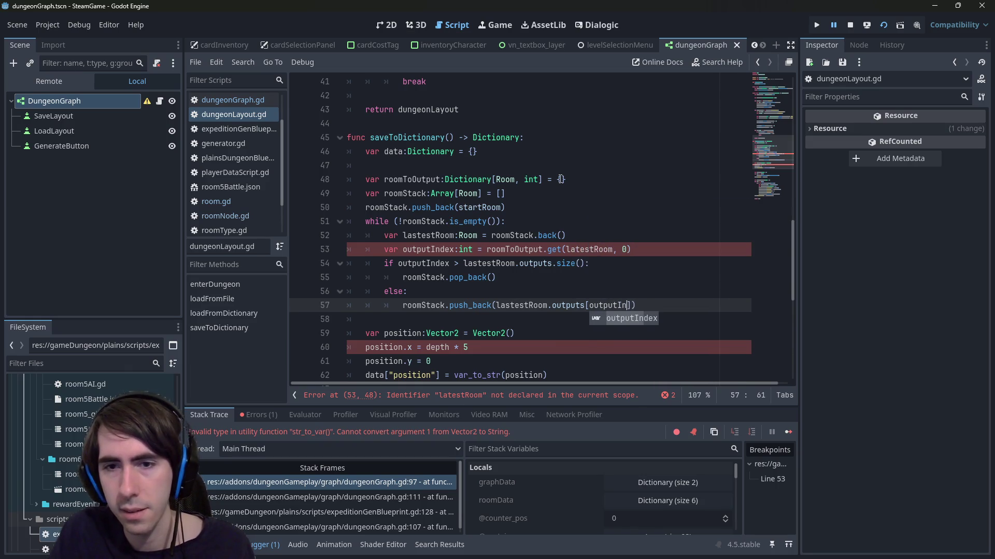
pyautogui.click(582, 250)
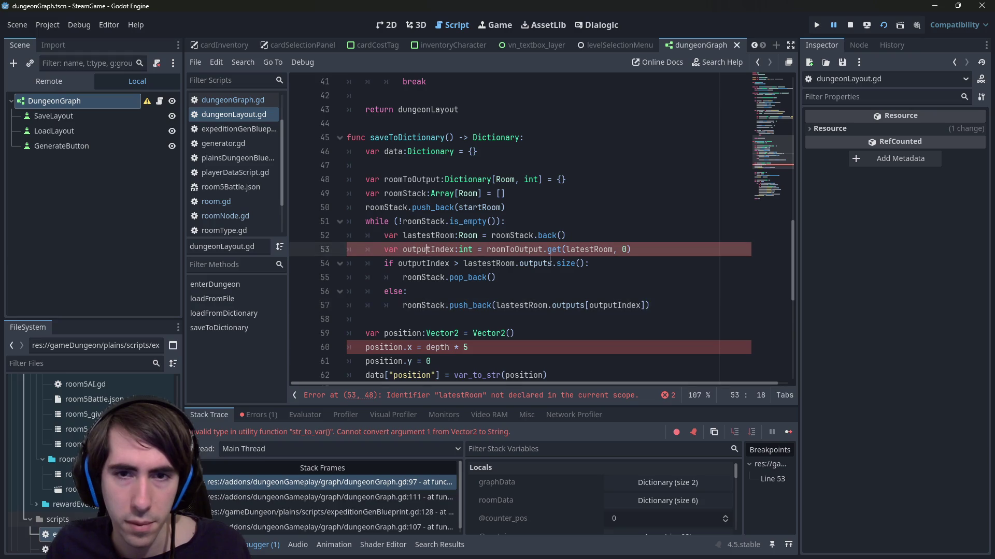
# - Complete the get argument as latestRoom, rename every lastestRoom to latestRoom, and save
pyautogui.doubleClick(582, 250)
pyautogui.write('las')
pyautogui.press('Return')
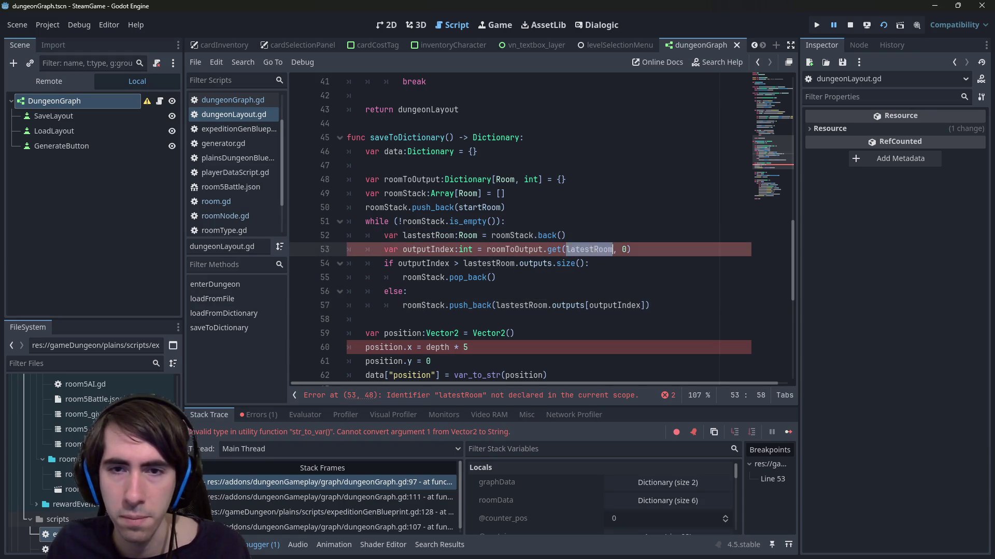
pyautogui.doubleClick(424, 234)
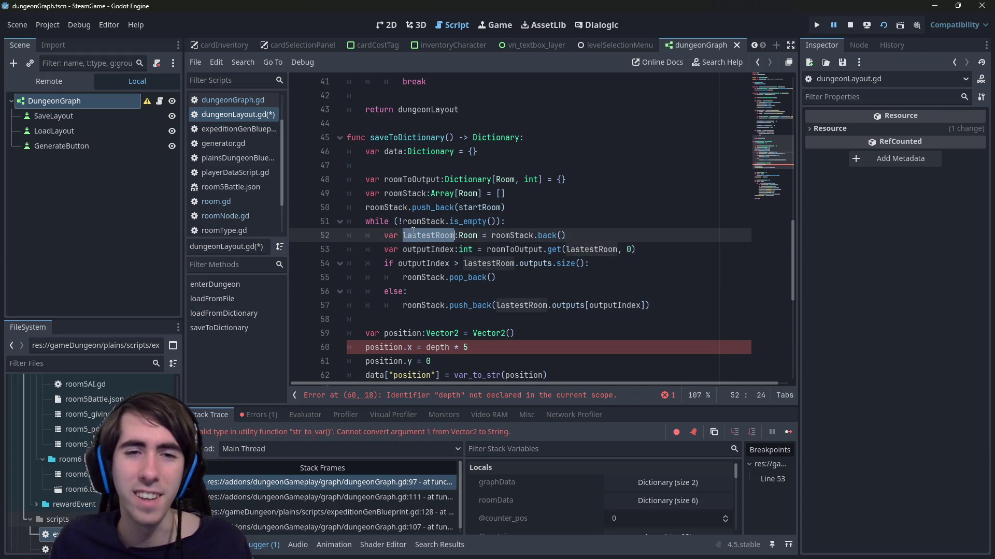
pyautogui.press('Left')
pyautogui.press('Delete')
pyautogui.hotkey('ctrl', 's')
pyautogui.doubleClick(413, 234)
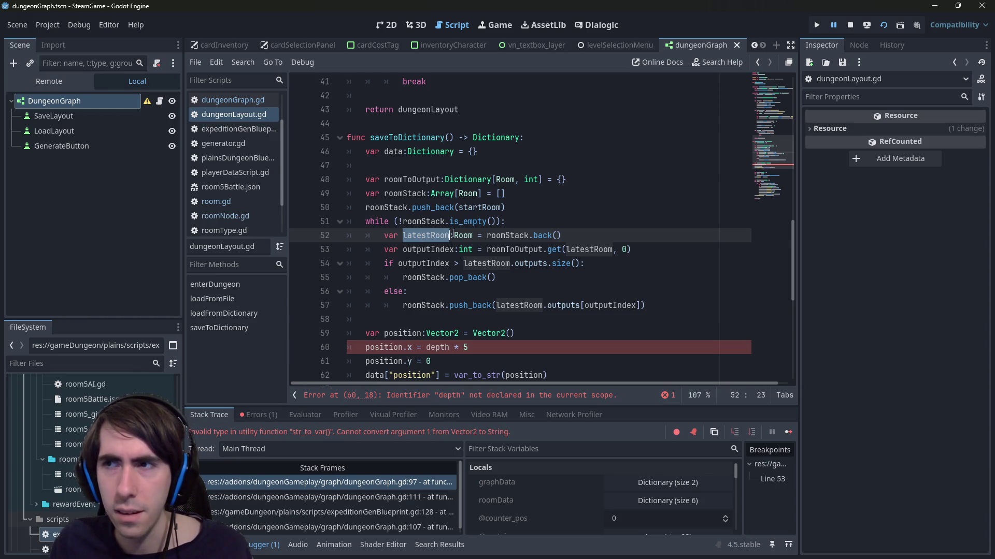
# - Add 'latestRoom[latestRoom] = outputIndex + 1' in the else branch, correcting += to +
pyautogui.click(678, 300)
pyautogui.press('Return')
pyautogui.hotkey('ctrl', 'v')
pyautogui.write('[')
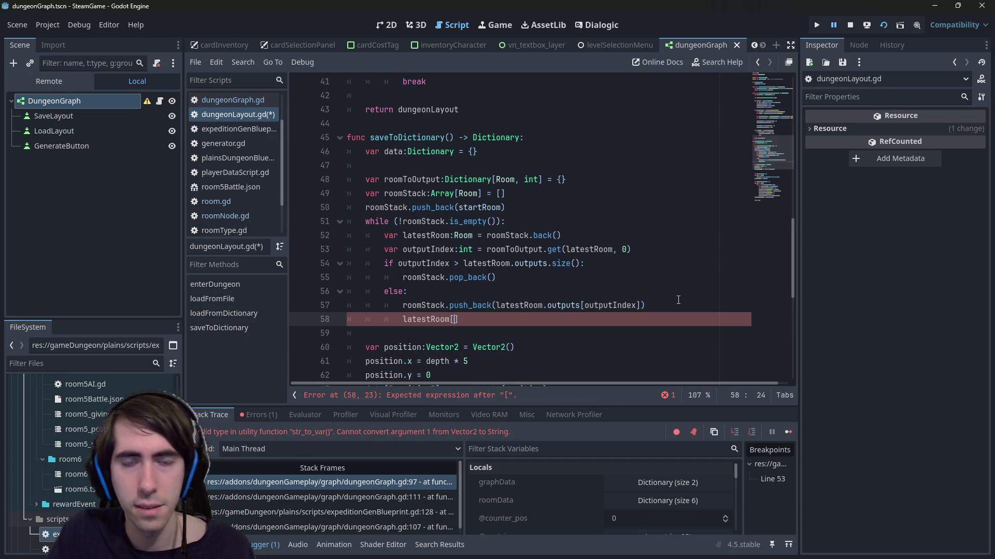
pyautogui.write('latestRoom')
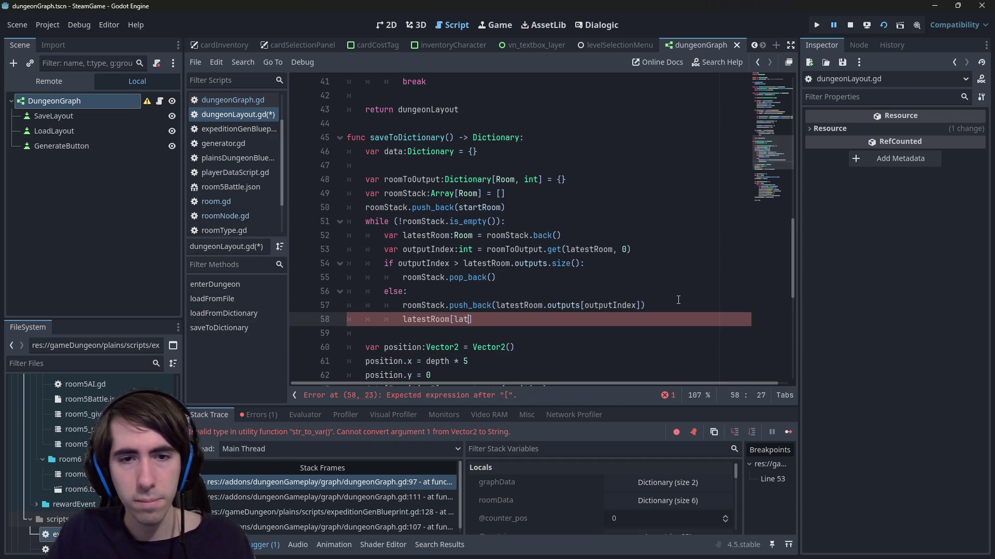
pyautogui.press('BackSpace')
pyautogui.write('] = outputIndex += 1')
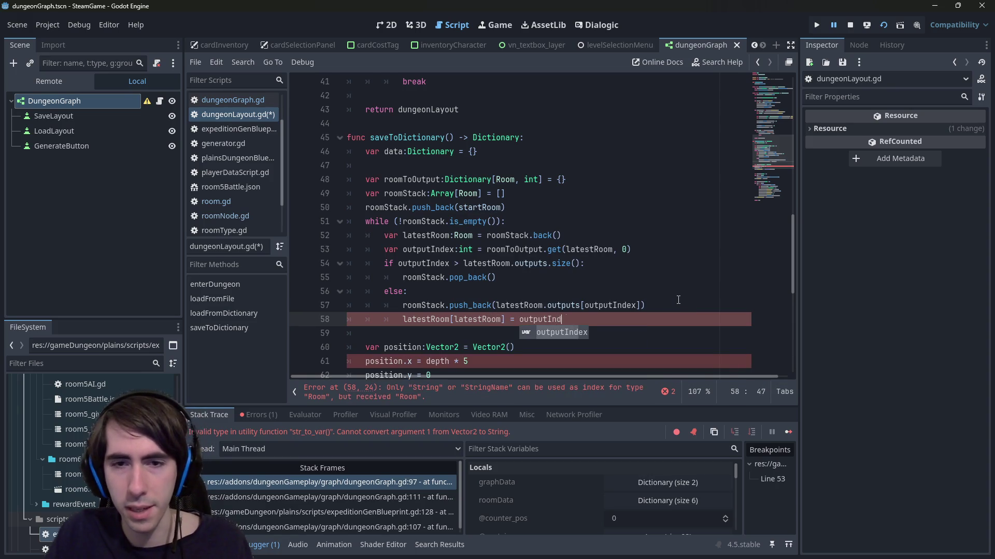
pyautogui.hotkey('ctrl', 's')
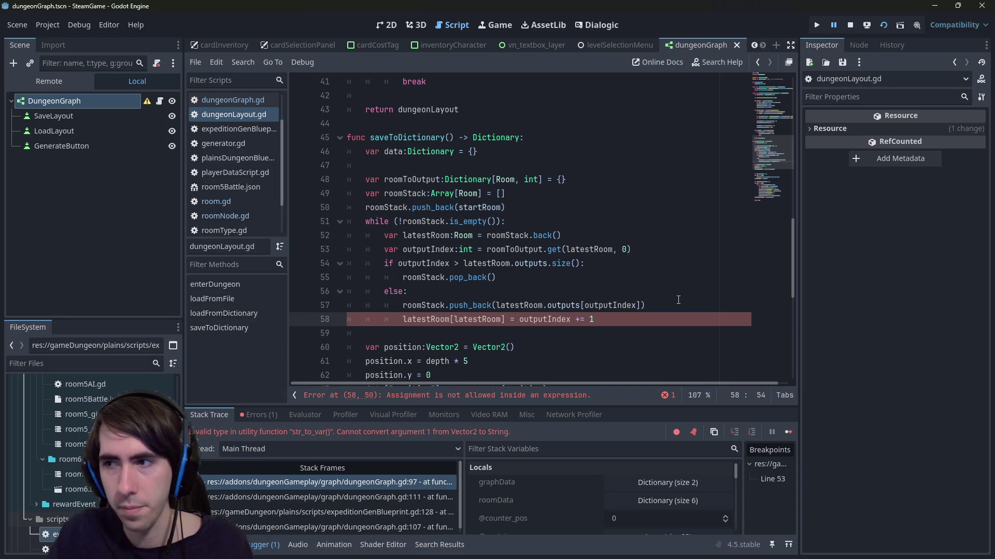
pyautogui.press('BackSpace')
pyautogui.press('BackSpace')
pyautogui.press('BackSpace')
pyautogui.write('1')
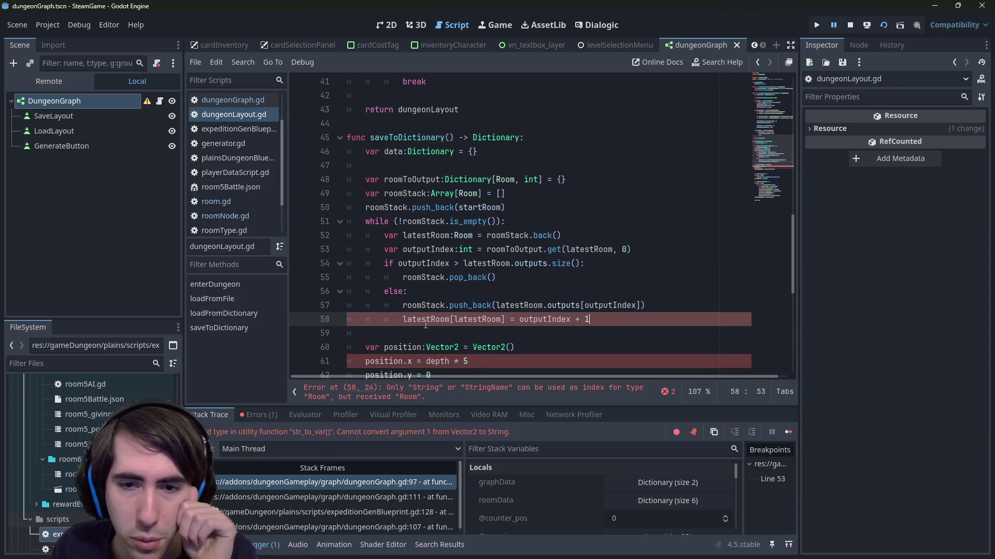
pyautogui.moveTo(425, 324)
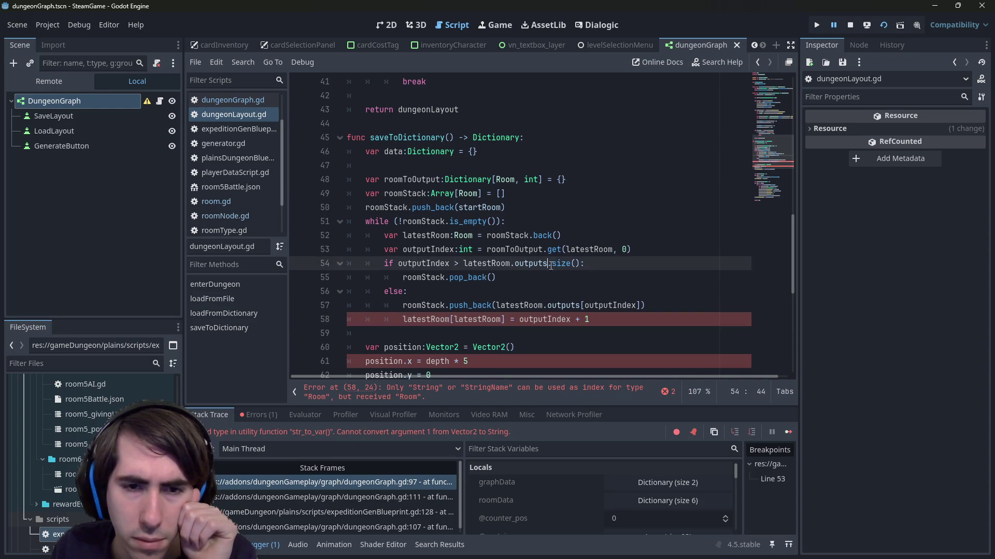
# - Replace the first latestRoom on line 58 with roomToOutput, then review the if/pop_back block
pyautogui.click(481, 393)
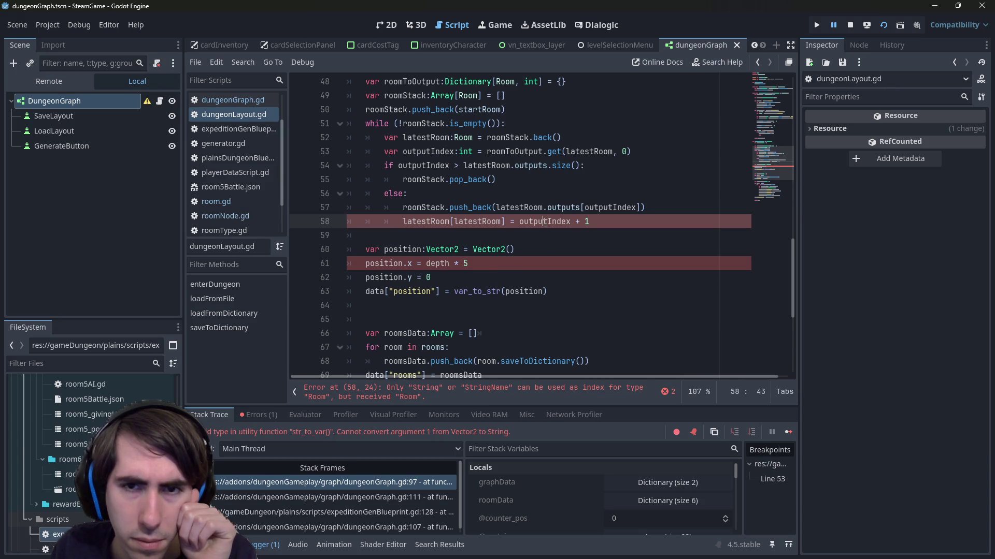
pyautogui.doubleClick(541, 221)
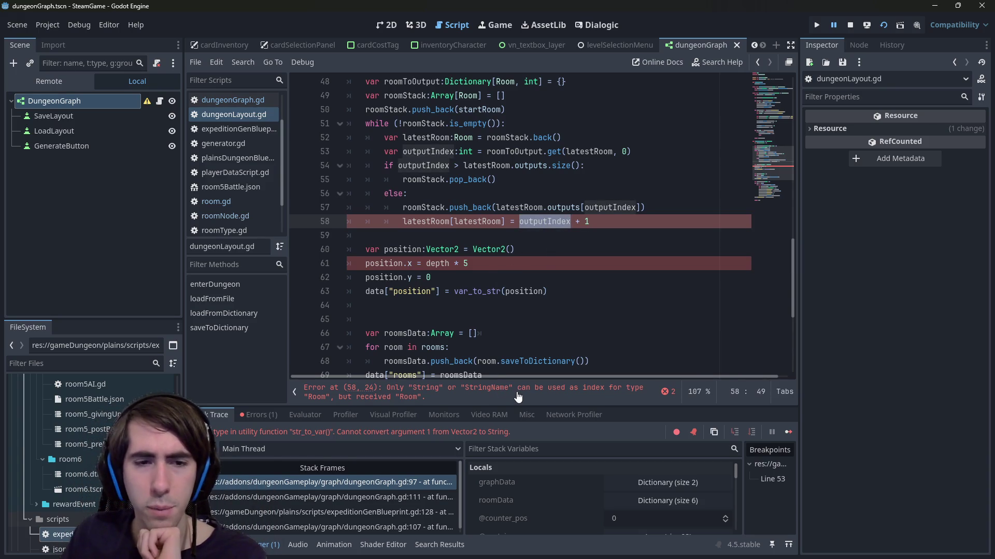
pyautogui.doubleClick(477, 221)
pyautogui.scroll(2, 475, 228)
pyautogui.doubleClick(501, 165)
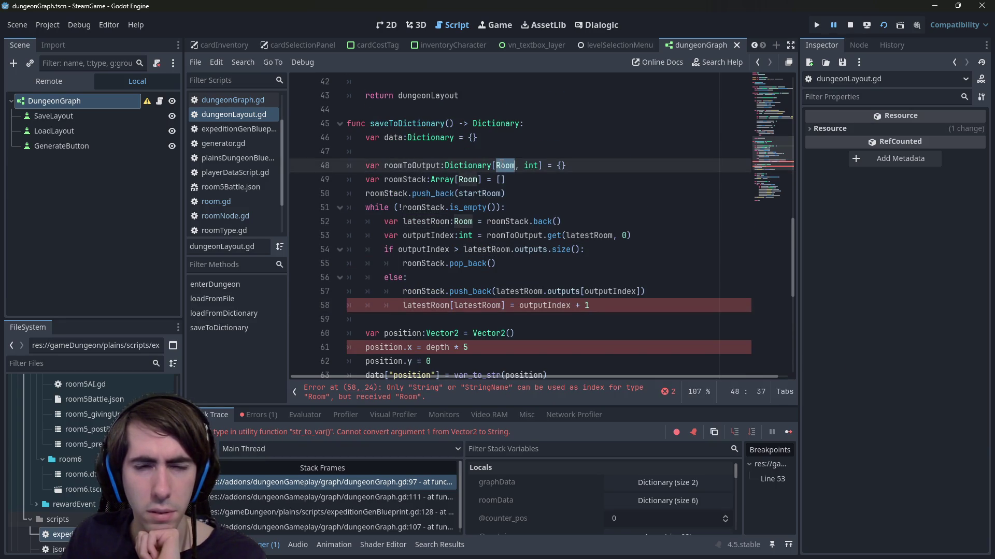
pyautogui.doubleClick(448, 305)
pyautogui.doubleClick(436, 165)
pyautogui.hotkey('ctrl', 'c')
pyautogui.doubleClick(422, 306)
pyautogui.hotkey('ctrl', 'v')
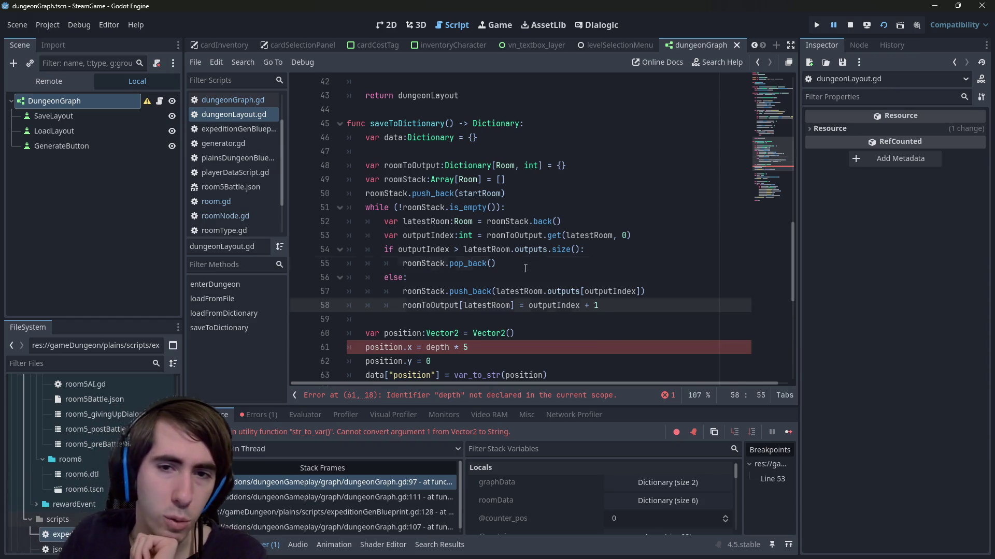
pyautogui.moveTo(524, 269); pyautogui.dragTo(318, 251)
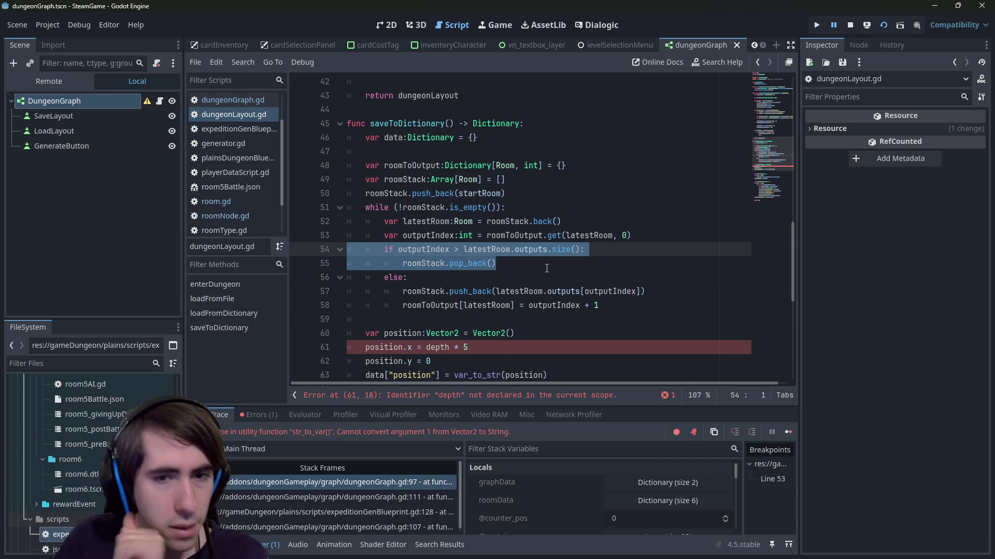
pyautogui.scroll(-1, 547, 267)
pyautogui.scroll(1, 575, 208)
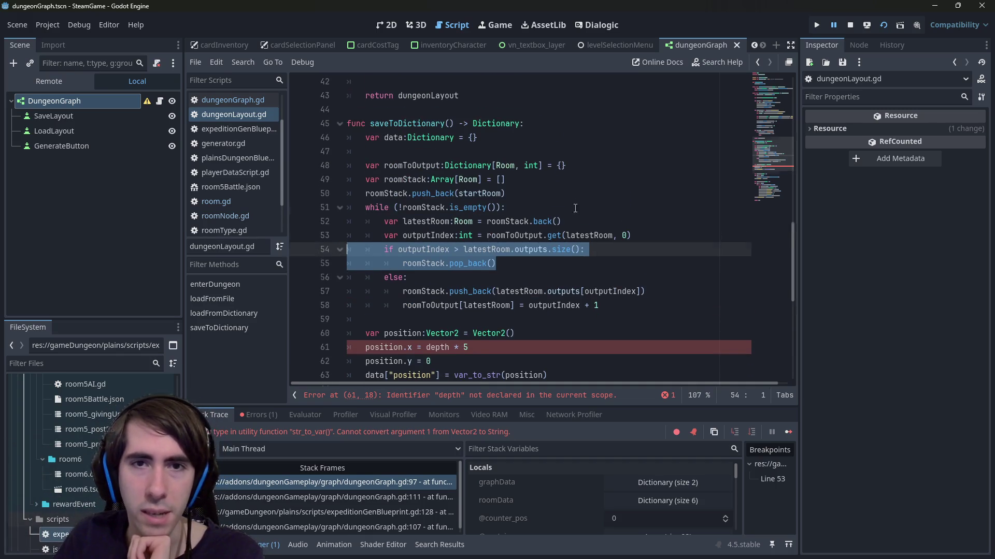
# - Remove the stray ] on line 47 and paste a copy of the roomToOutput declaration onto line 48
pyautogui.click(570, 151)
pyautogui.press('BackSpace')
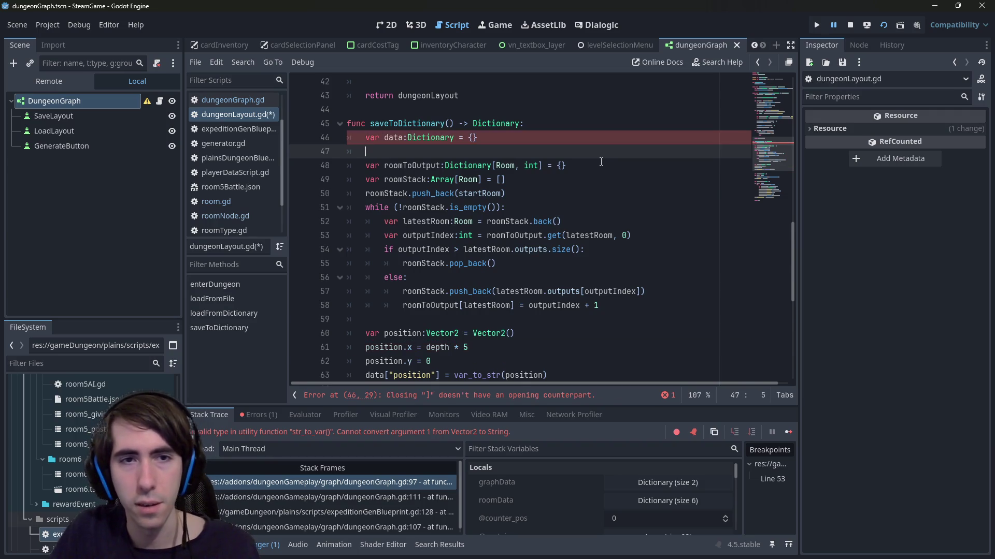
pyautogui.press('Return')
pyautogui.press('Down')
pyautogui.hotkey('ctrl', 'shift', 'Right')
pyautogui.hotkey('ctrl', 'shift', 'Right')
pyautogui.hotkey('ctrl', 'shift', 'Right')
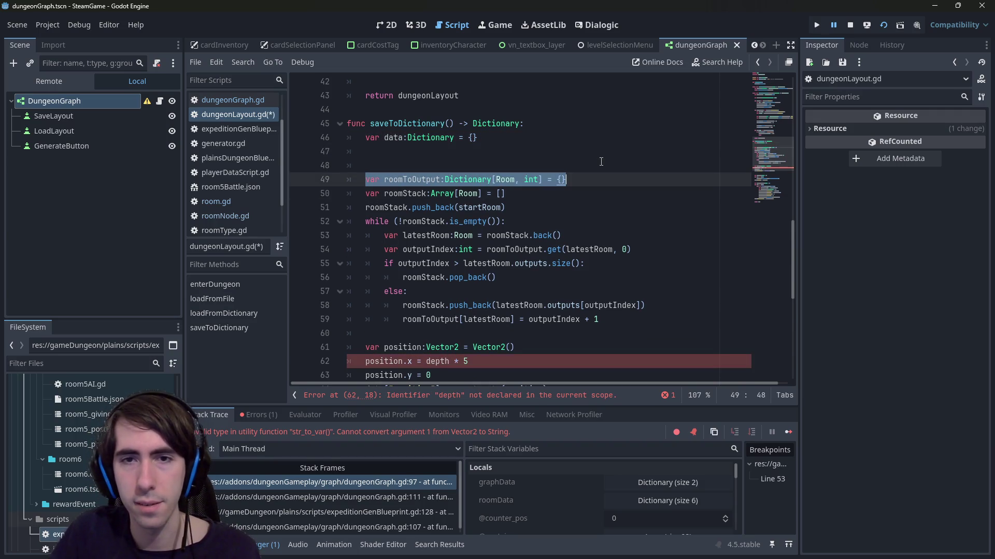
pyautogui.hotkey('ctrl', 'c')
pyautogui.press('Up')
pyautogui.hotkey('ctrl', 'v')
# - Rename the copied declaration to roomToPosition with Vector2 as the value type
pyautogui.press('Left')
pyautogui.hotkey('ctrl', 'shift', 'Left')
pyautogui.press('BackSpace')
pyautogui.write('roomToPosition')
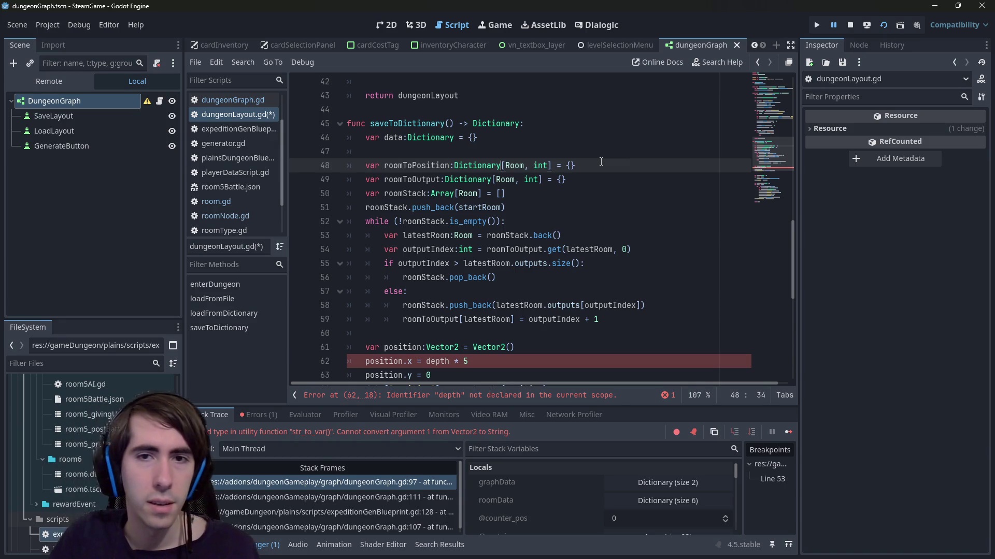
pyautogui.hotkey('ctrl', 'shift', 'Left')
pyautogui.write('Vector2')
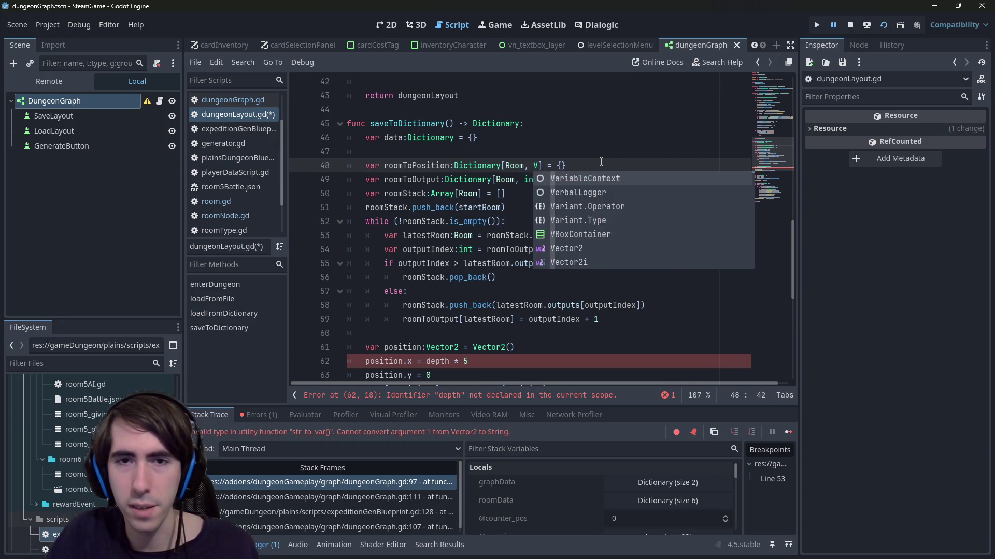
pyautogui.press('End')
pyautogui.press('Escape')
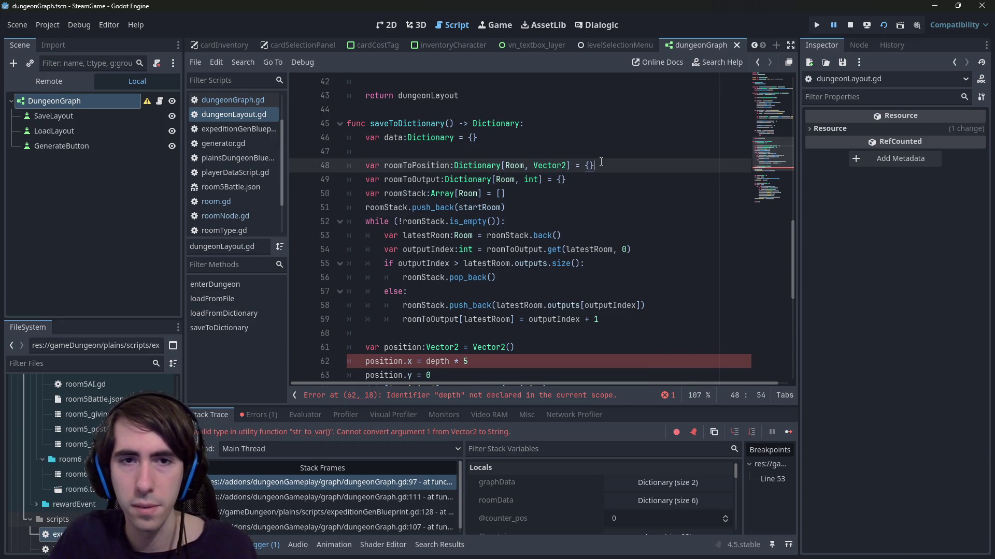
# - Add an unfinished roomToPosition[latestRoom] line just above roomStack.pop_back()
pyautogui.doubleClick(417, 165)
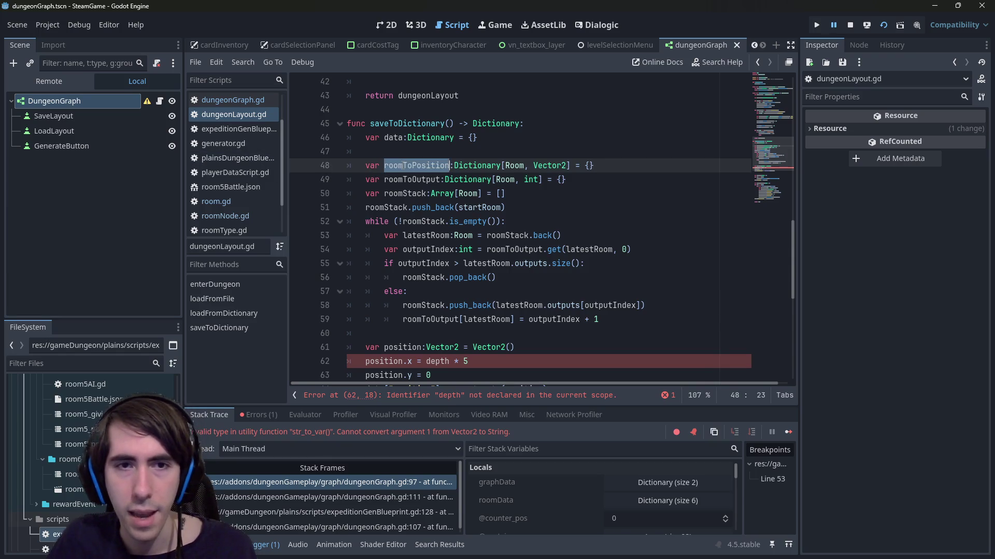
pyautogui.click(545, 282)
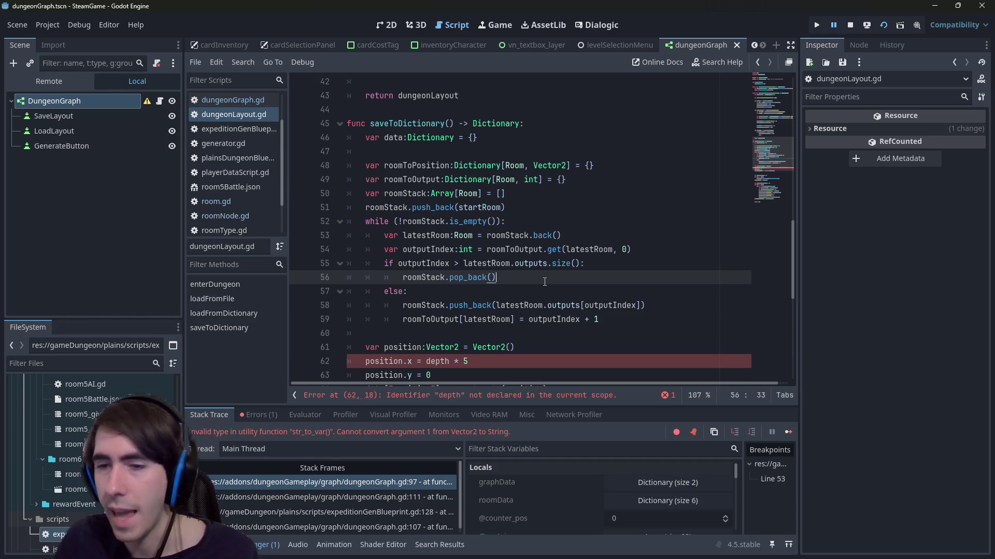
pyautogui.press('Return')
pyautogui.hotkey('ctrl', 'v')
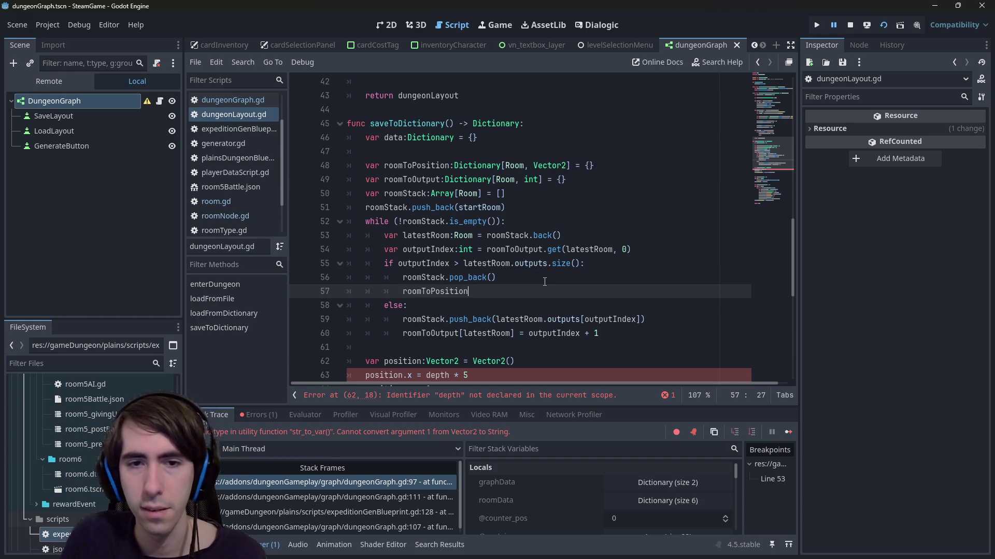
pyautogui.hotkey('ctrl', 'z')
pyautogui.hotkey('ctrl', 'z')
pyautogui.press('Return')
pyautogui.hotkey('ctrl', 'v')
pyautogui.write('[')
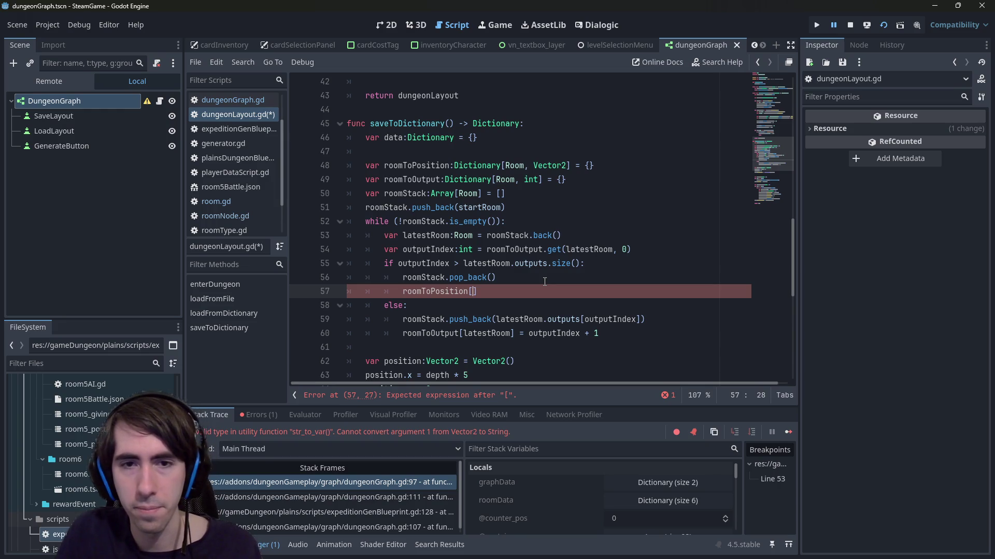
pyautogui.hotkey('alt', 'Up')
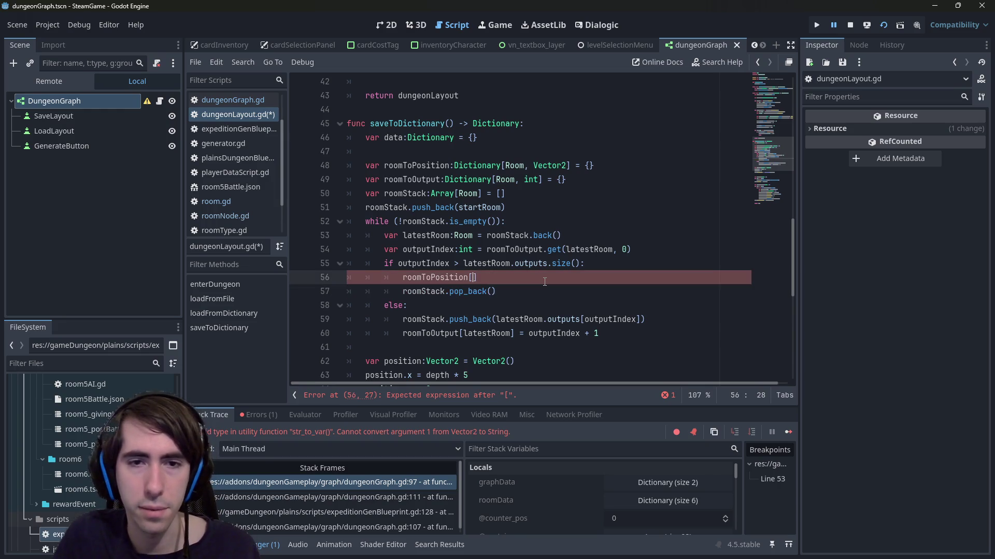
pyautogui.hotkey('alt', 'Up')
pyautogui.hotkey('alt', 'Up')
pyautogui.hotkey('alt', 'Up')
pyautogui.hotkey('alt', 'Down')
pyautogui.hotkey('alt', 'Down')
pyautogui.hotkey('alt', 'Down')
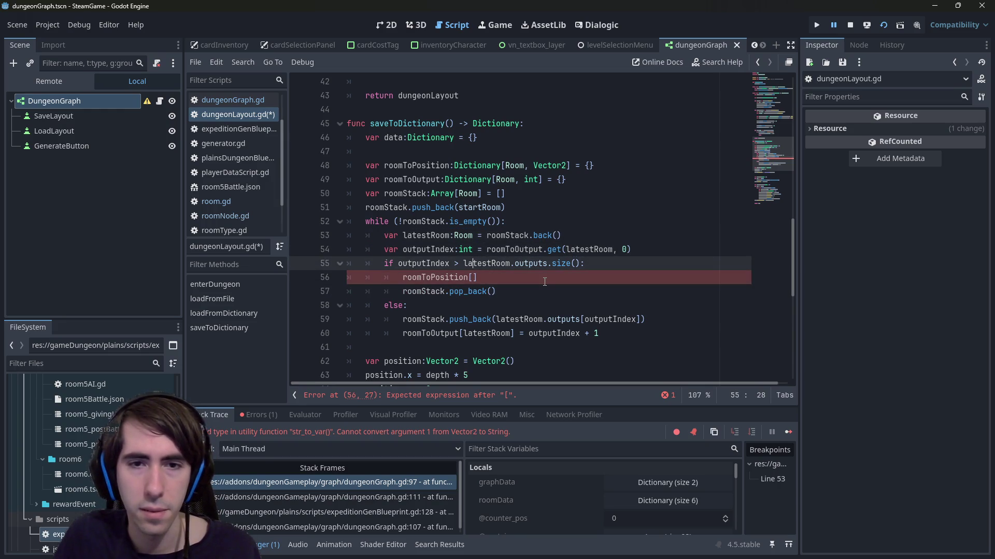
pyautogui.write('latestRoom]')
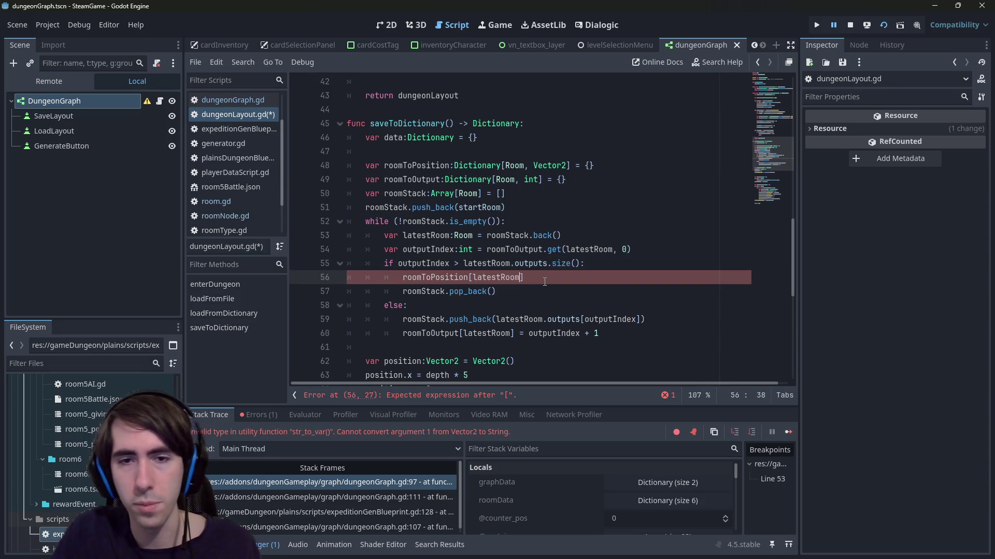